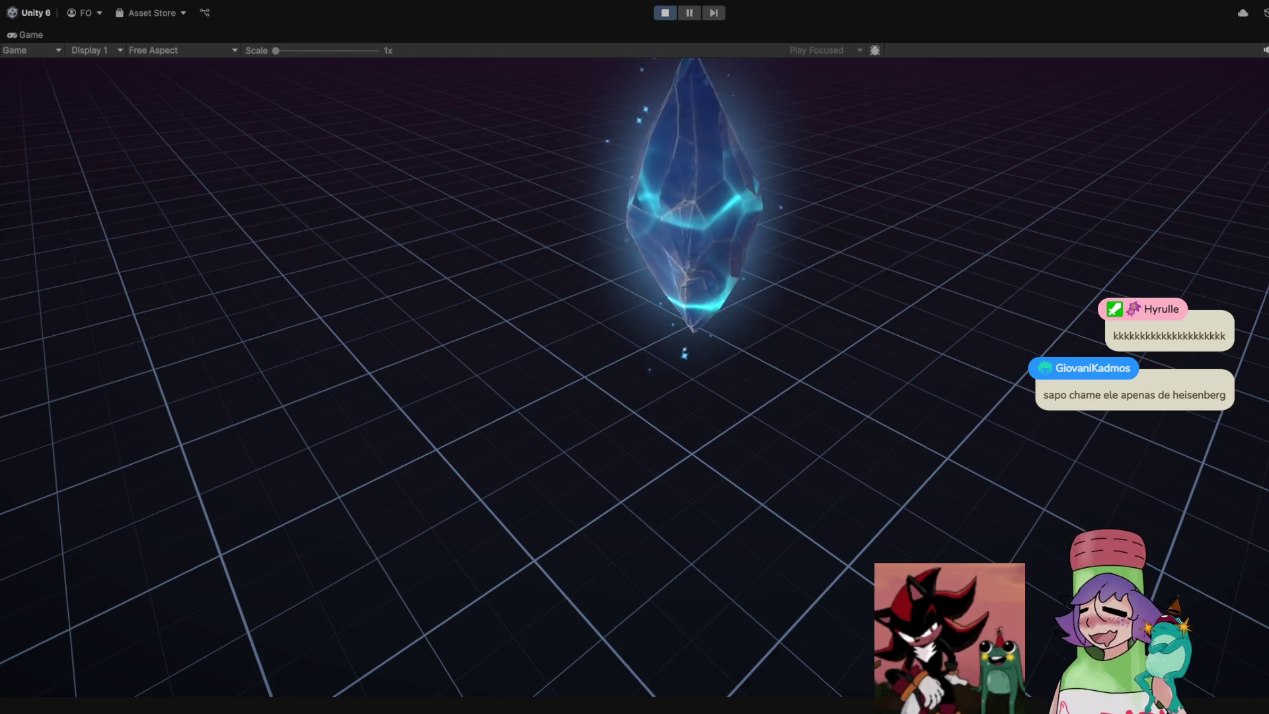
Exit Play mode with Ctrl+P so the vfx_portfolio scene can be edited again
key(ctrl+p)
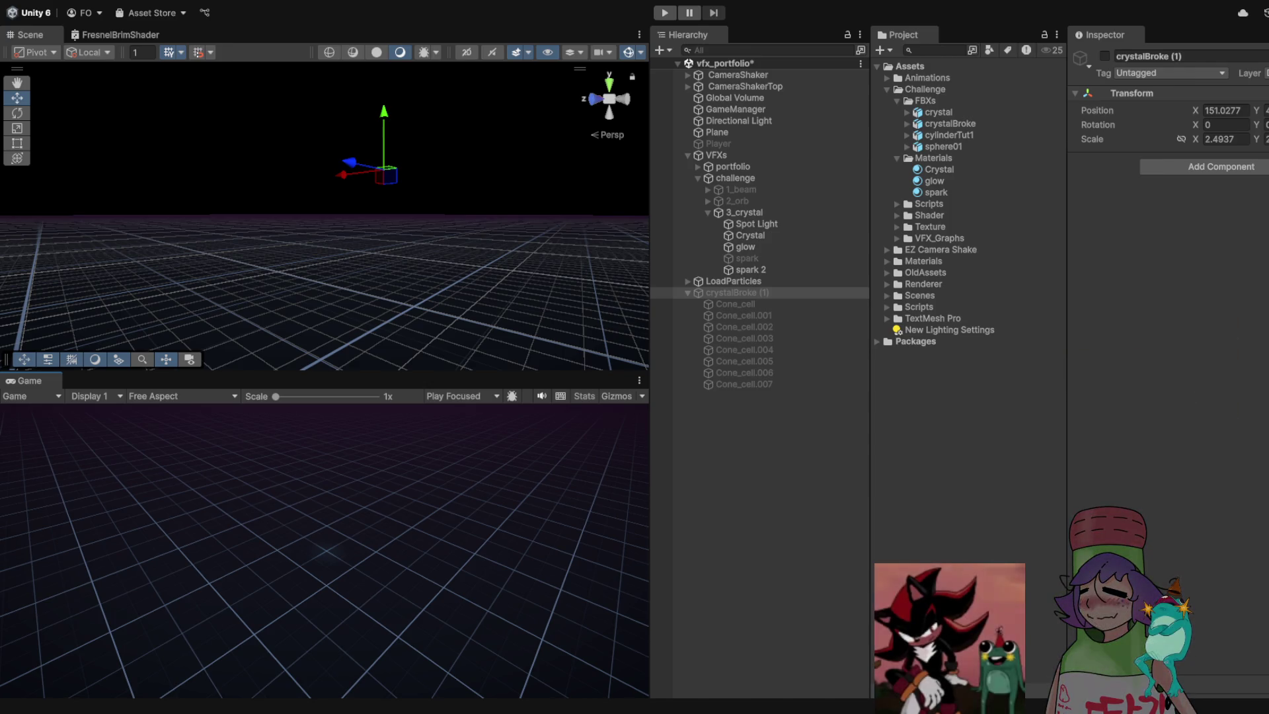
Frame crystalBroke (1) in the scene, collapse its pieces and set its X position to 0
key(f)
click(688, 293)
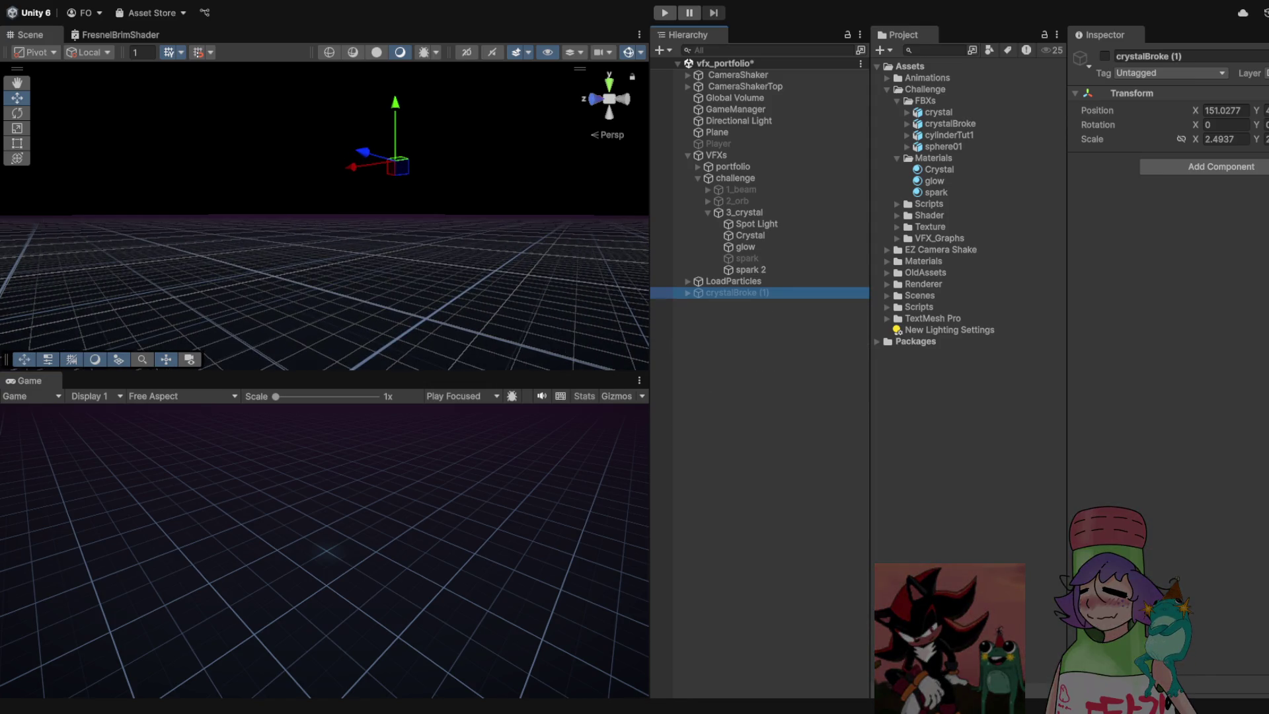
text(0)
key(Return)
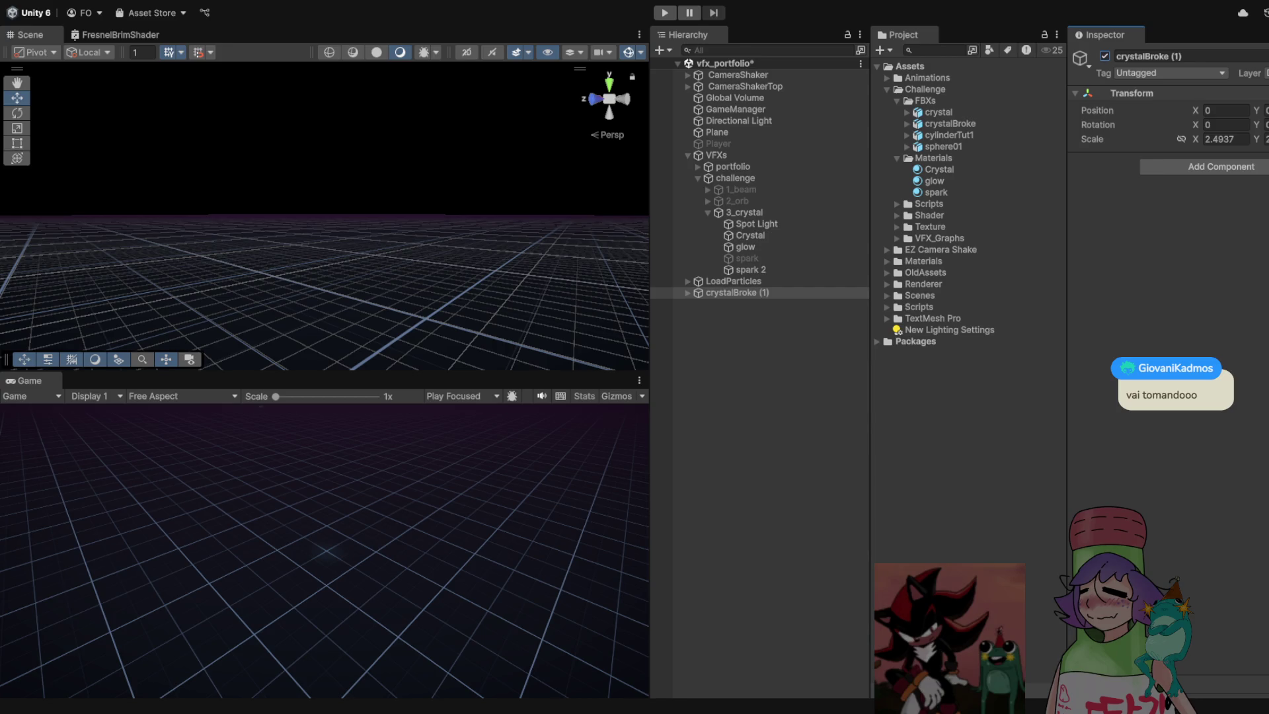
Parent crystalBroke (1) under 3_crystal and set its Position X and Y to 0
click(744, 212)
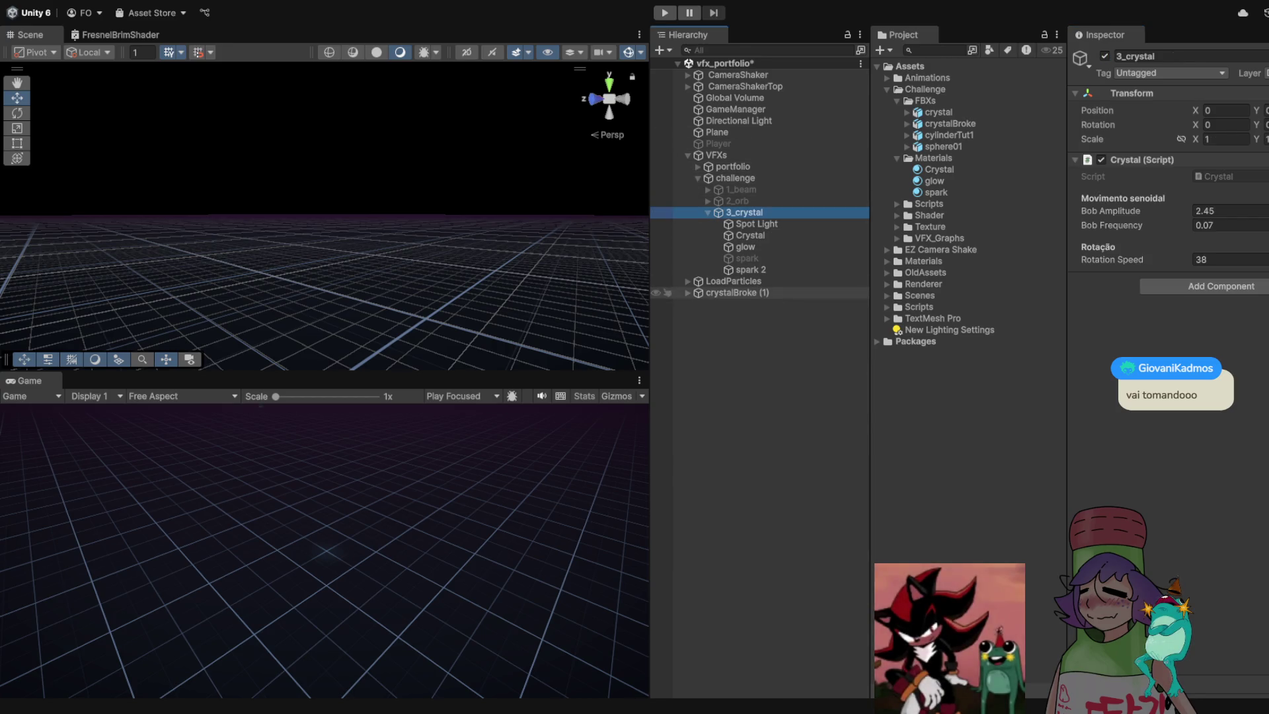
drag(734, 293, 744, 213)
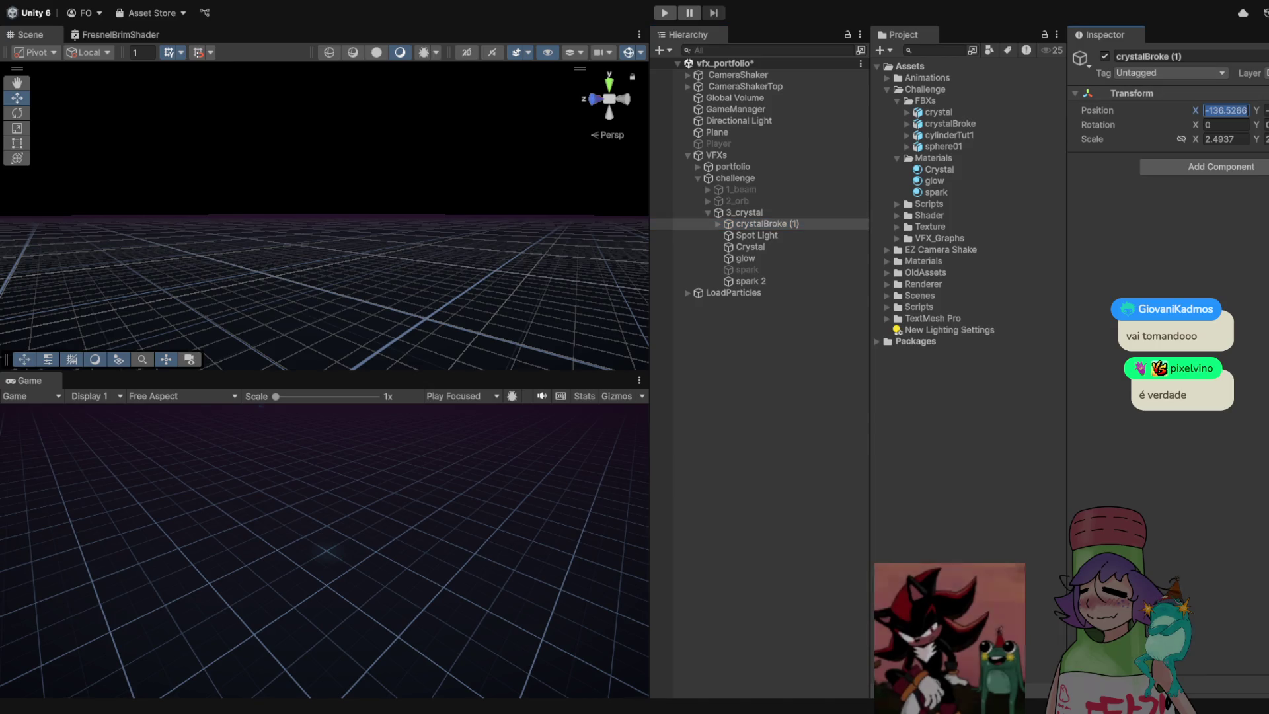
text(0)
key(Tab)
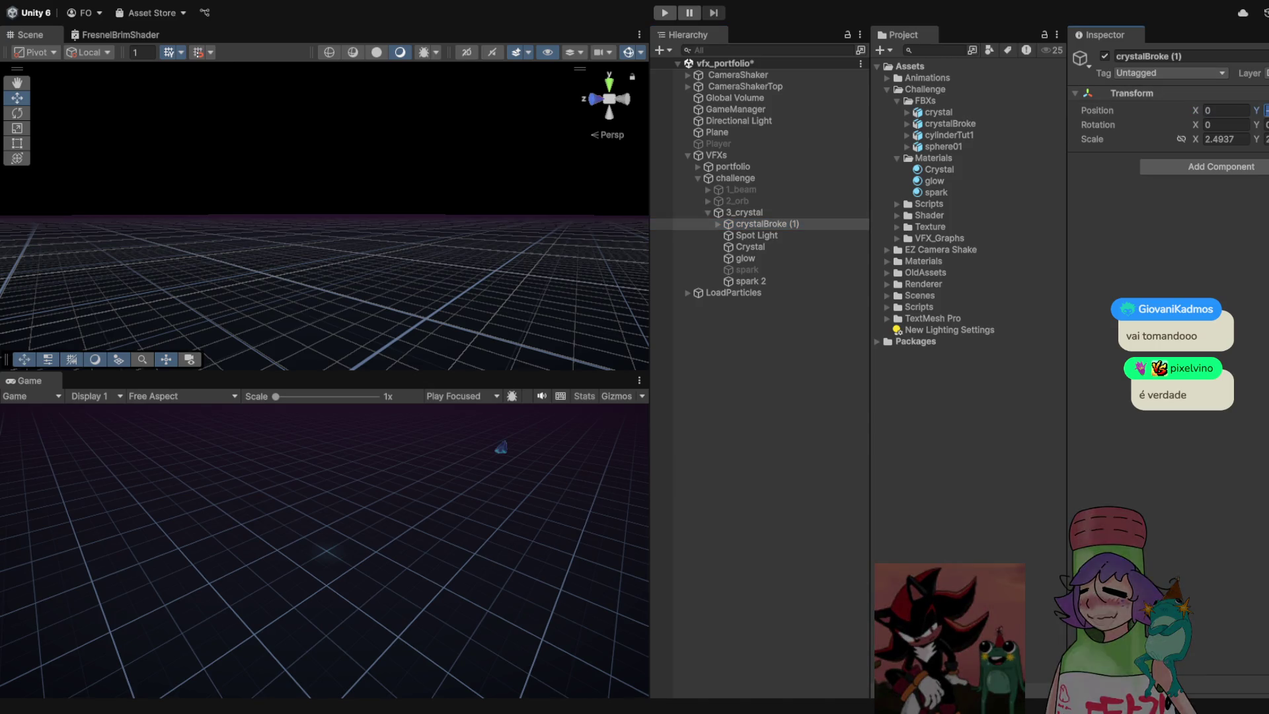
text(0)
key(Tab)
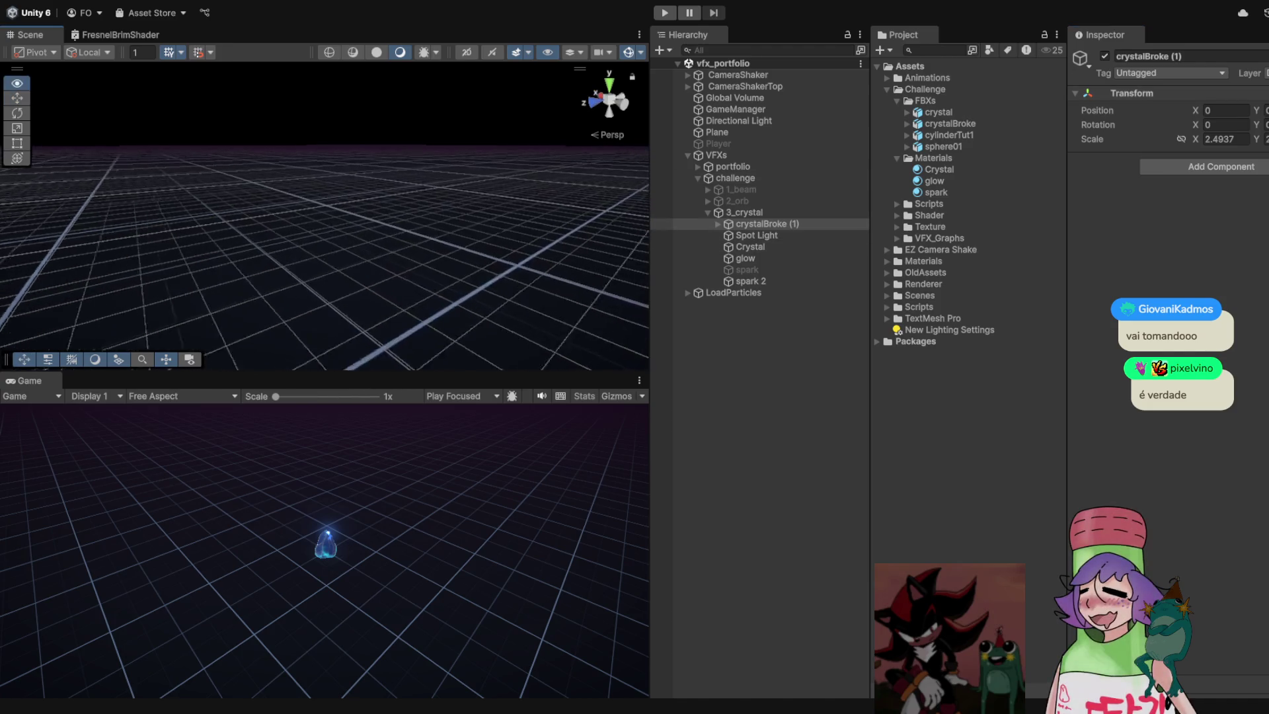
click(750, 246)
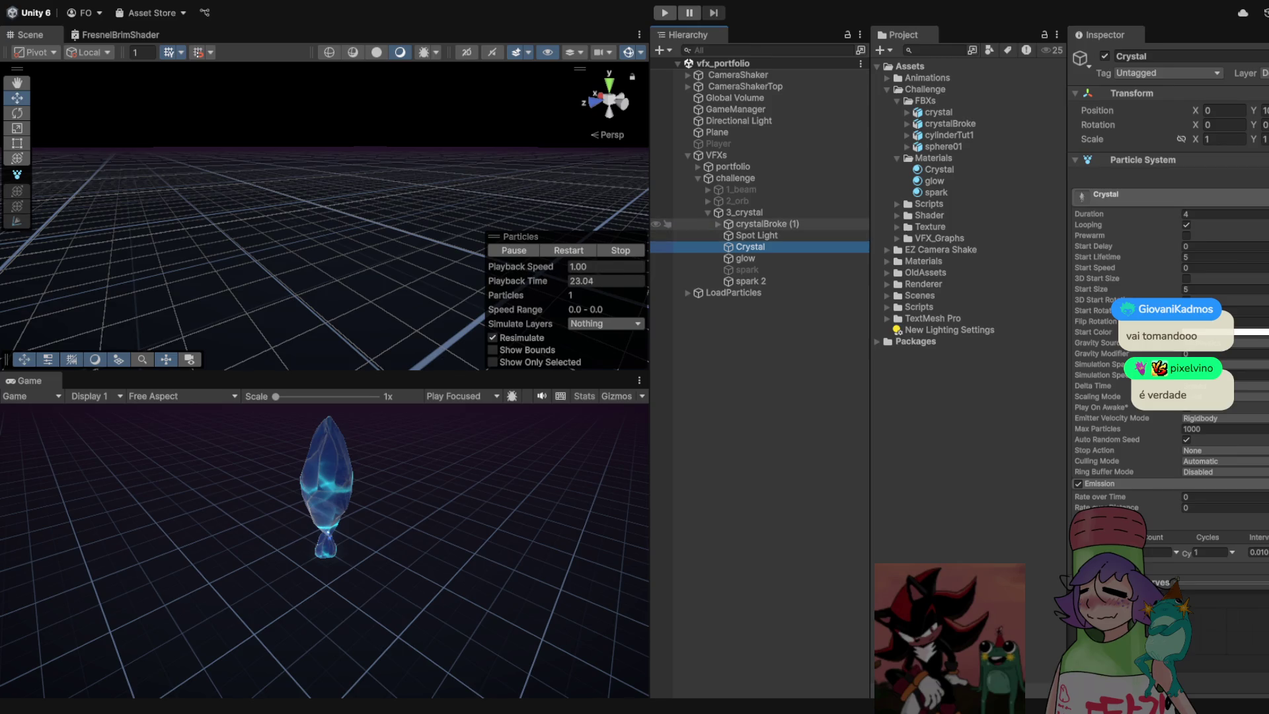
Scale crystalBroke (1) to about 4.92, undoing the 5.83 overshoot, then deactivate it
click(760, 224)
key(f)
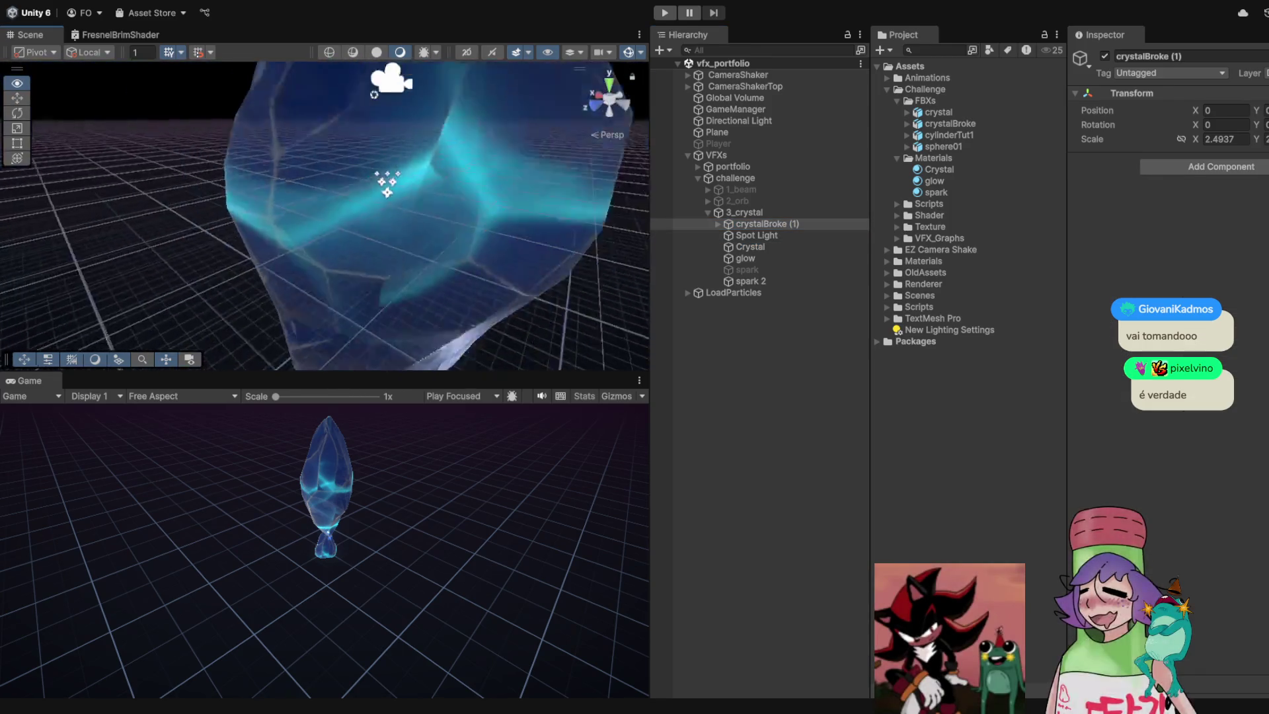
key(r)
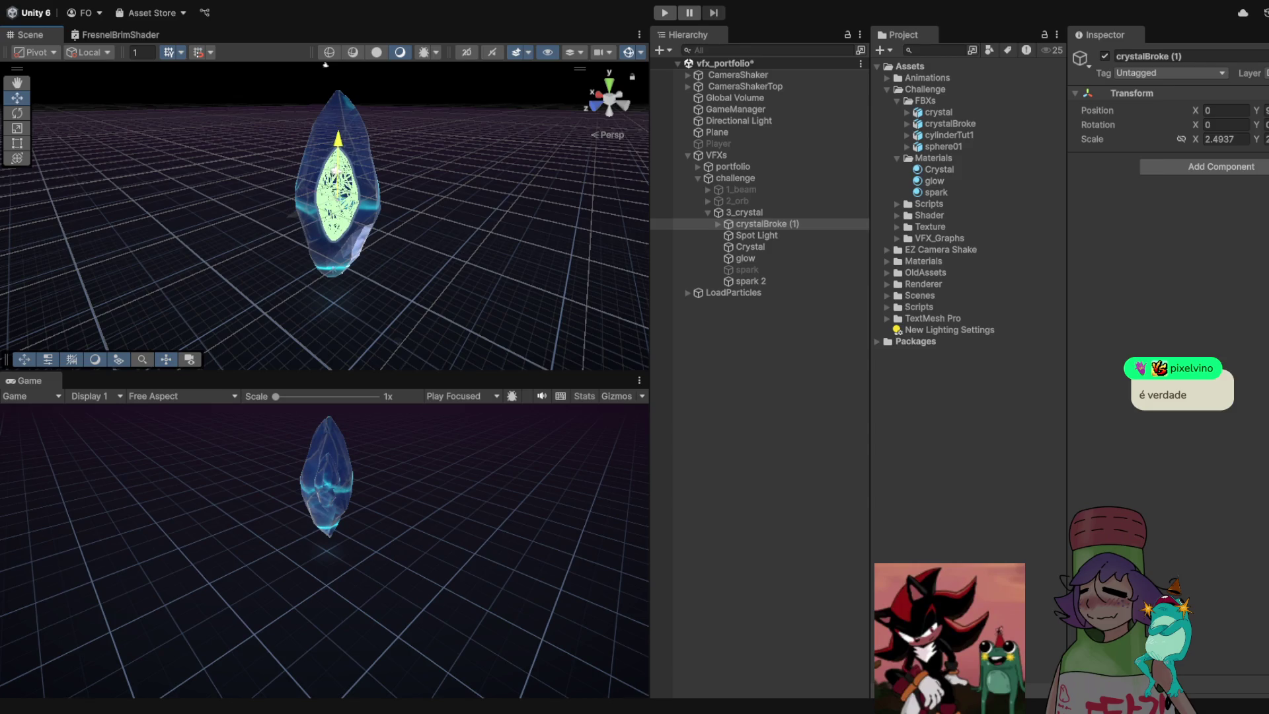
mouse_move(338, 198)
mouse_down()
mouse_move(397, 188)
mouse_move(463, 211)
mouse_up()
drag(364, 215, 387, 212)
key(ctrl+z)
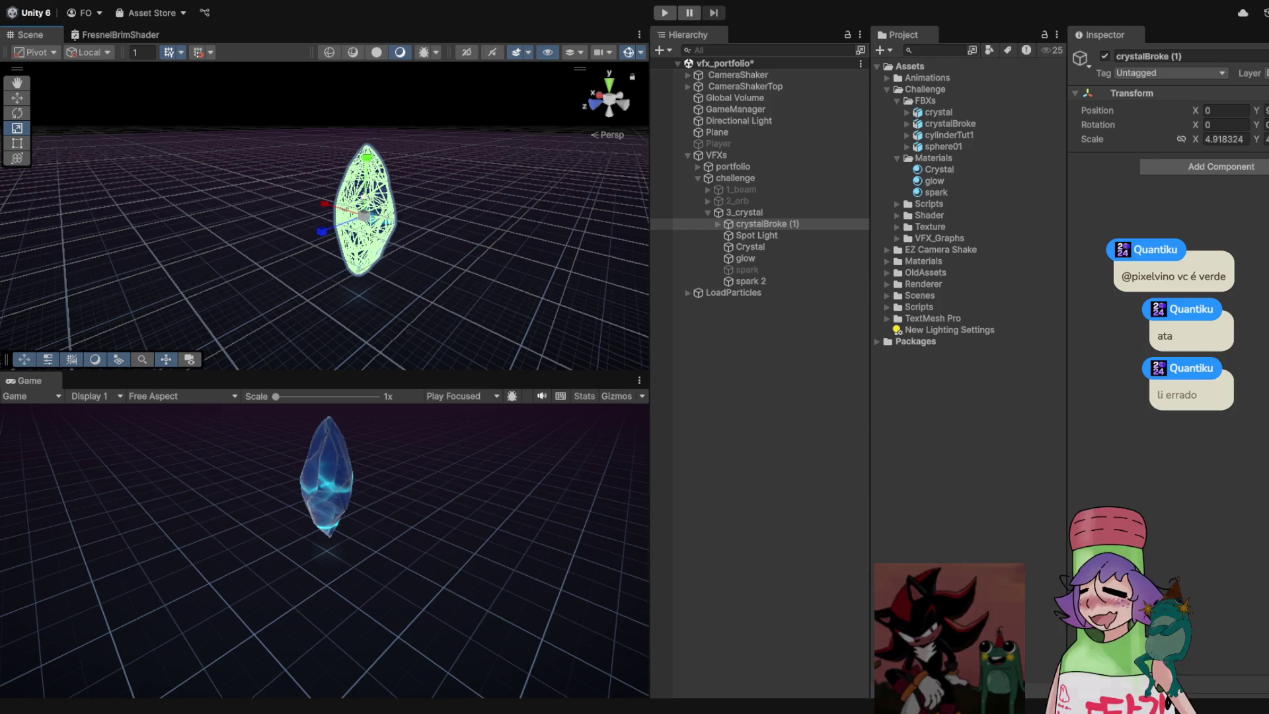
key(alt+shift+a)
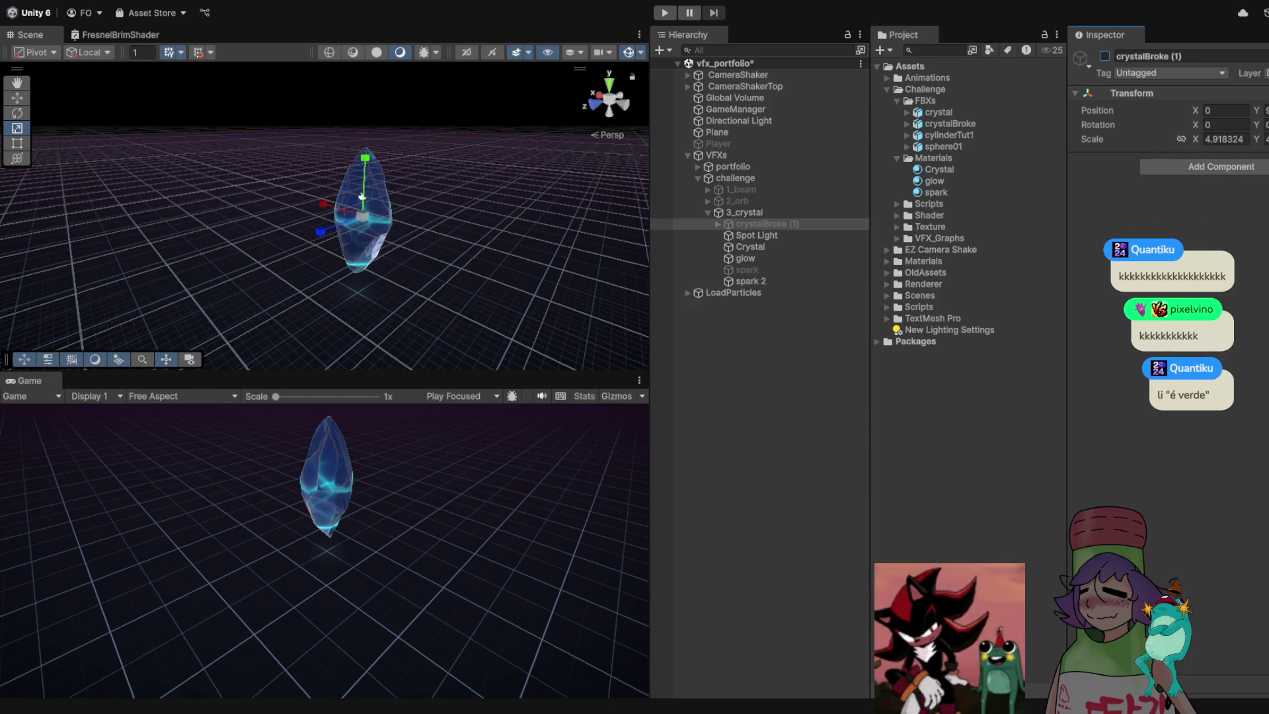
drag(362, 196, 364, 195)
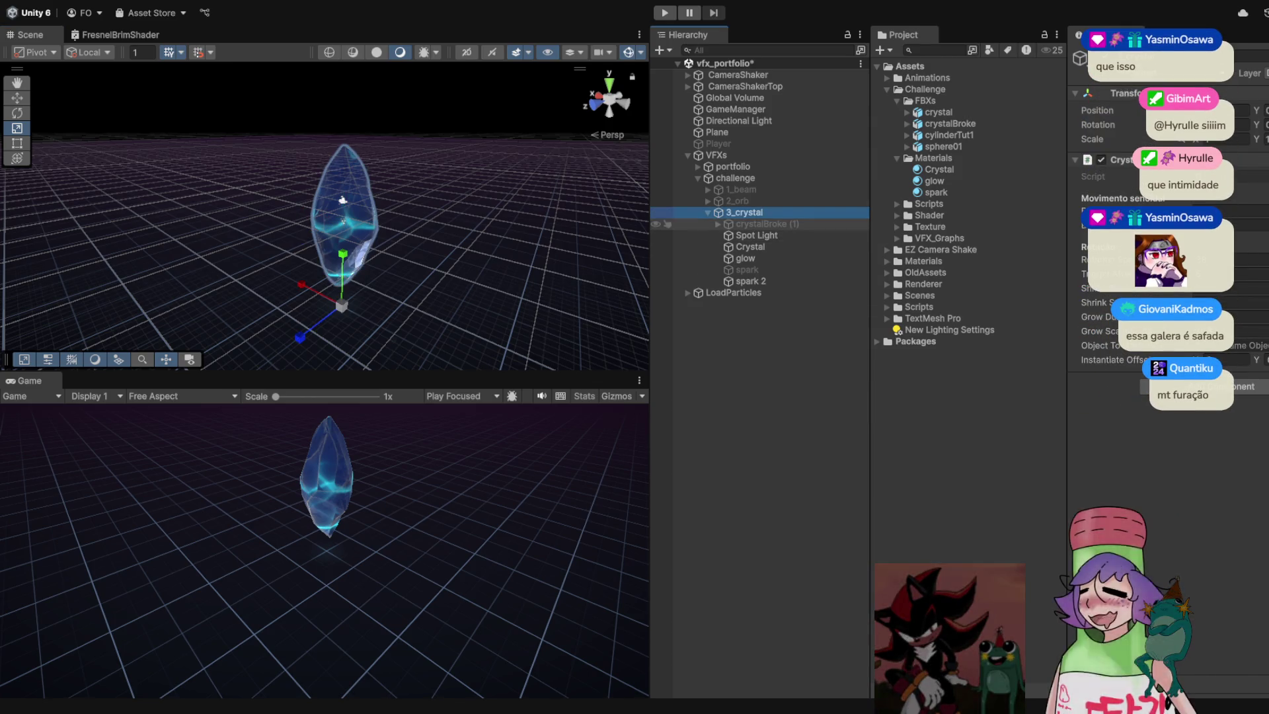
Create a new 'prefabs' folder under the Challenge folder
click(760, 224)
click(924, 90)
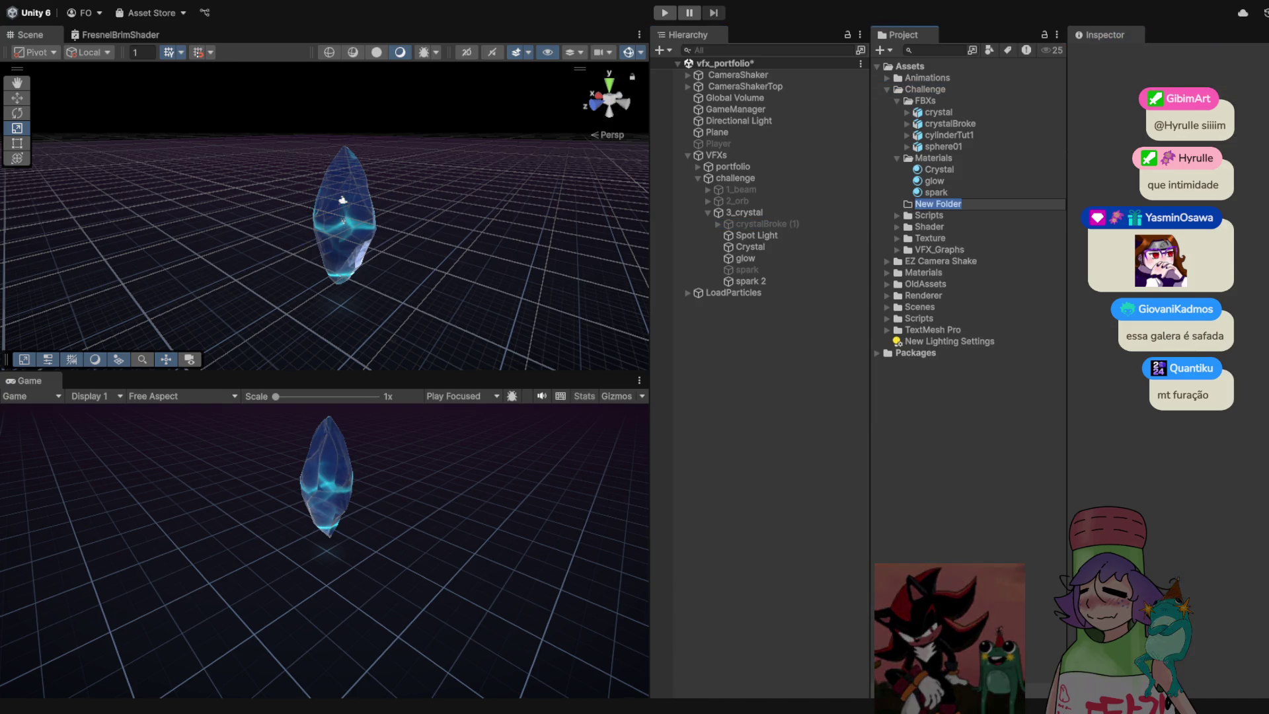
text(prefabs)
key(Return)
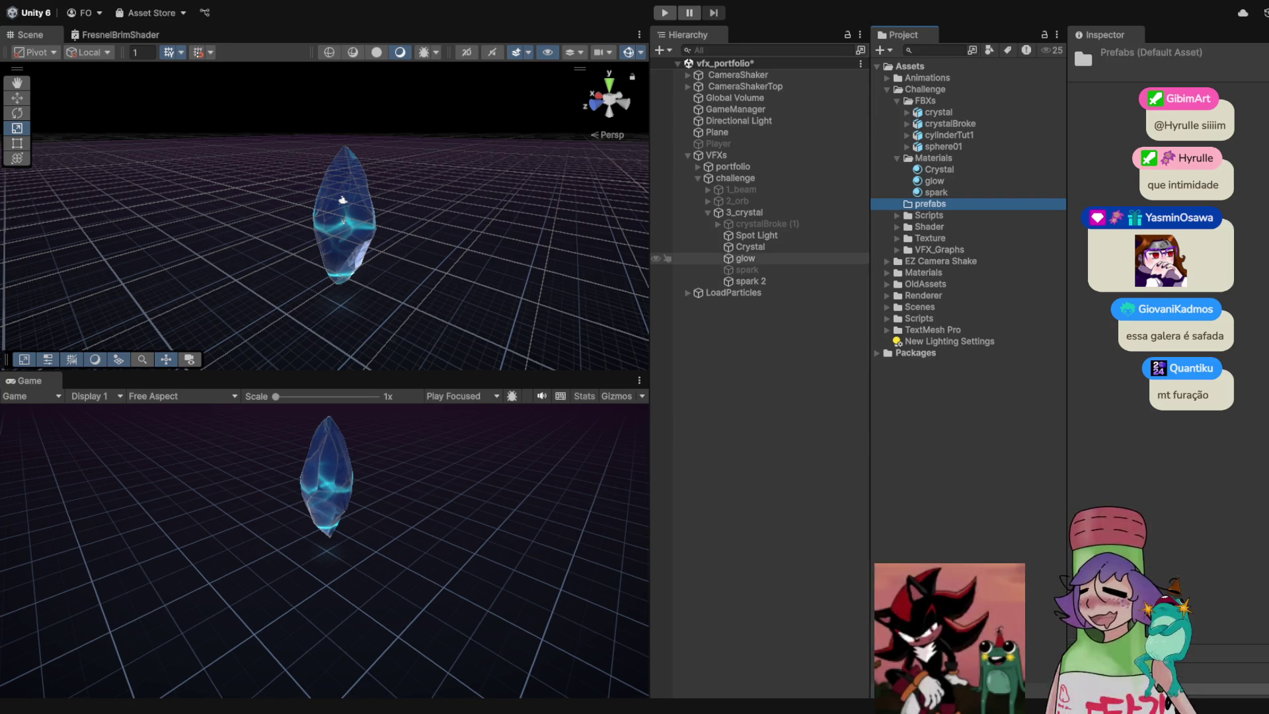
Save crystalBroke (1) as the crystalBroke prefab in prefabs, delete the scene copy, then test-run
drag(760, 223, 930, 204)
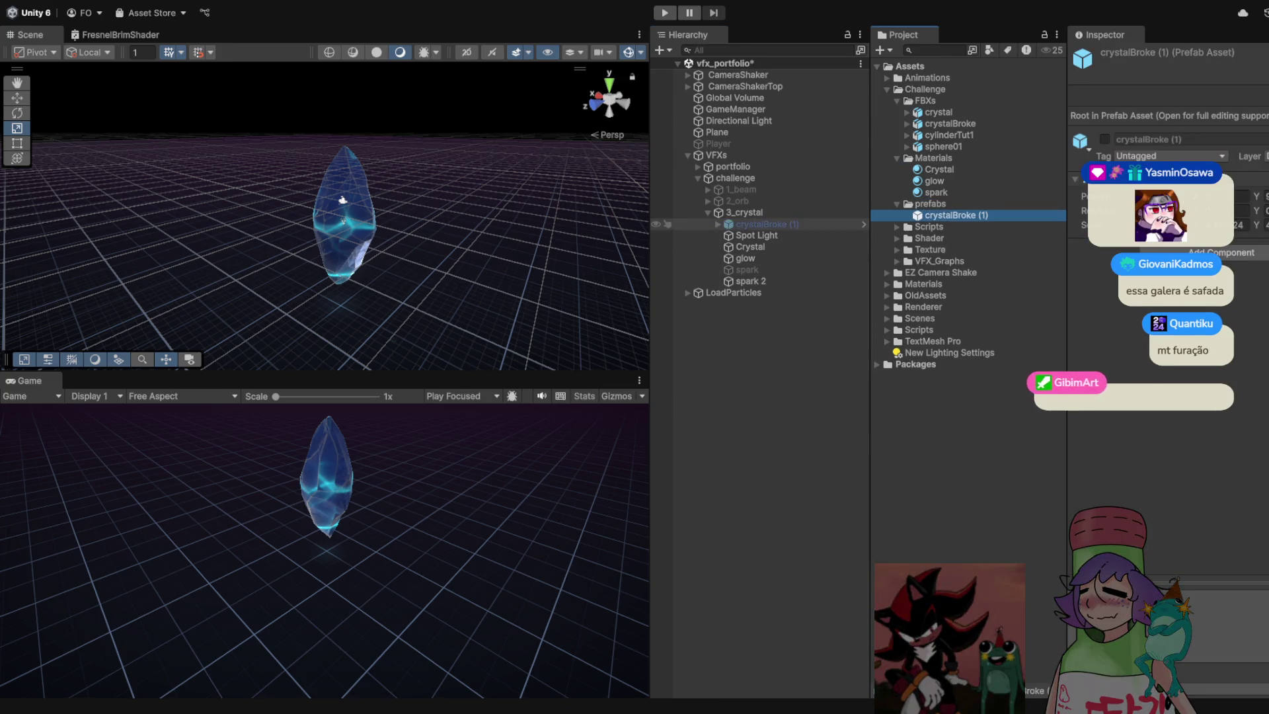
key(Delete)
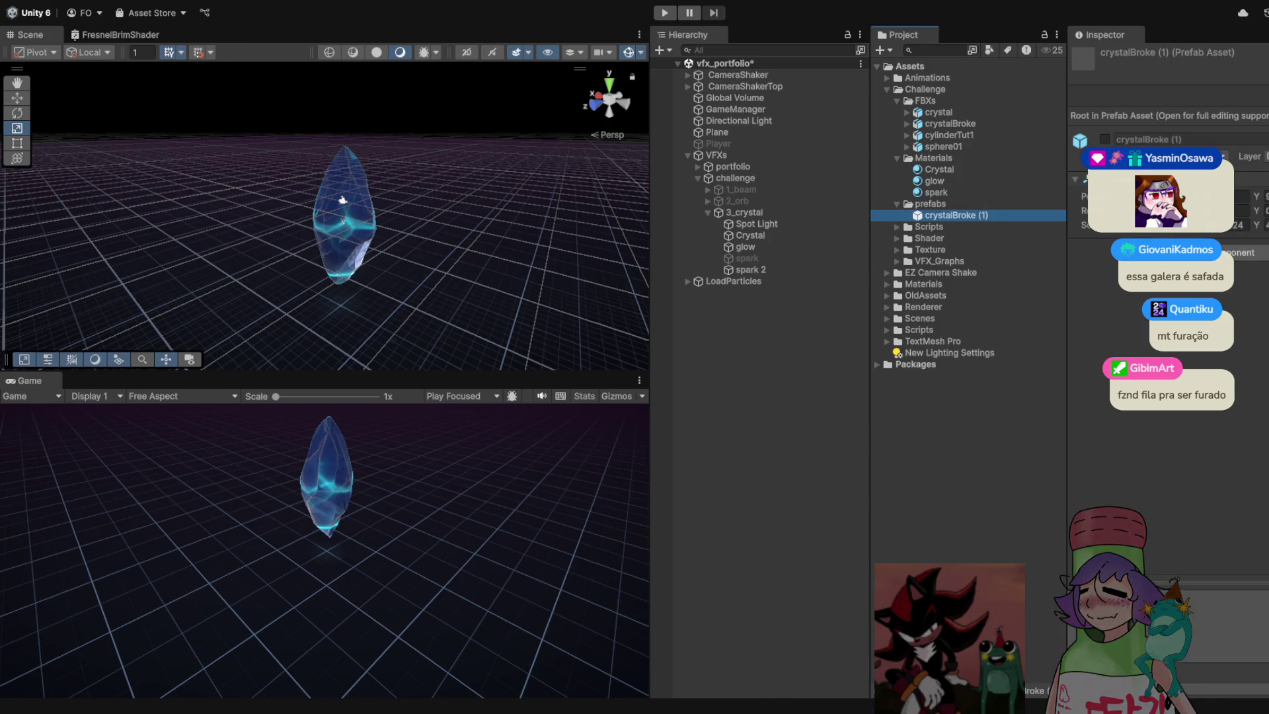
key(F2)
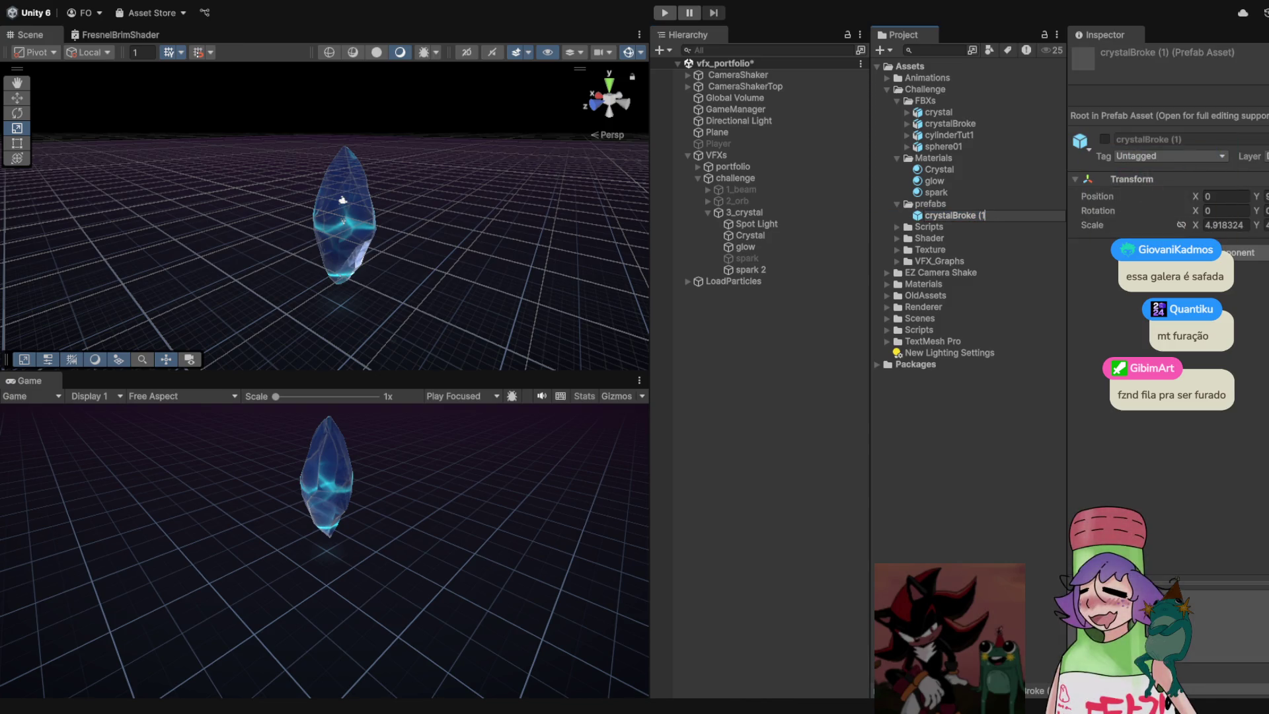
click(757, 224)
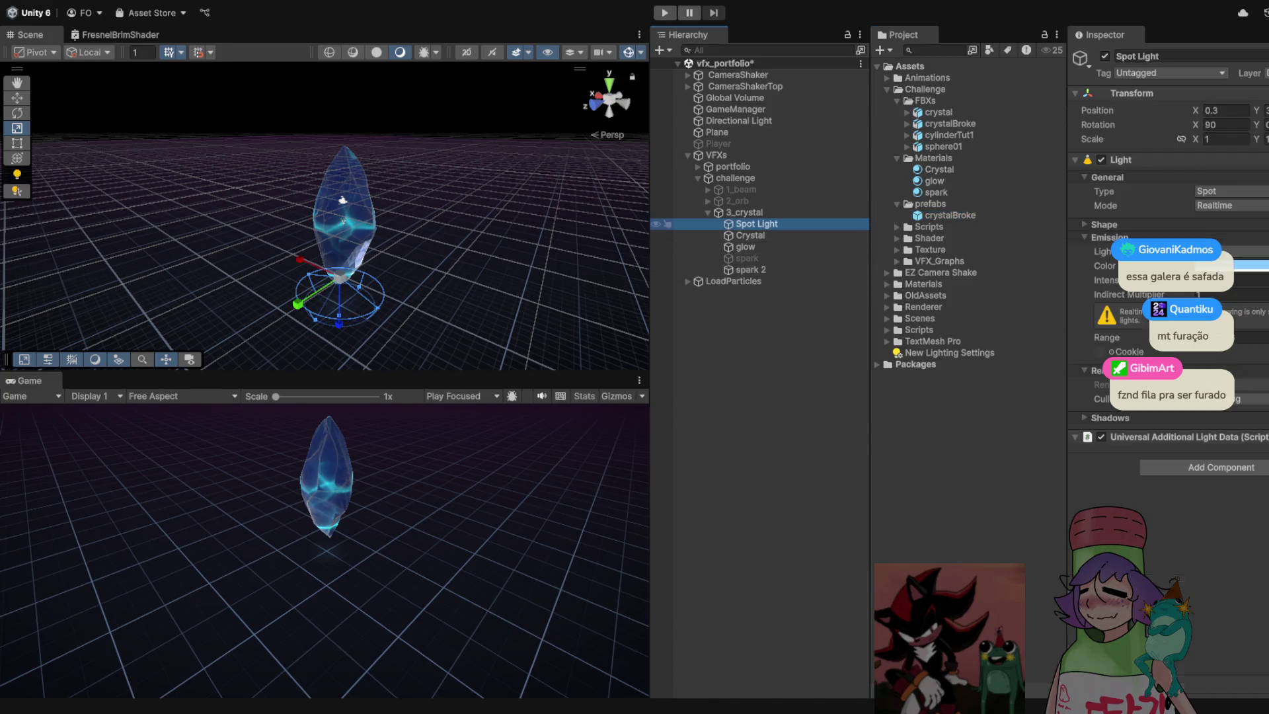
click(745, 212)
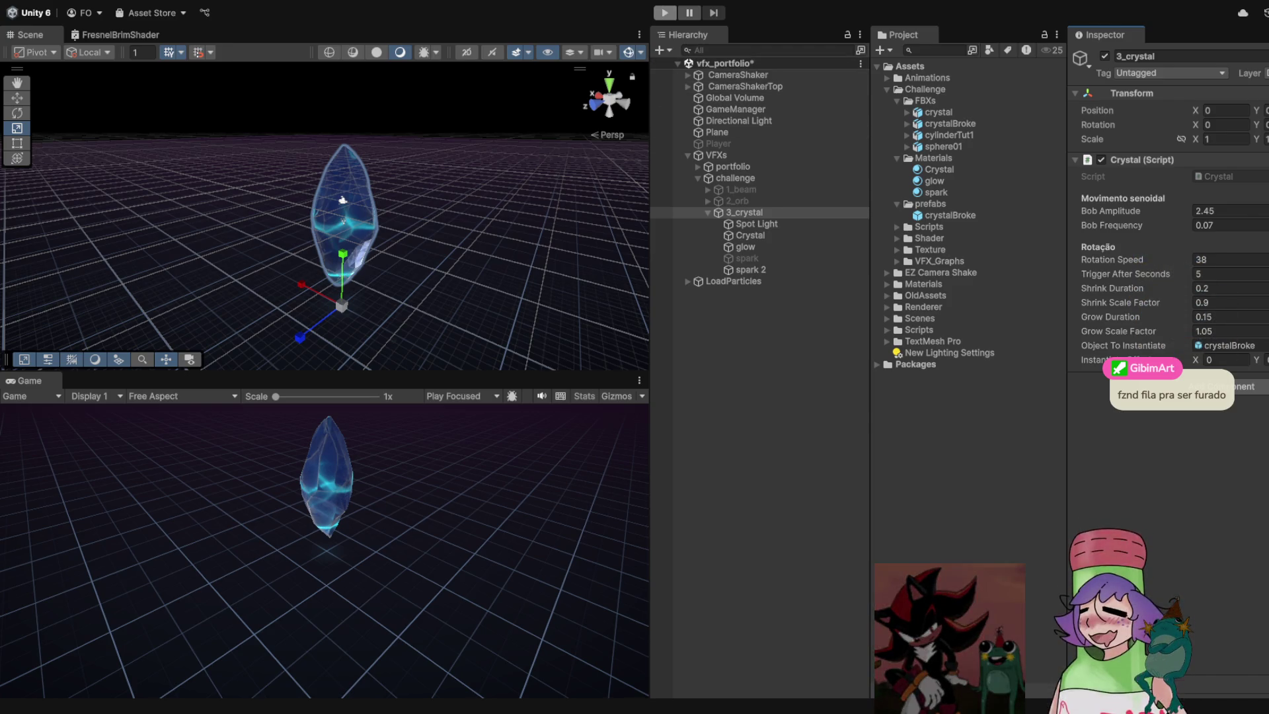
key(ctrl+p)
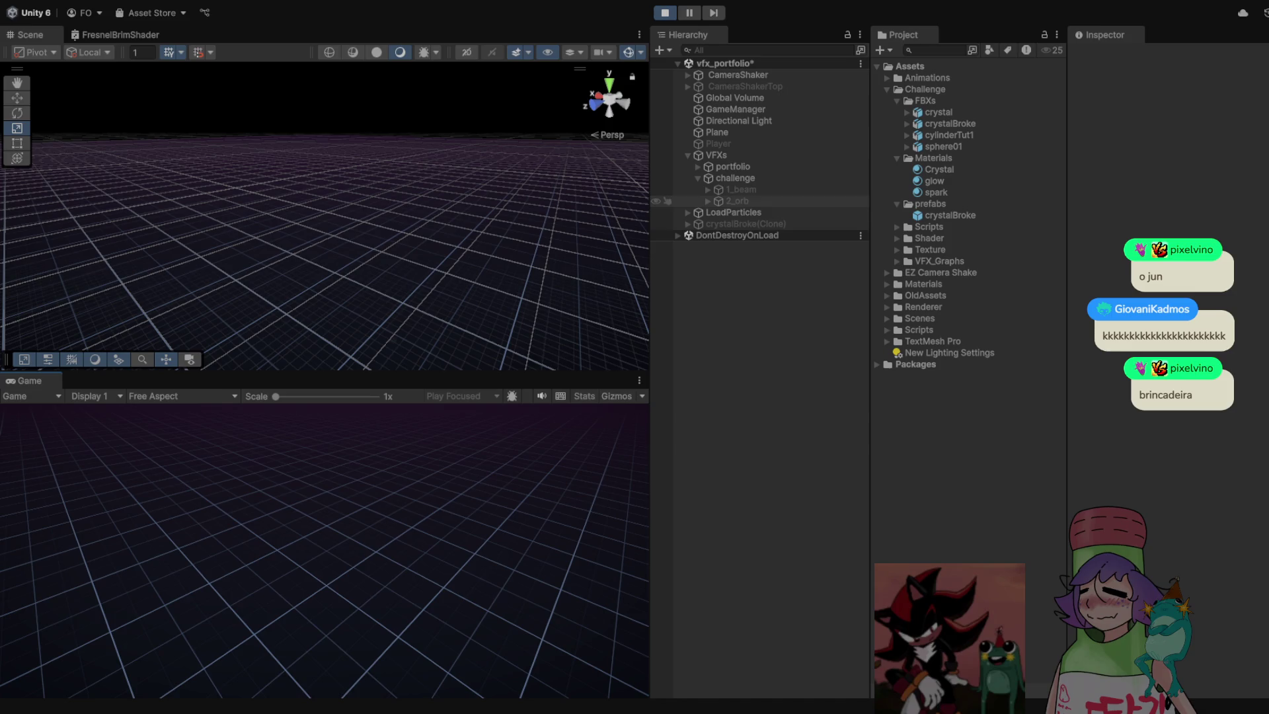
key(ctrl+p)
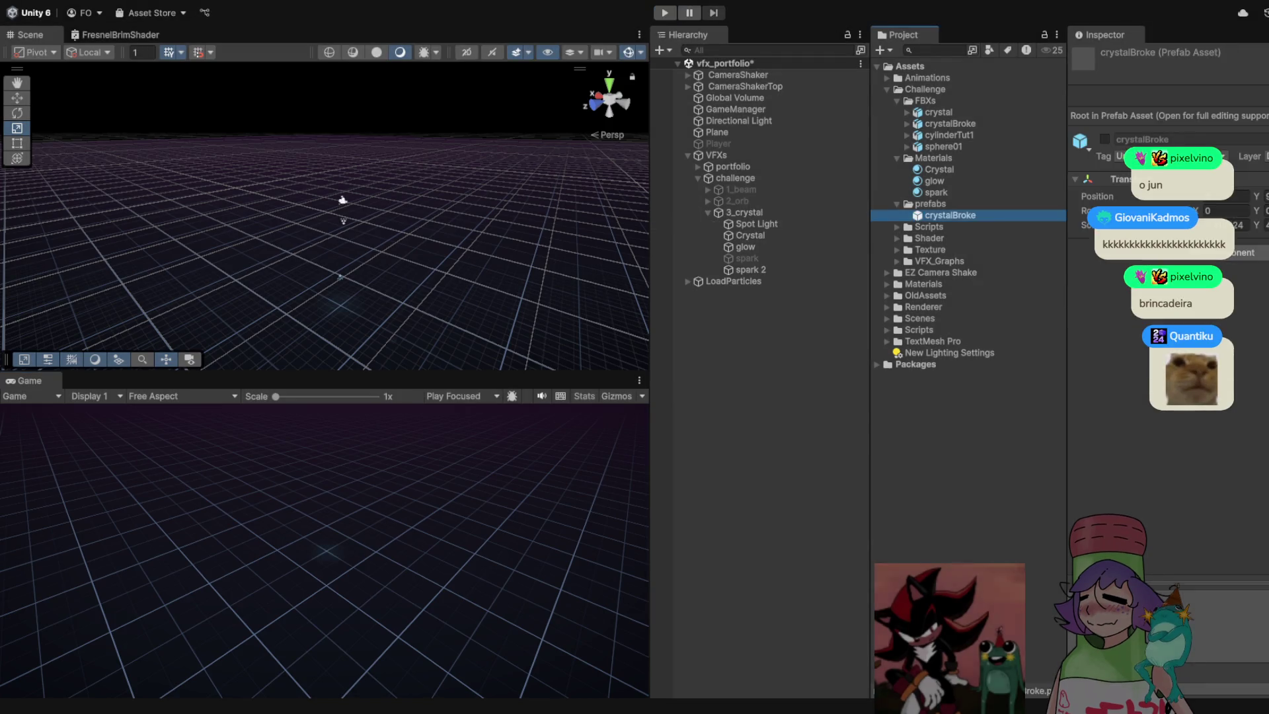
double_click(950, 215)
key(ctrl+p)
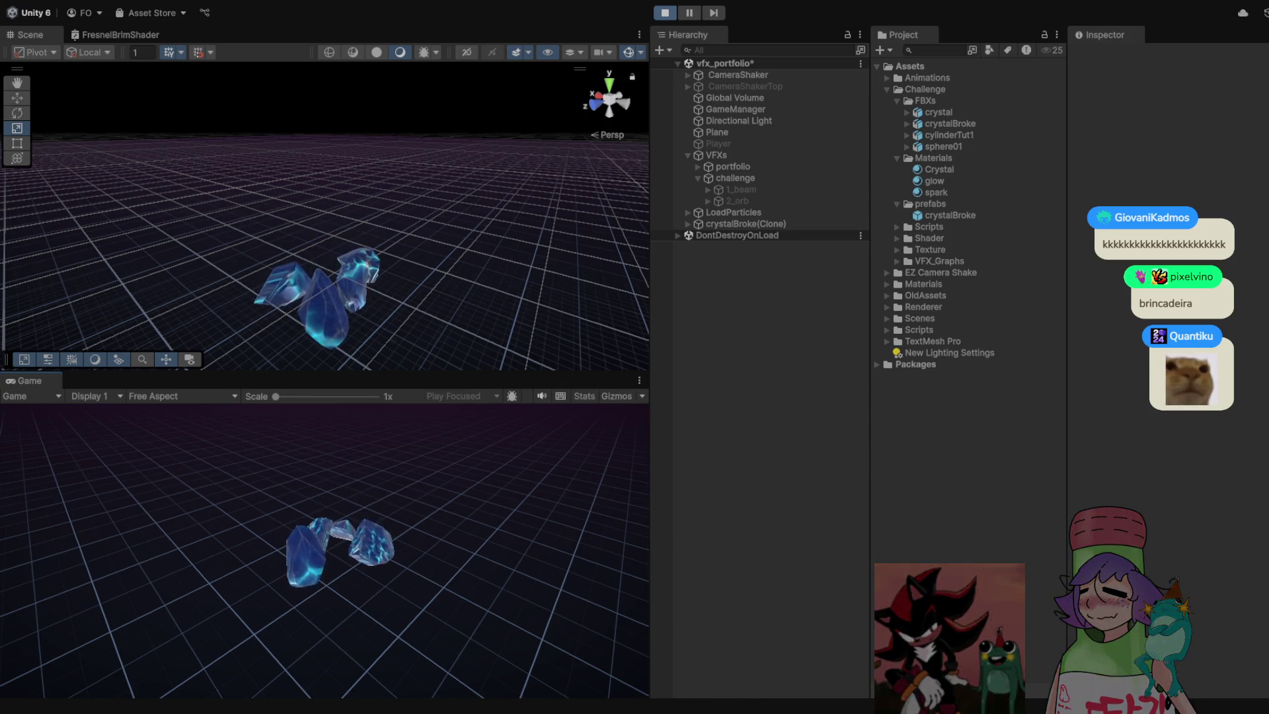
key(ctrl+p)
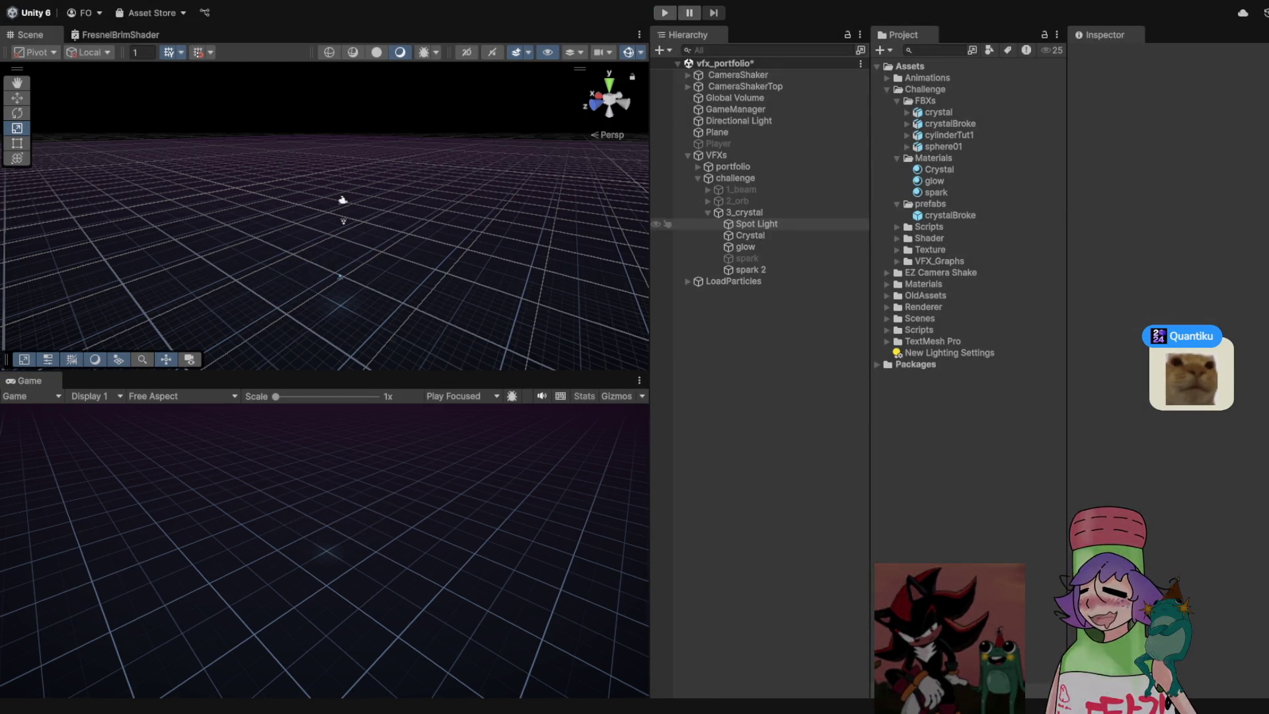
click(745, 213)
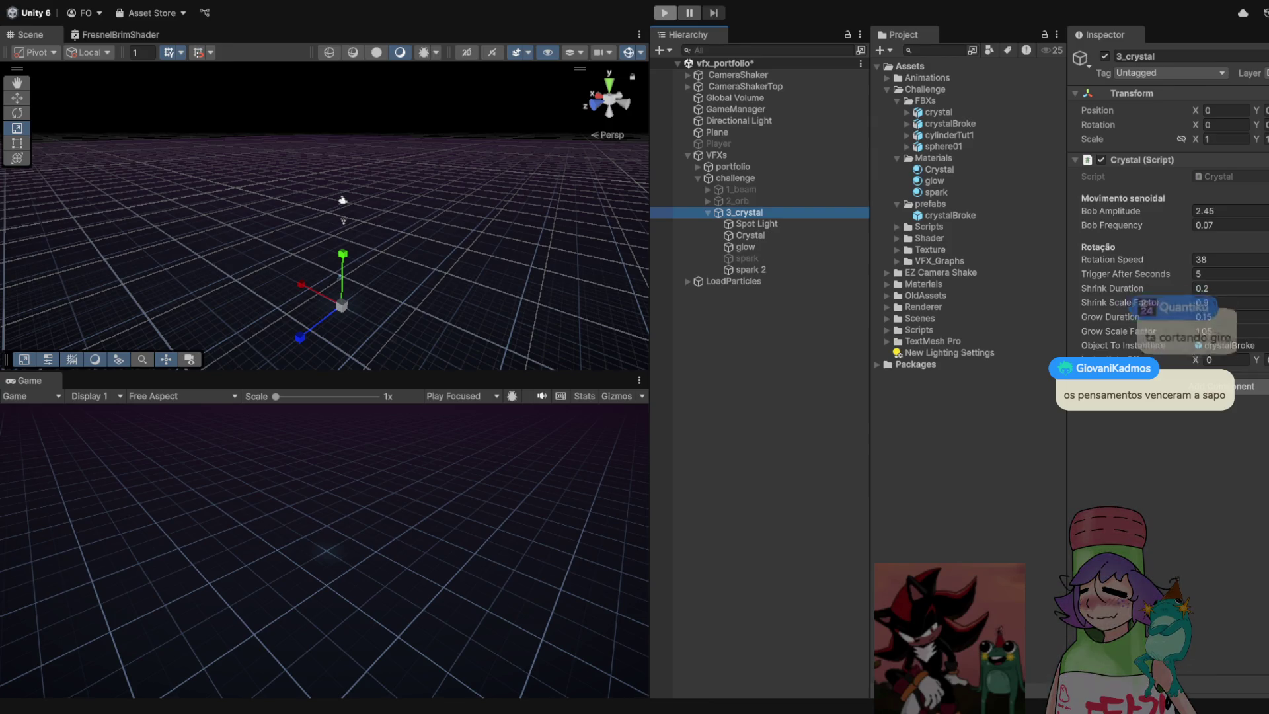
Check the Cone_cell fragment's components in the crystalBroke prefab, then test-run the shatter
double_click(950, 215)
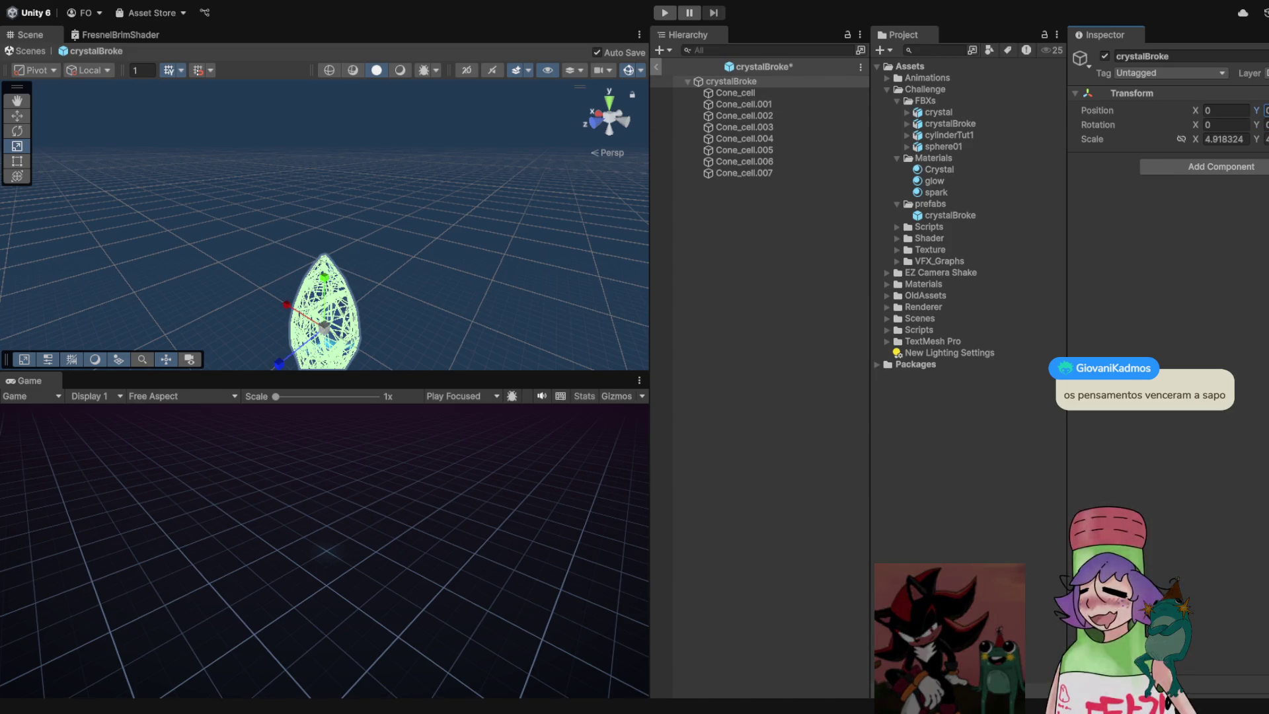
click(735, 93)
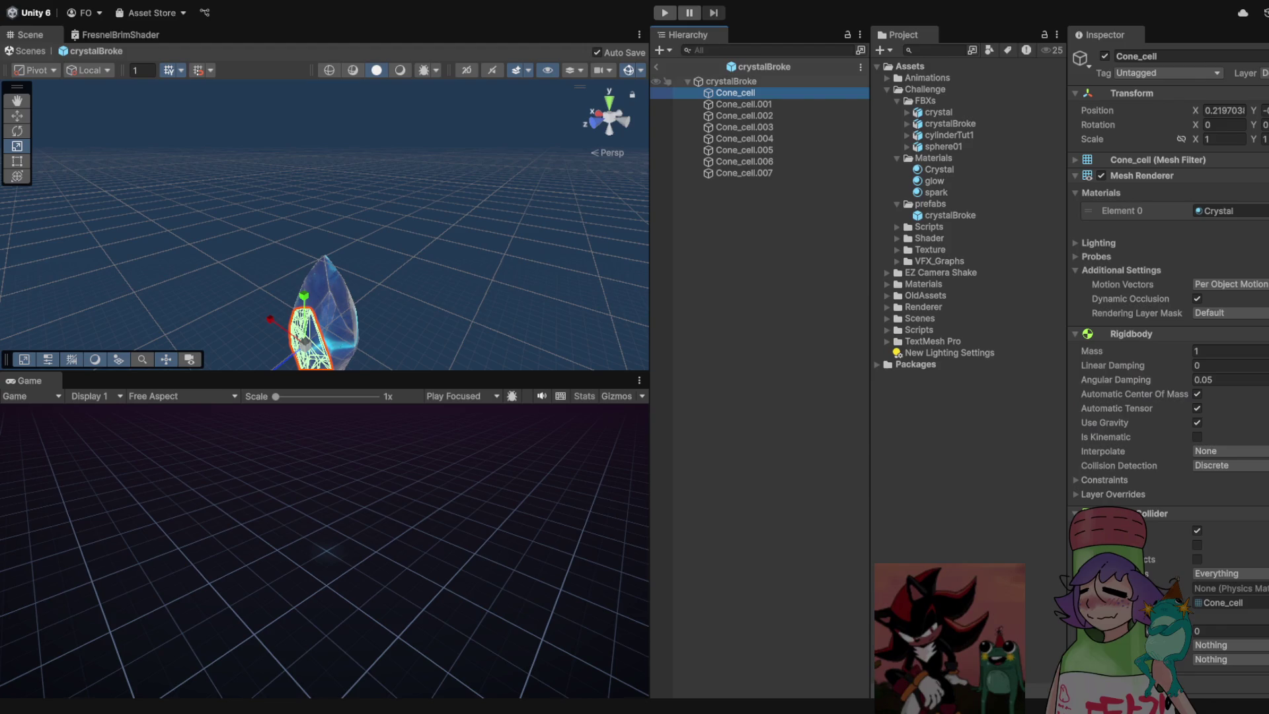
key(ctrl+p)
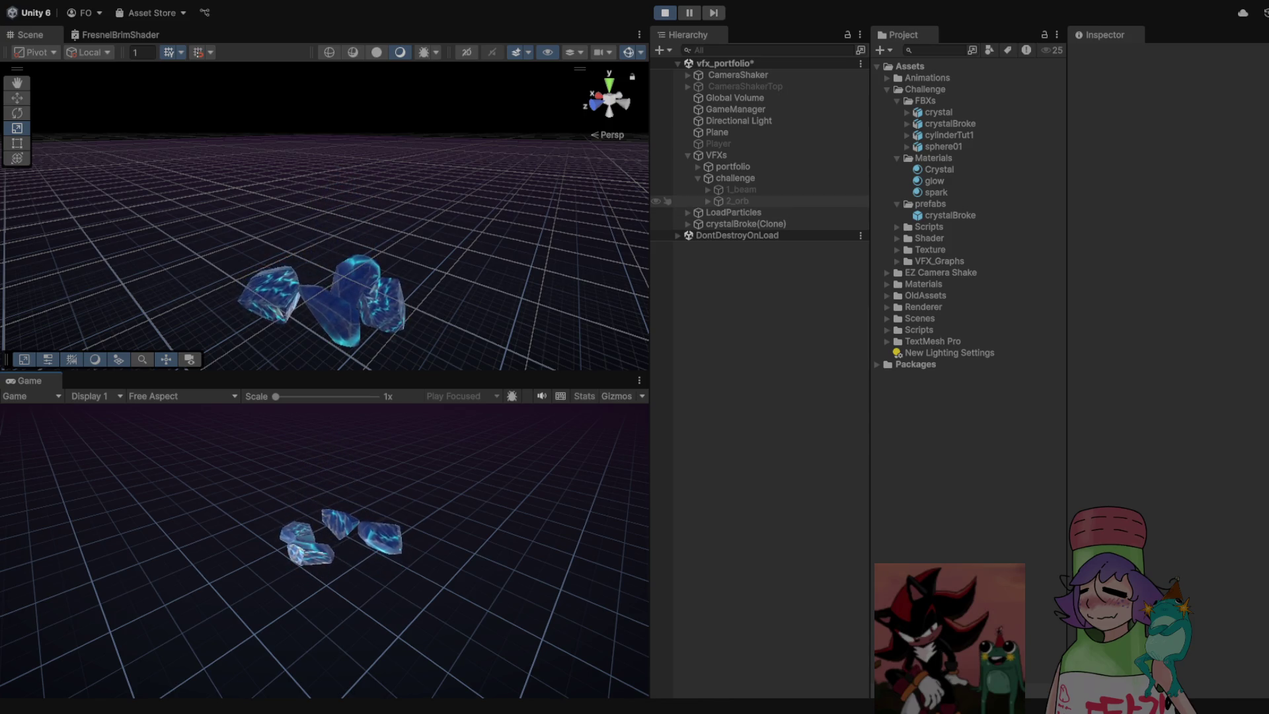
Stop the test run and inspect 3_crystal's crystal script and its spark particle effect
click(737, 201)
key(ctrl+p)
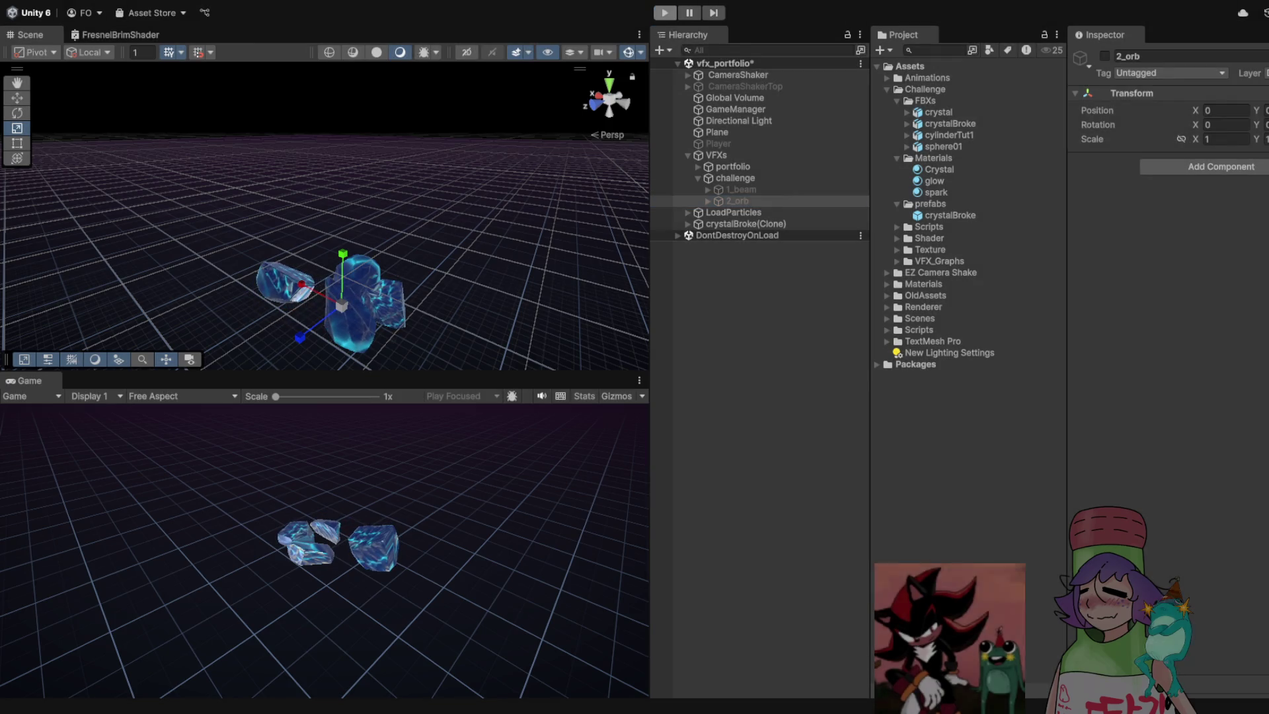
click(708, 212)
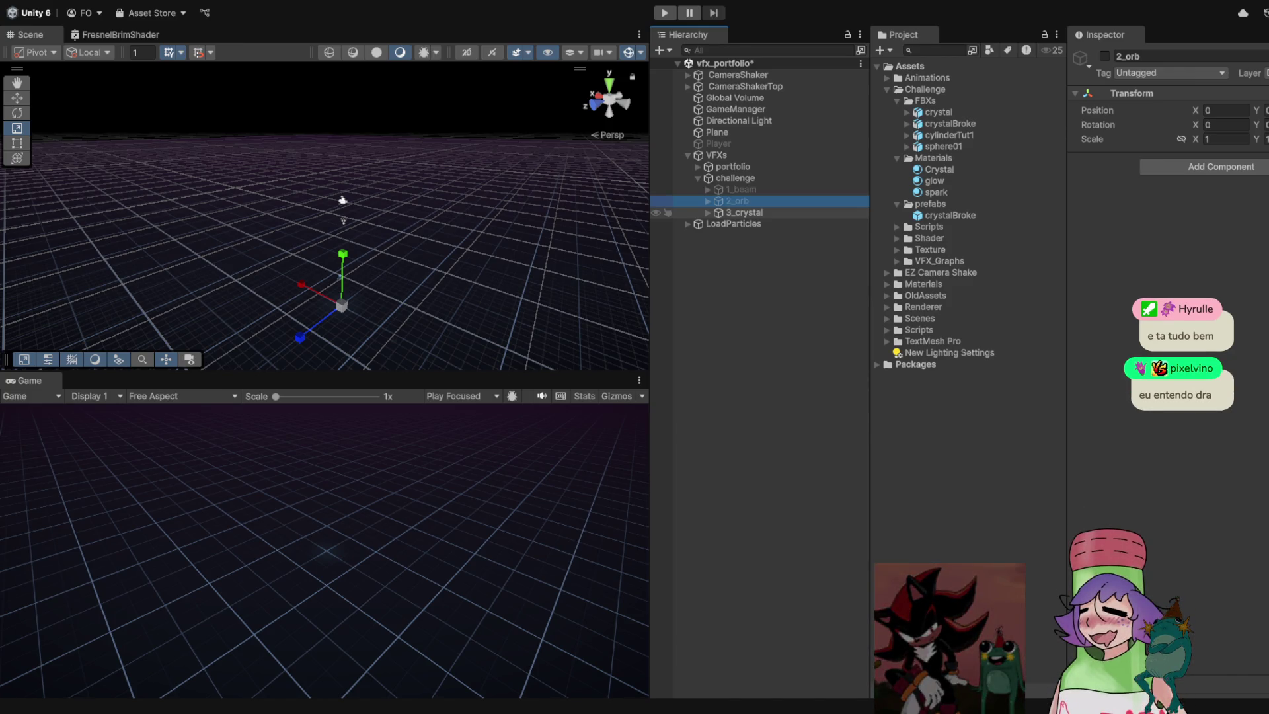
click(744, 212)
click(708, 212)
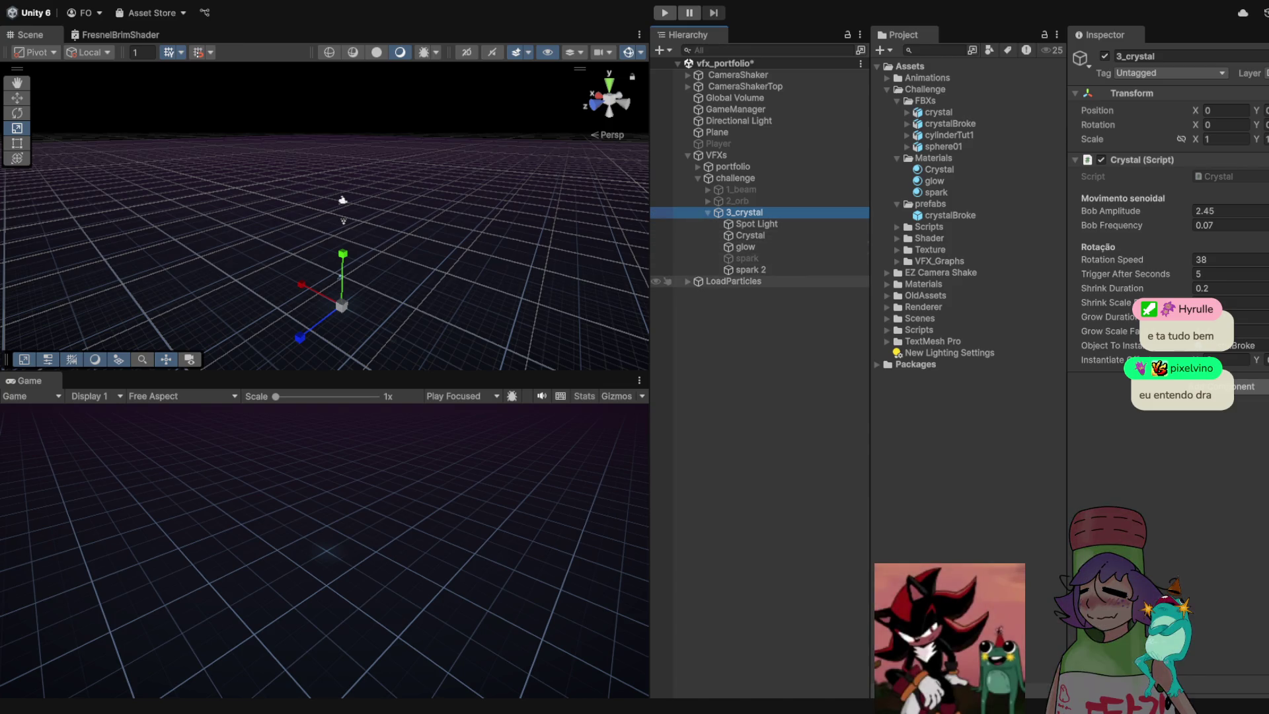
click(747, 259)
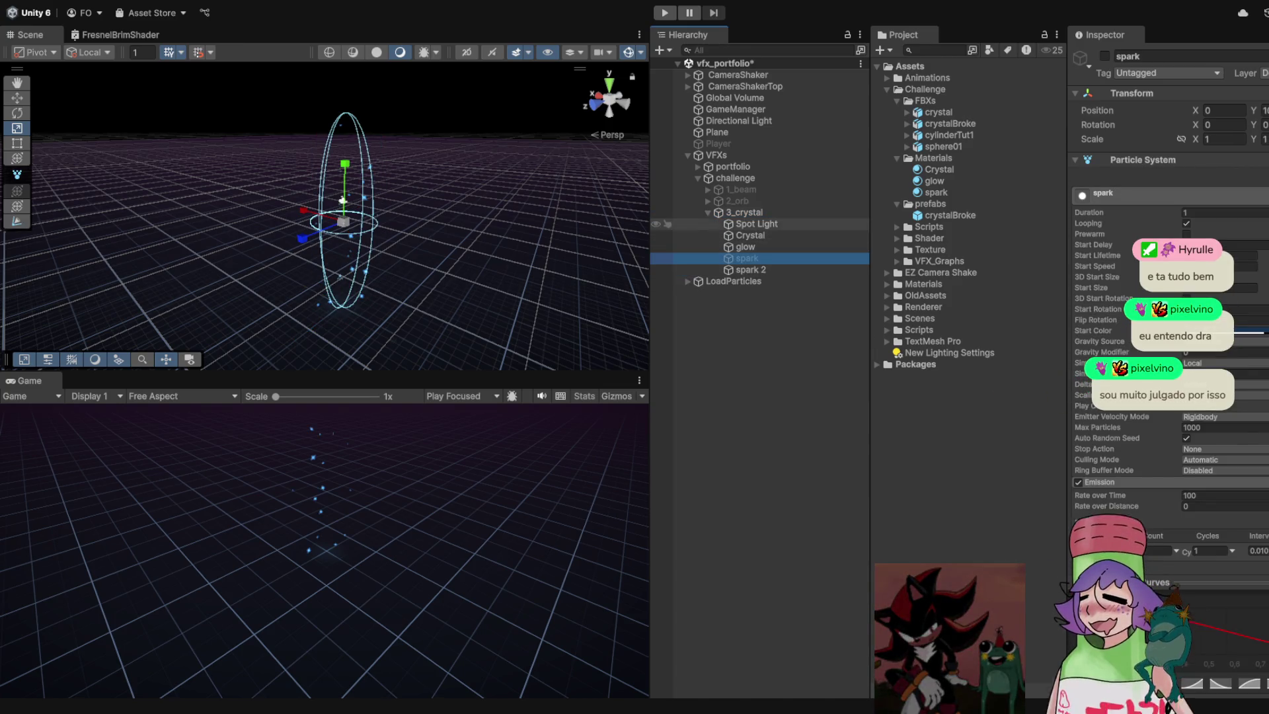
Edit the 3_crystal script's Trigger After Seconds value and stop the test run
click(708, 213)
click(743, 212)
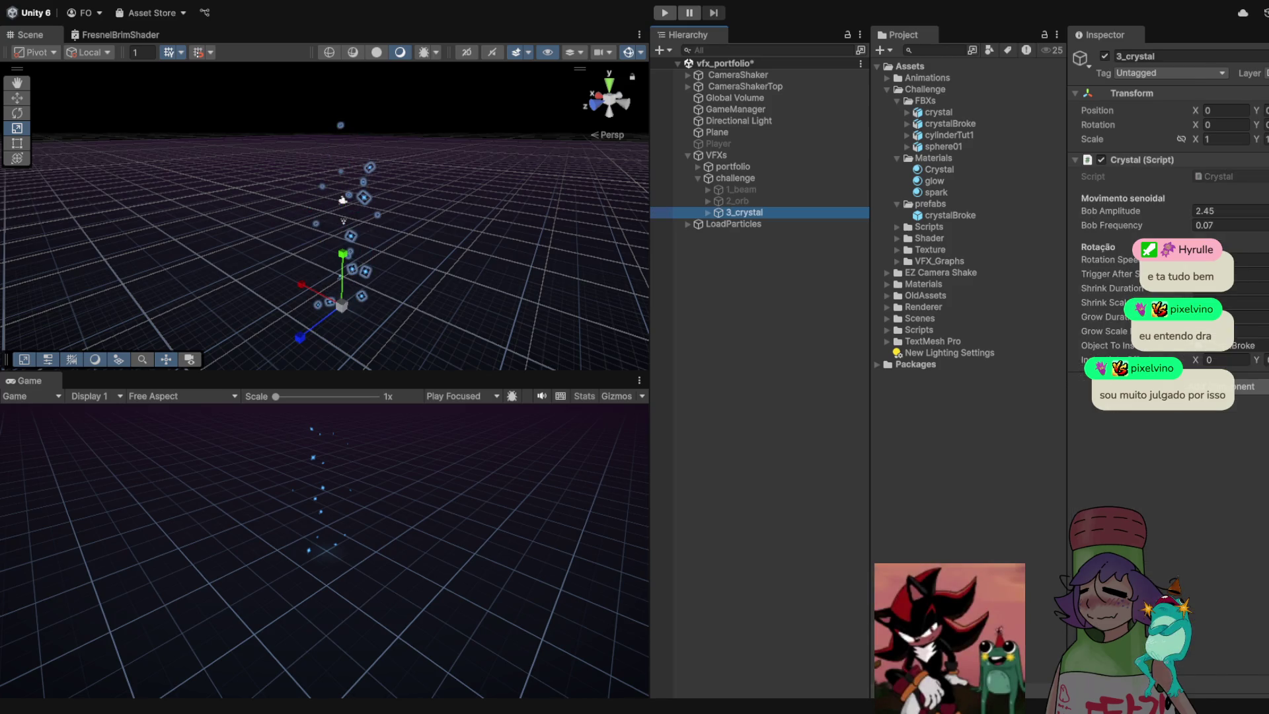
click(1249, 274)
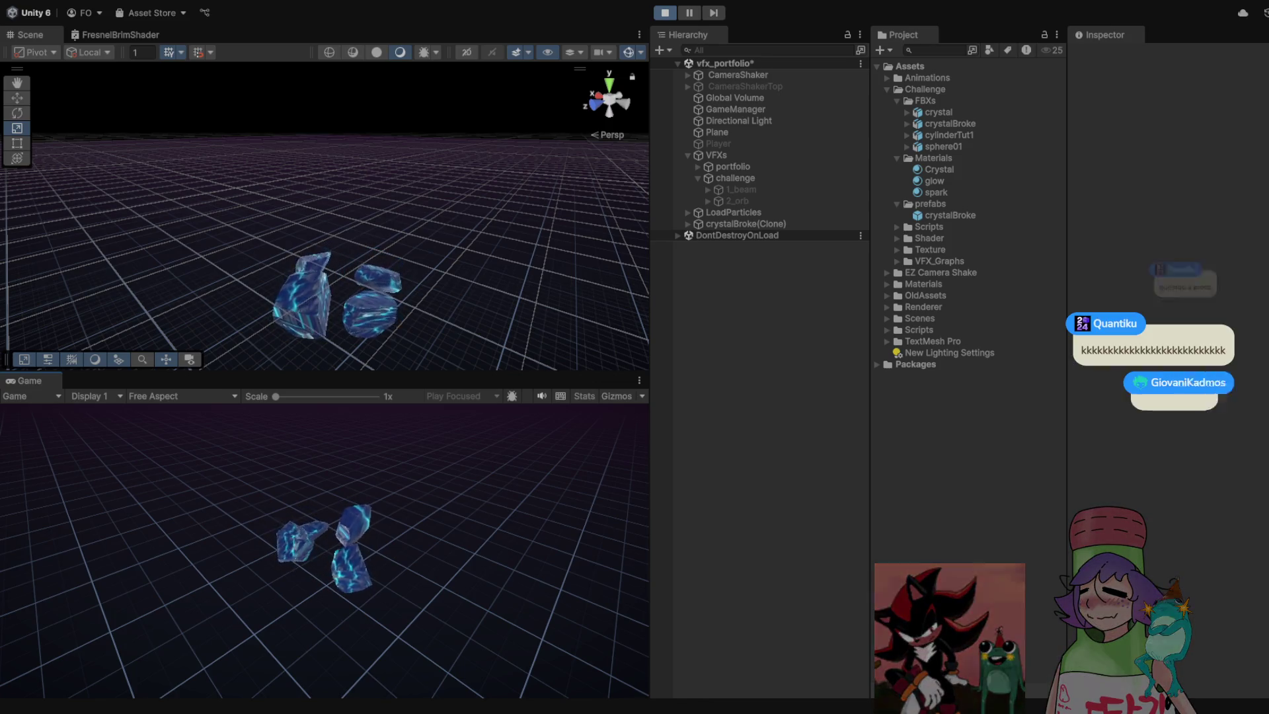
key(ctrl+p)
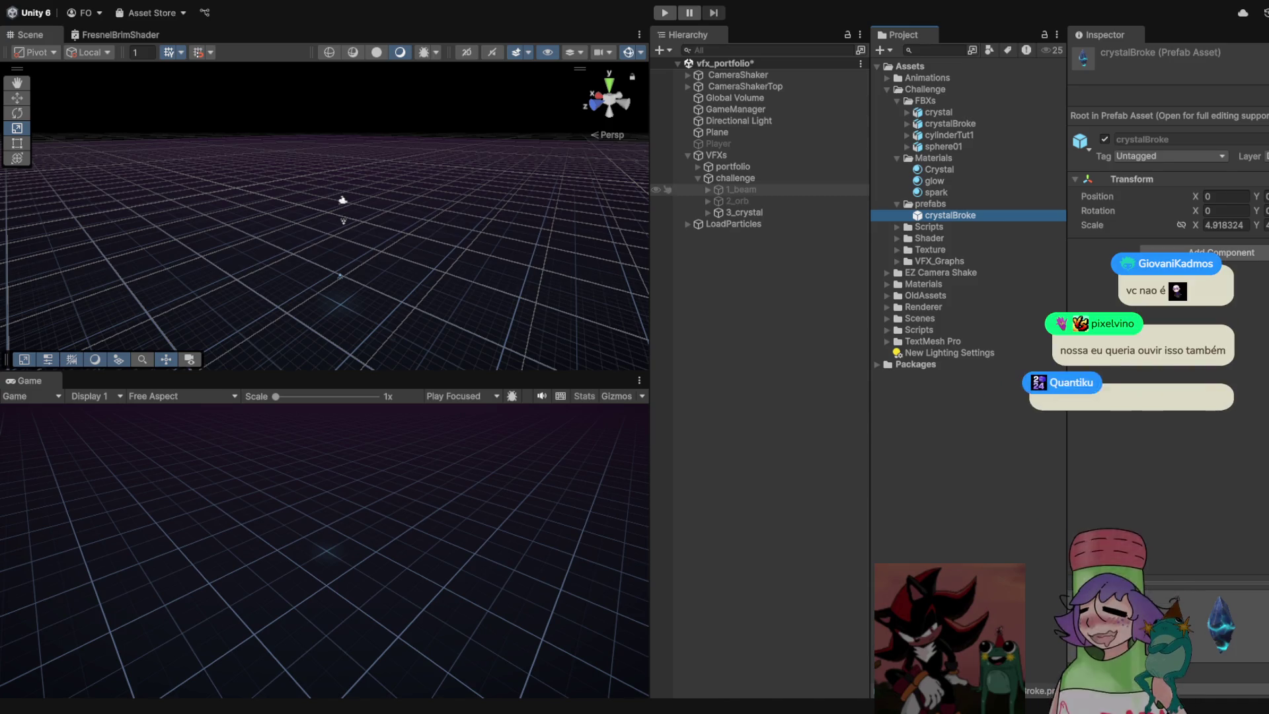
Expand 3_crystal and run a brief test of the scene, then stop it
key(F2)
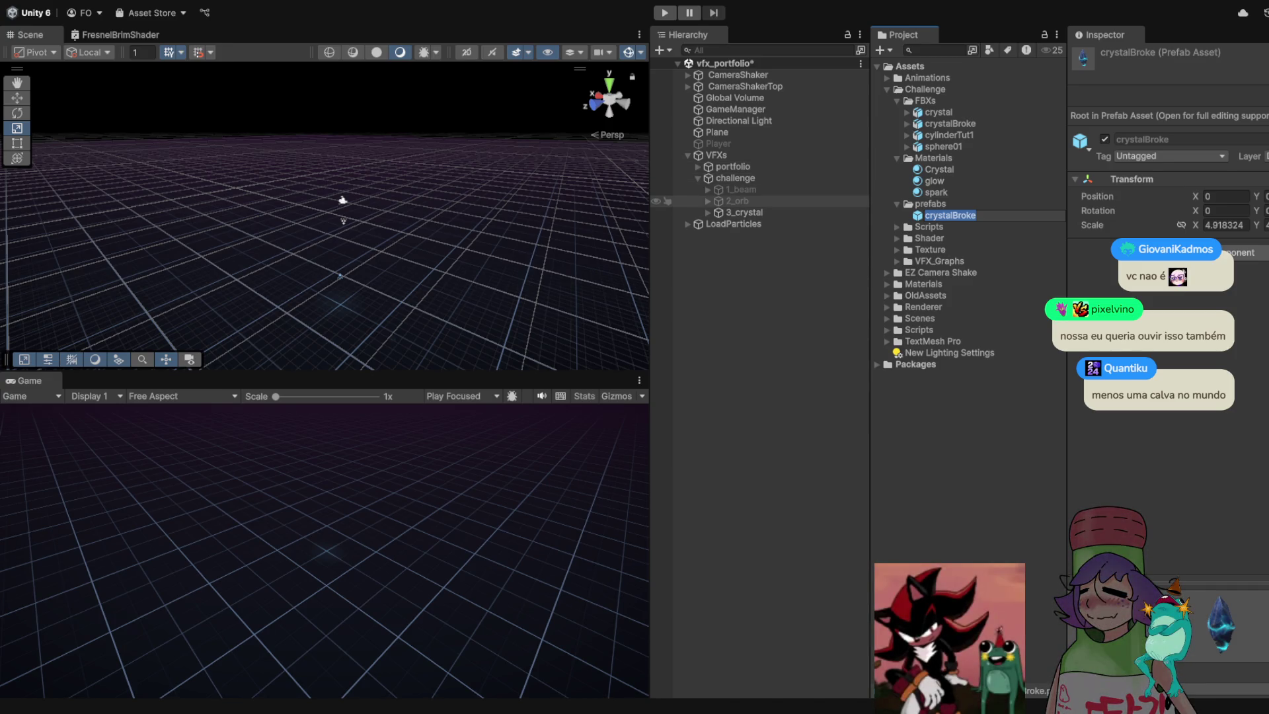
click(744, 212)
click(708, 212)
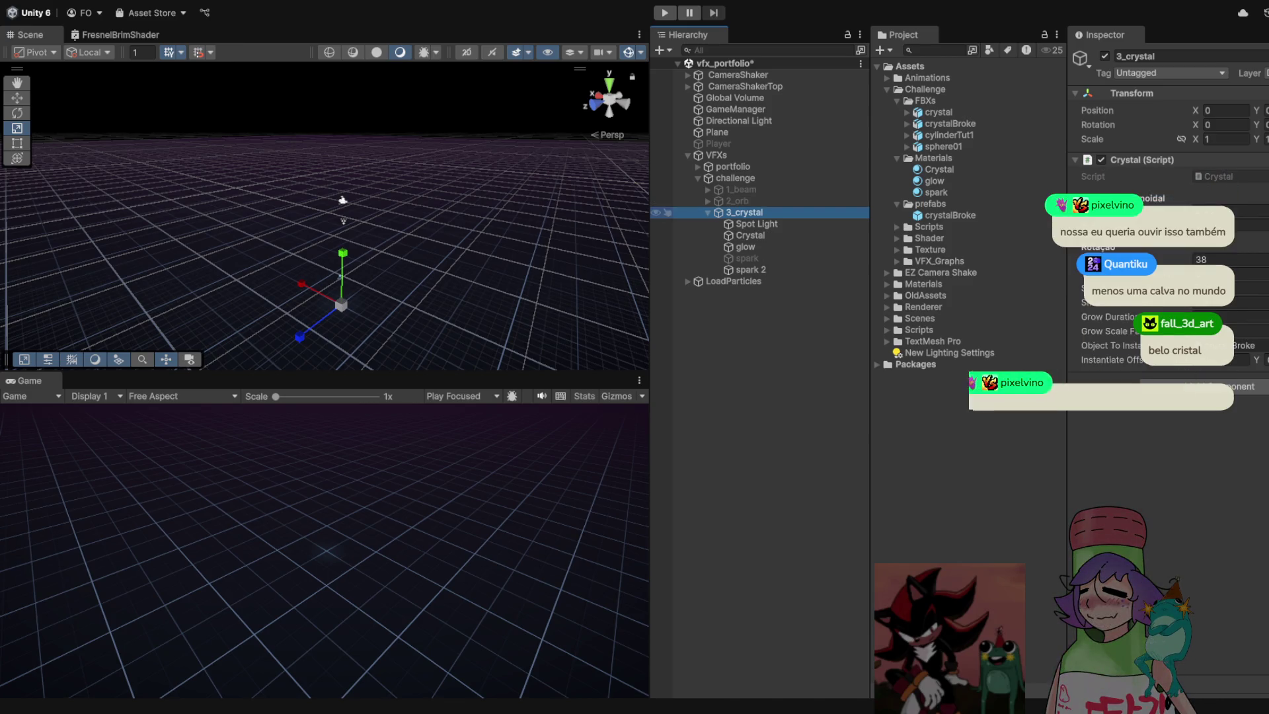
key(ctrl+p)
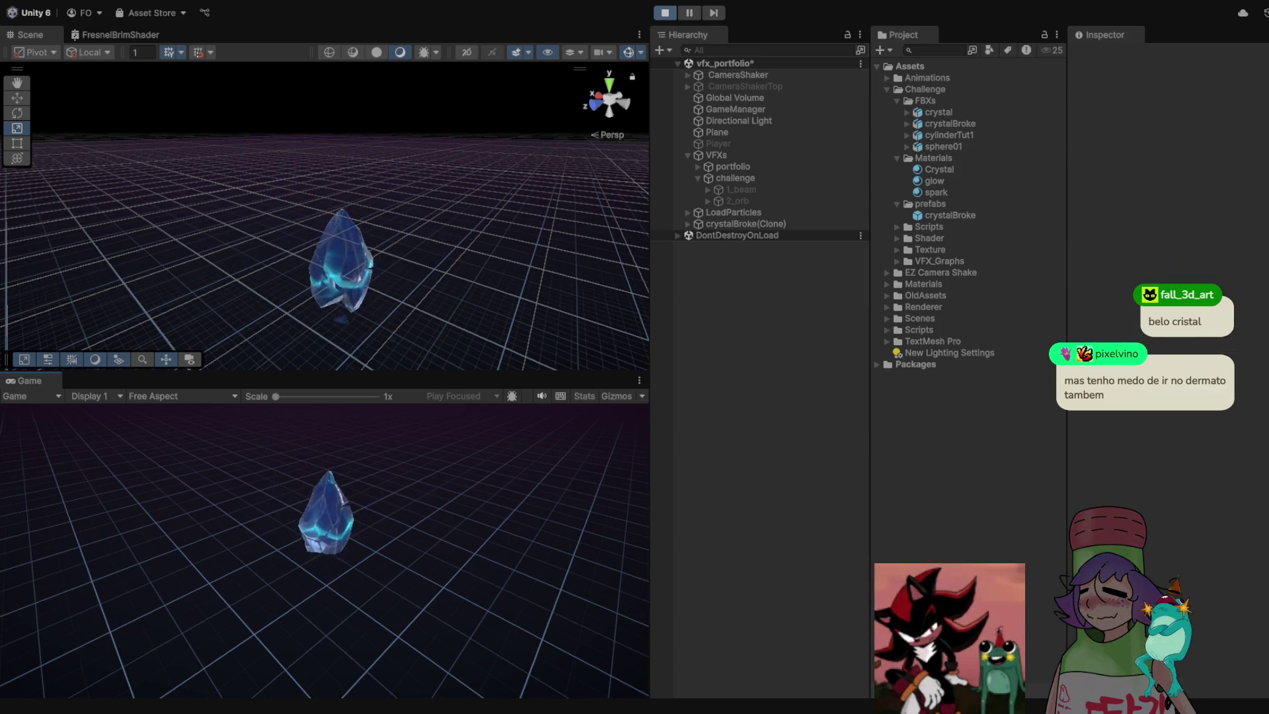
key(ctrl+p)
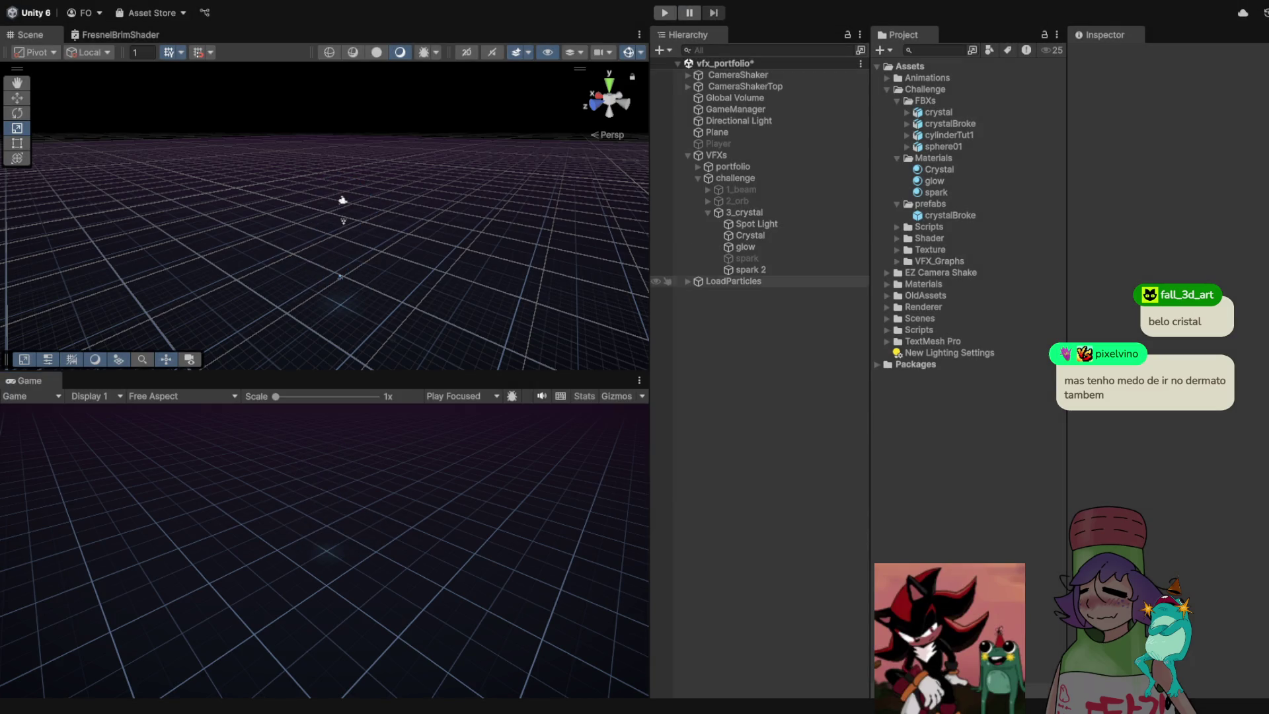
Check 3_crystal's script, Spot Light and Crystal particle, then run and stop another shatter test
click(744, 212)
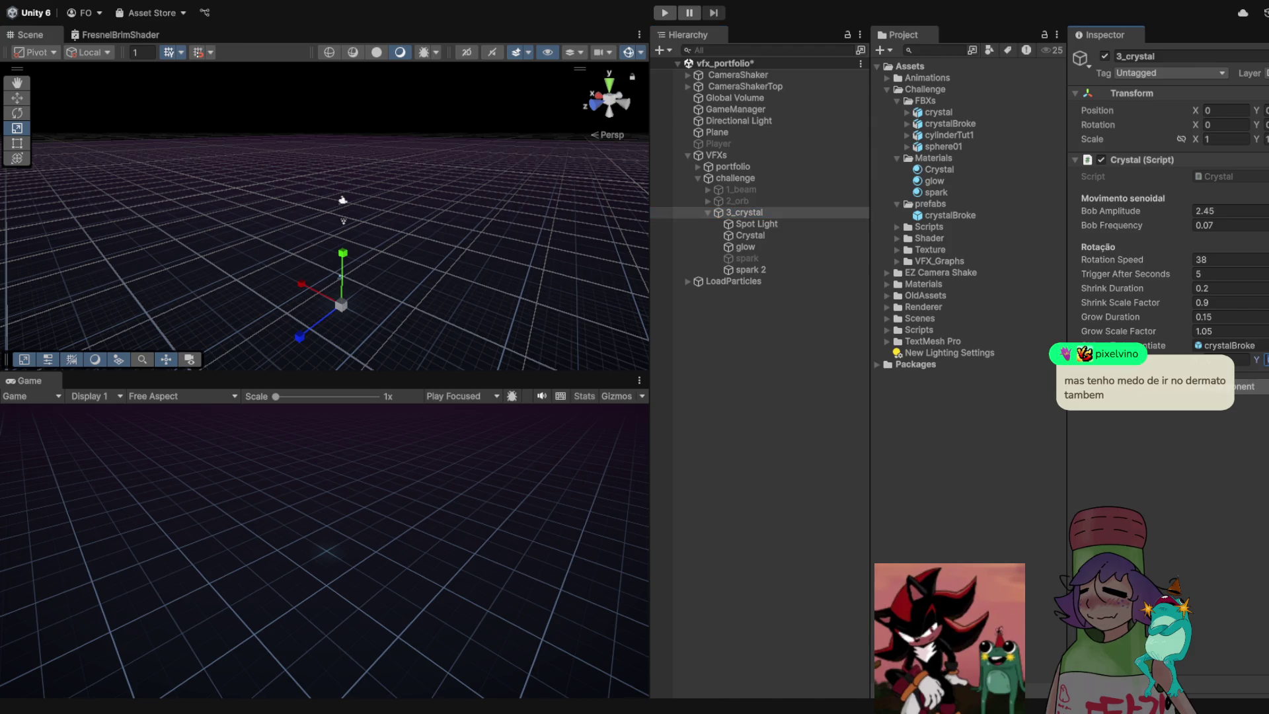
click(744, 212)
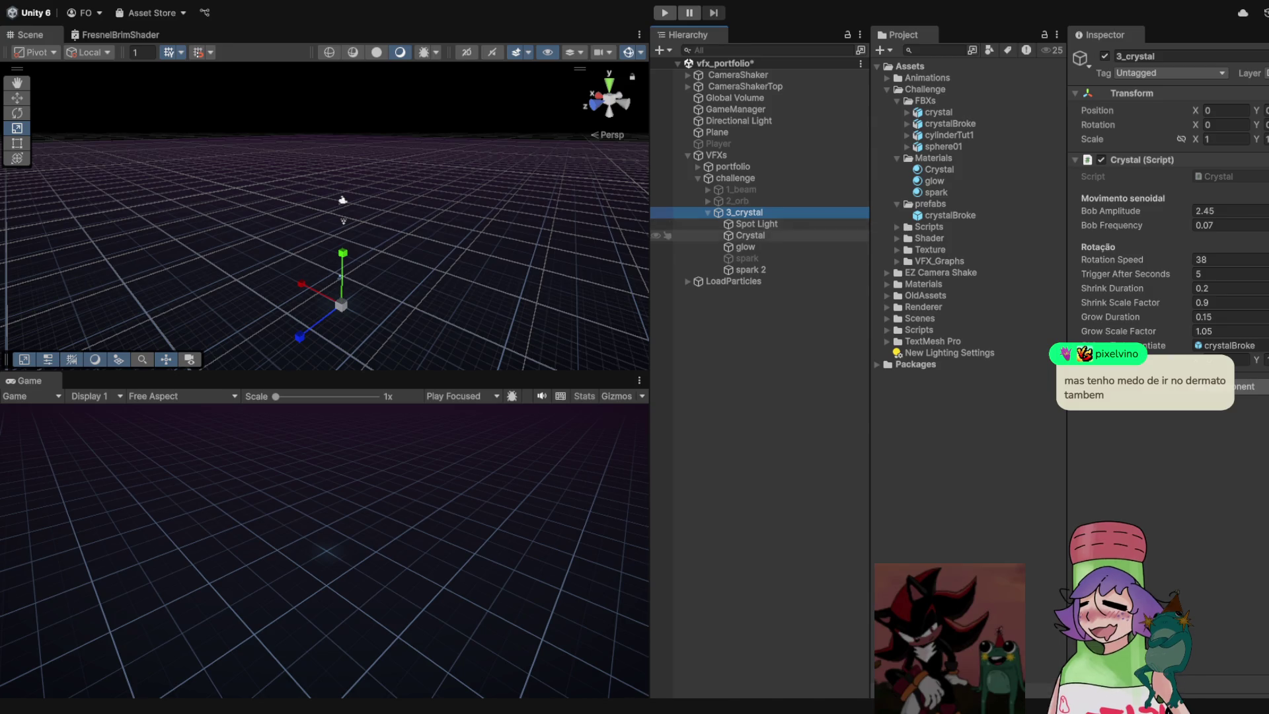
click(756, 224)
click(744, 213)
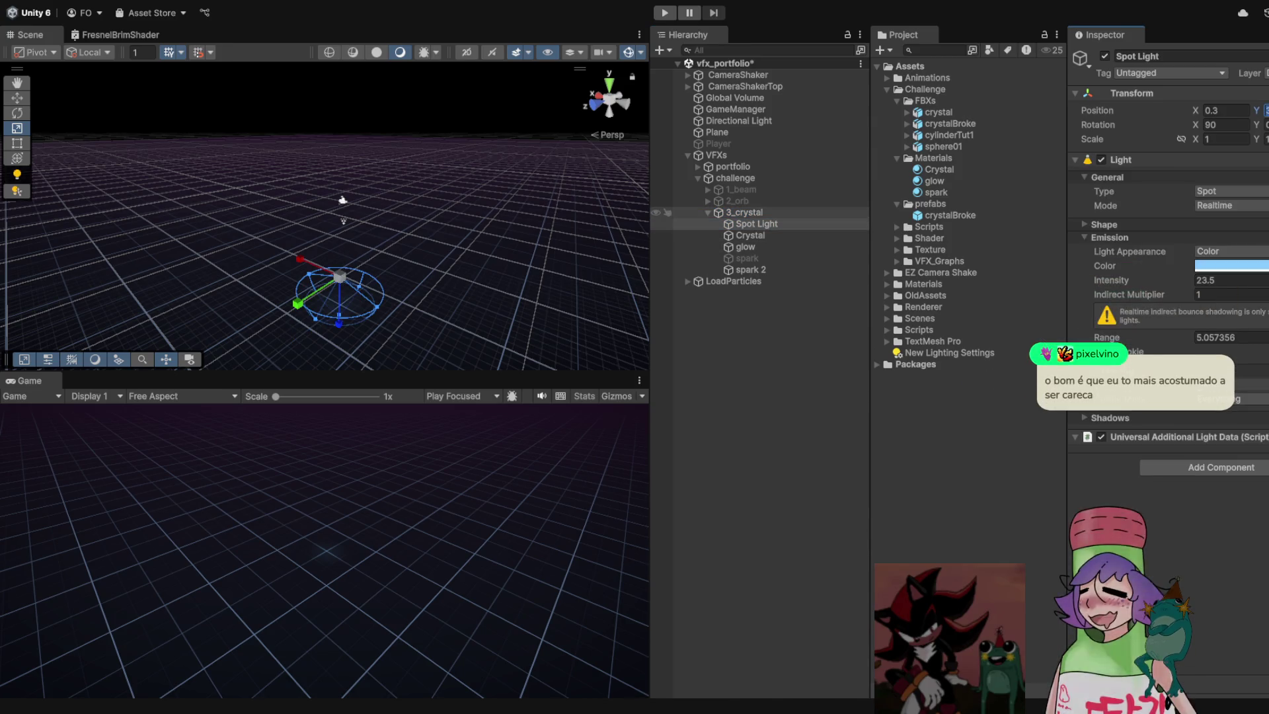
click(750, 236)
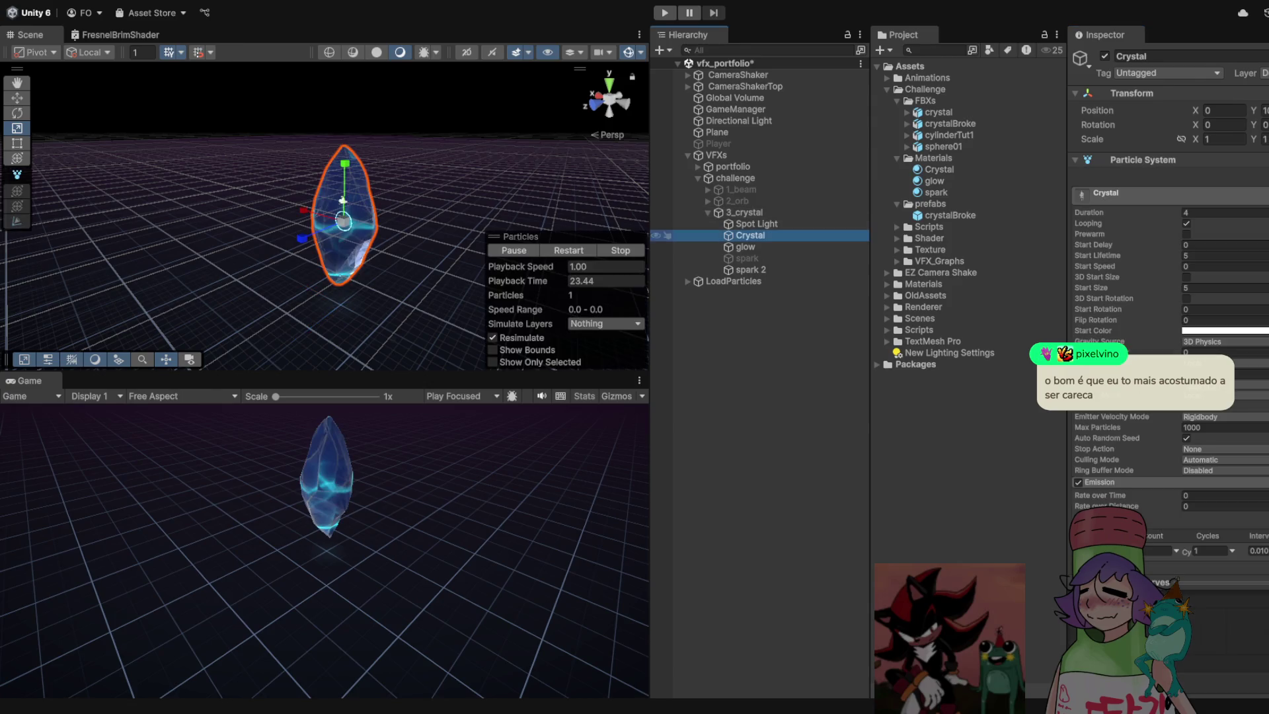
click(744, 212)
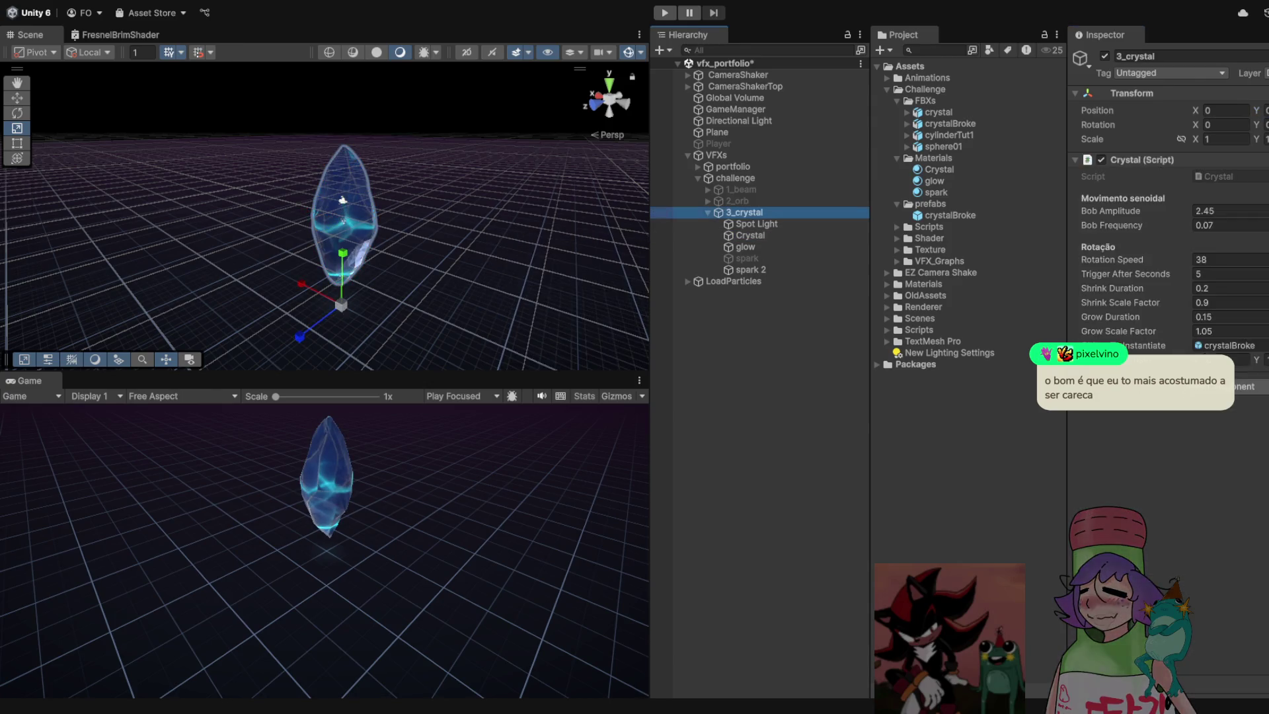
key(ctrl+p)
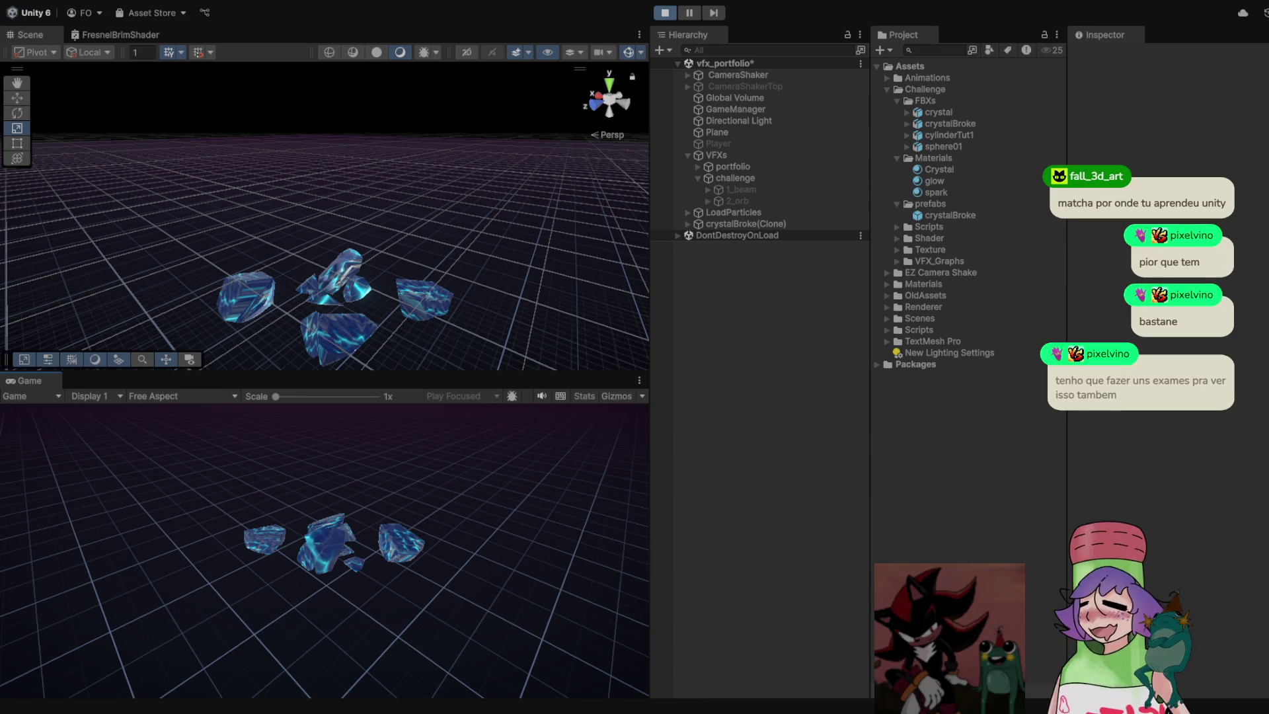
key(ctrl+p)
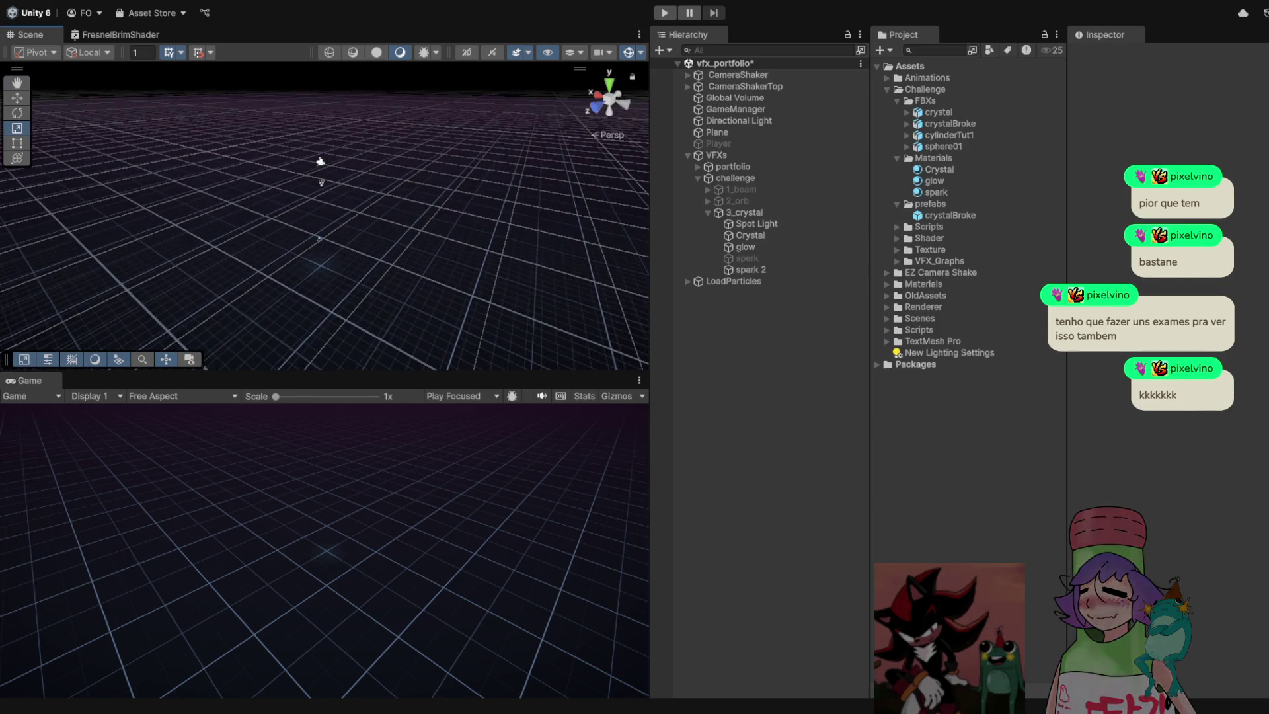
Drag the crystalBroke prefab into the scene as a new instance
click(950, 214)
drag(950, 215, 324, 225)
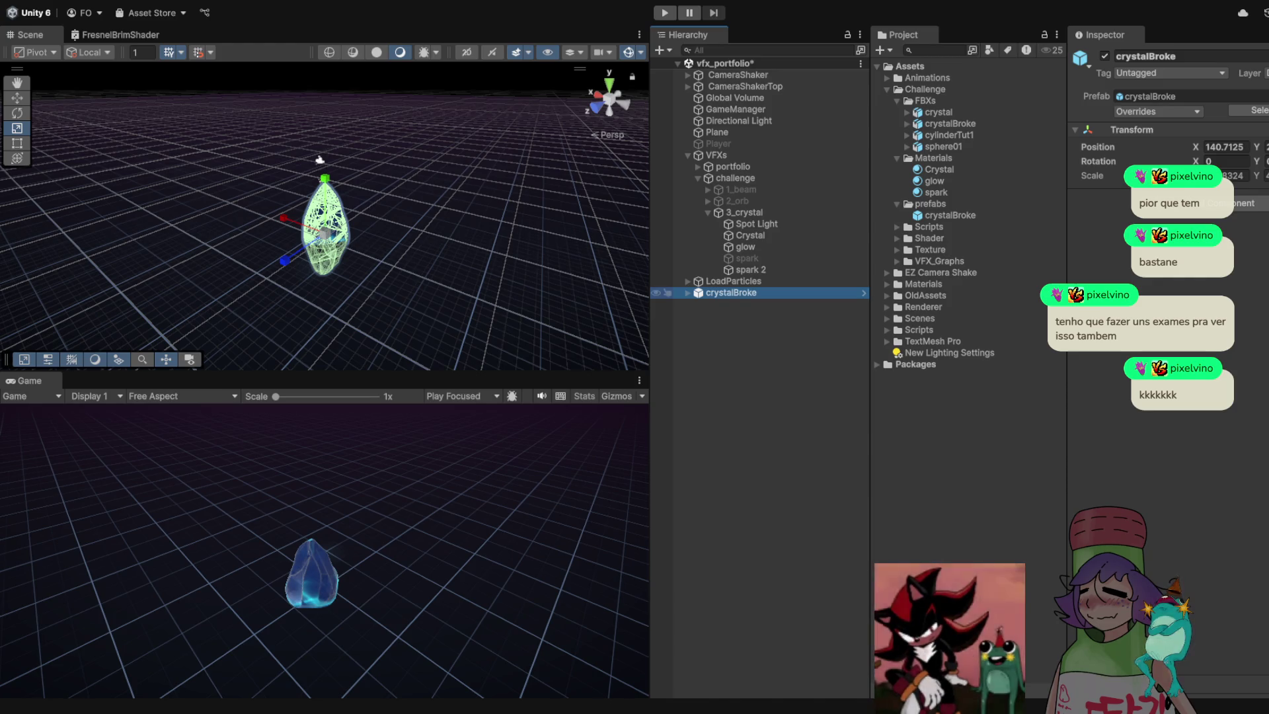
key(Left)
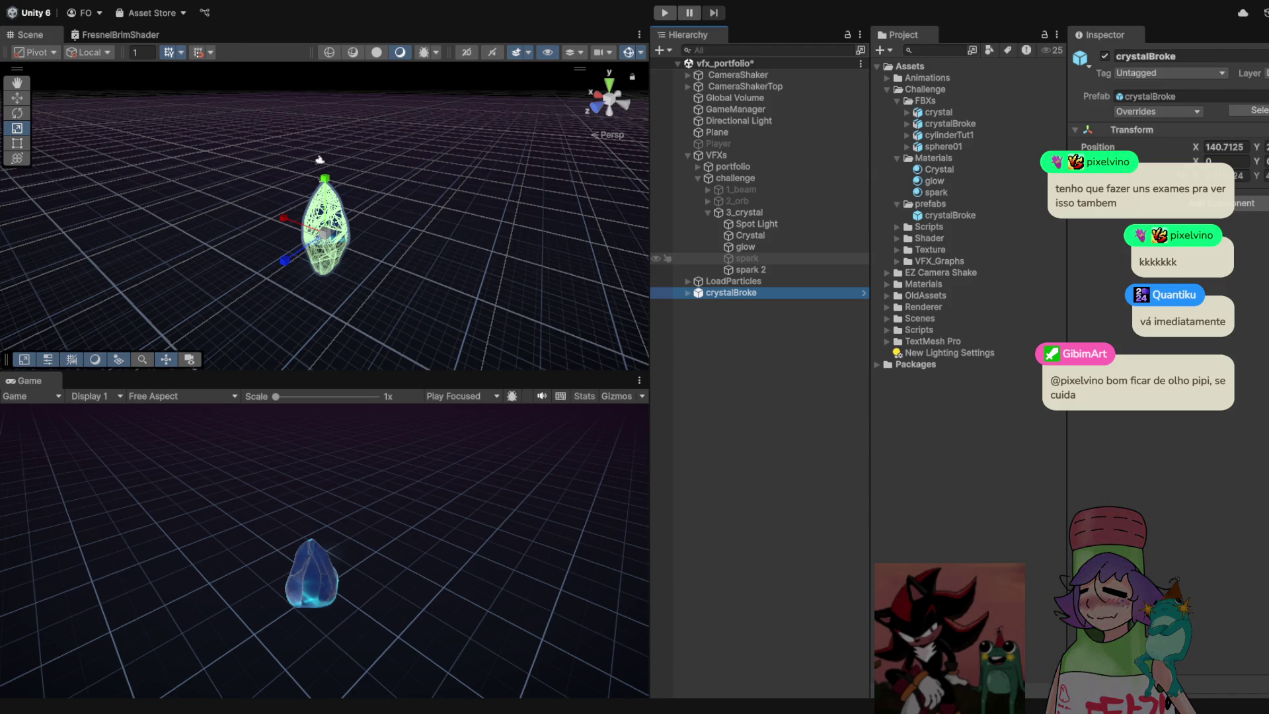
Create a CrystalFragments script in the Challenge Scripts folder
click(929, 181)
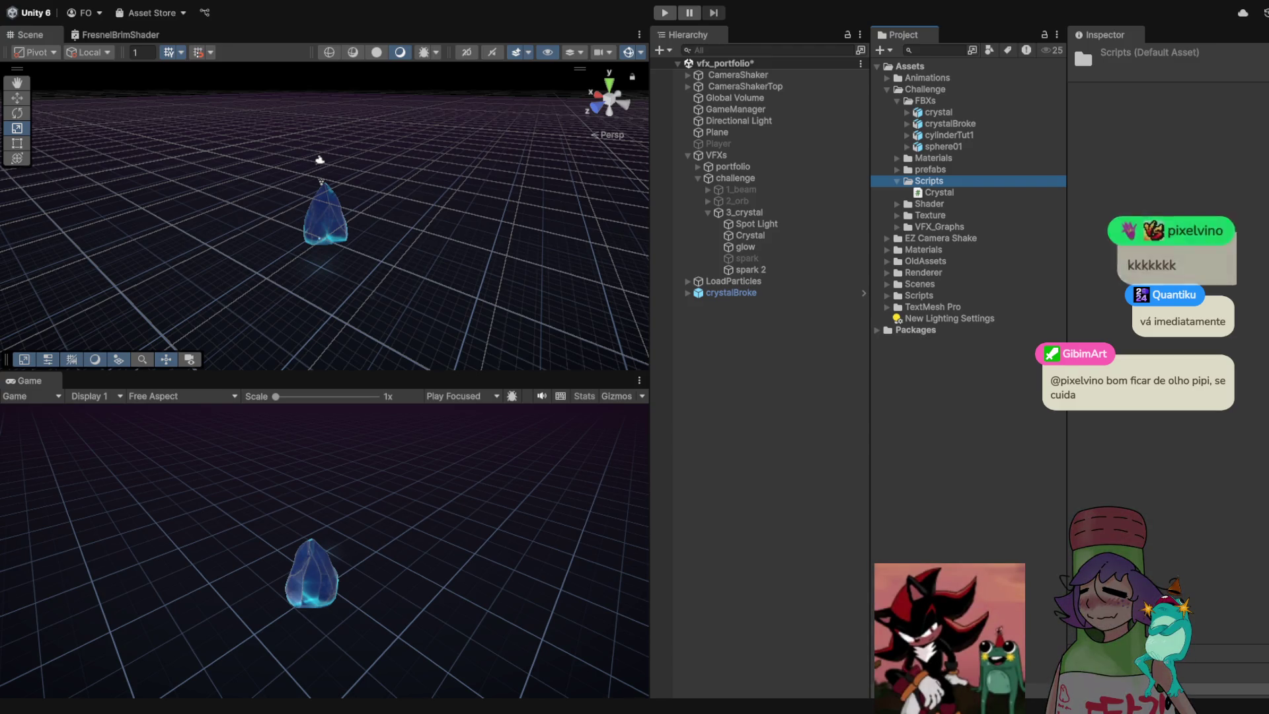
text(Crysta)
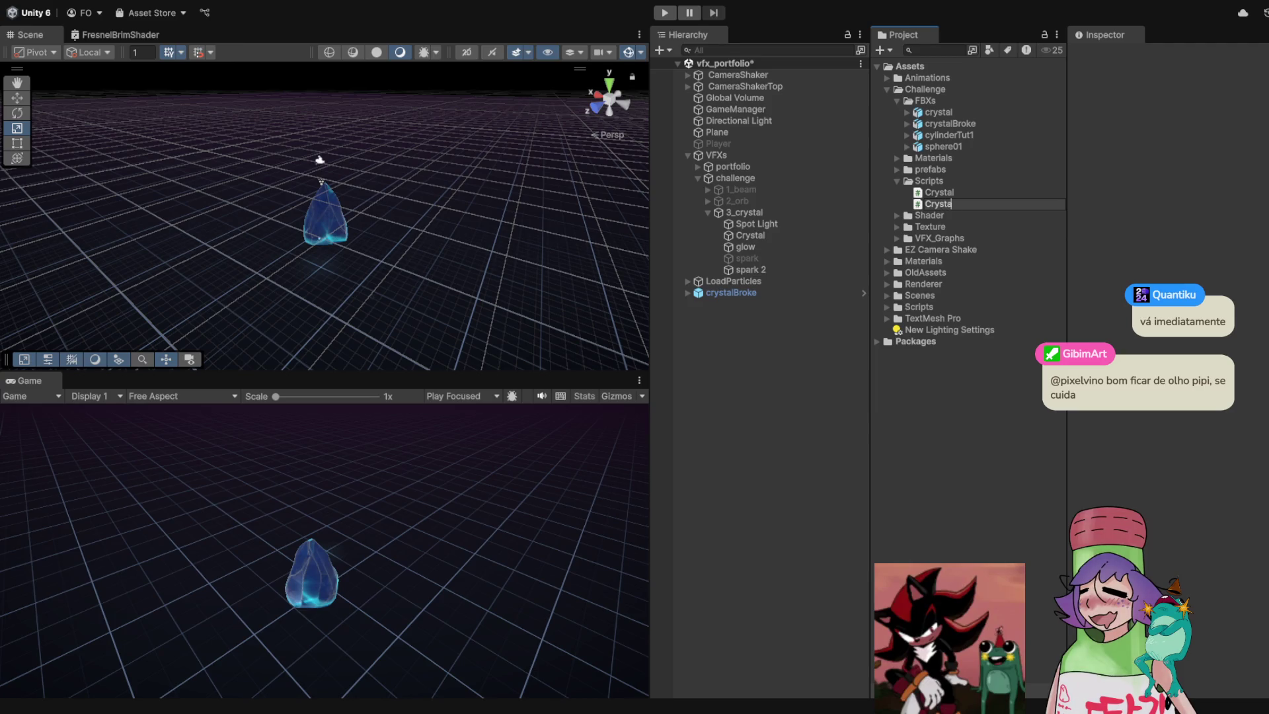
text(lFragma)
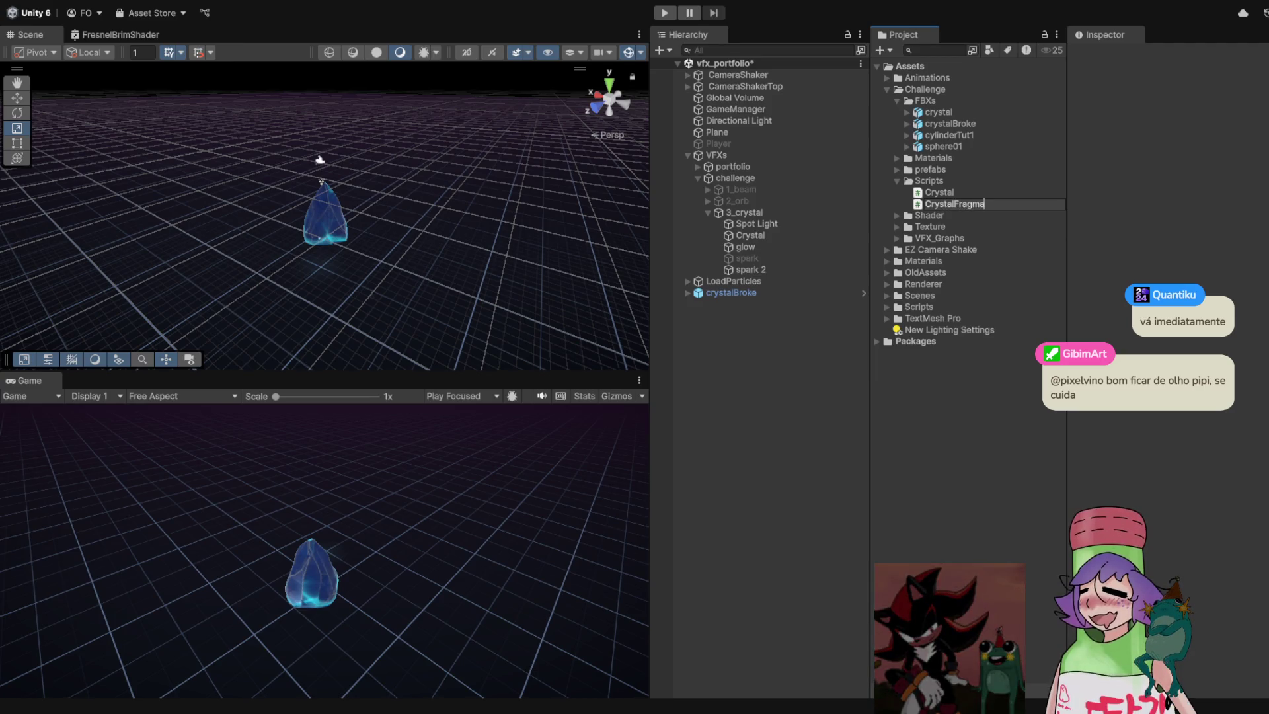
text(ts)
key(Return)
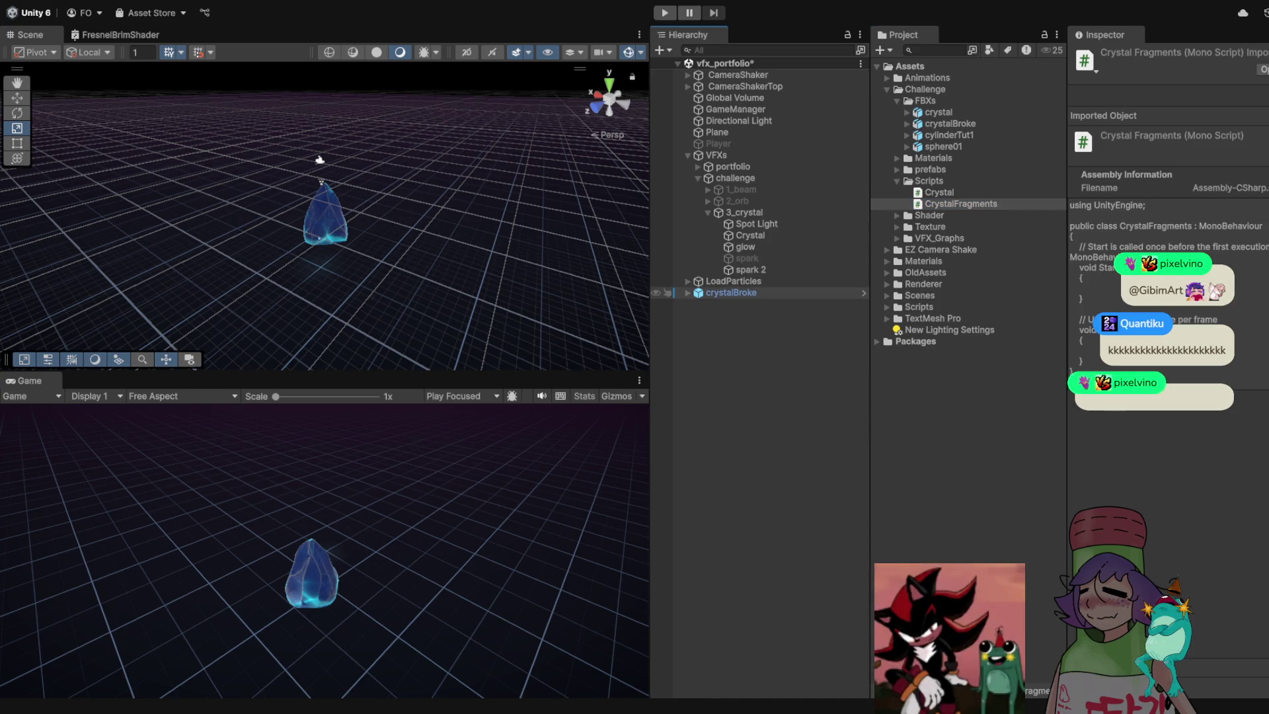
click(674, 292)
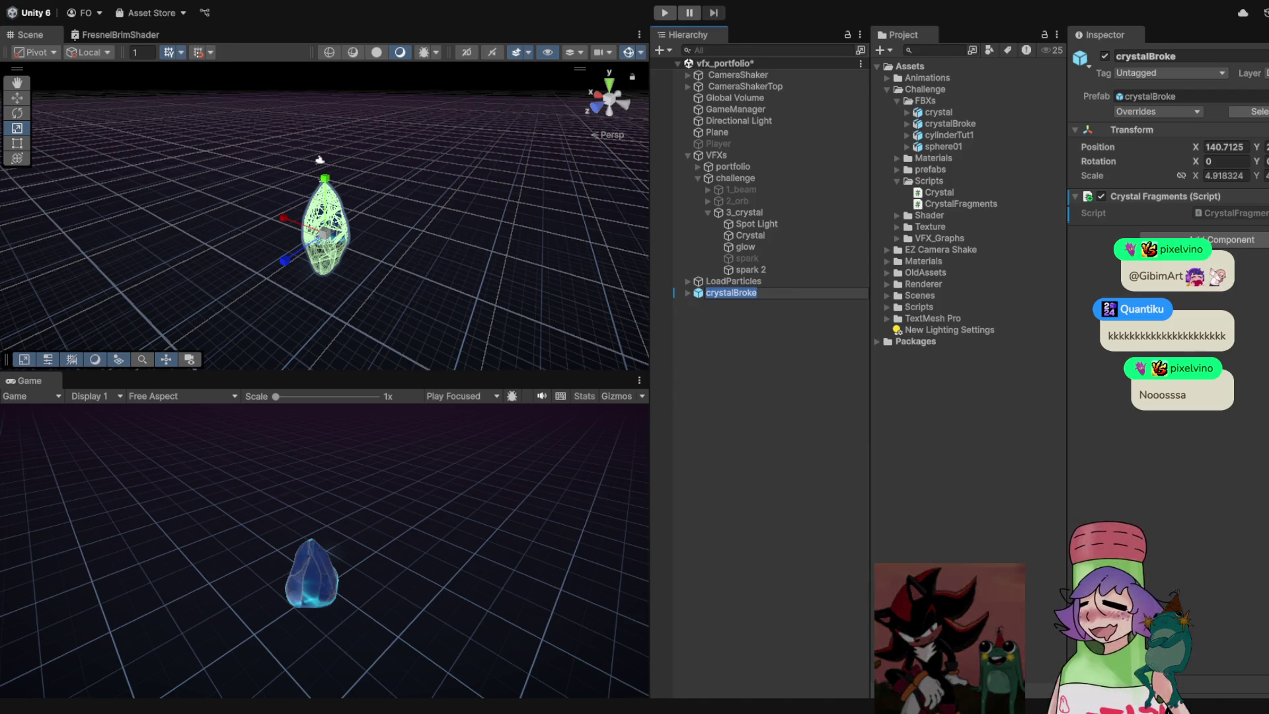
Attach the CrystalFragments script as a component on the crystalBroke instance
key(Return)
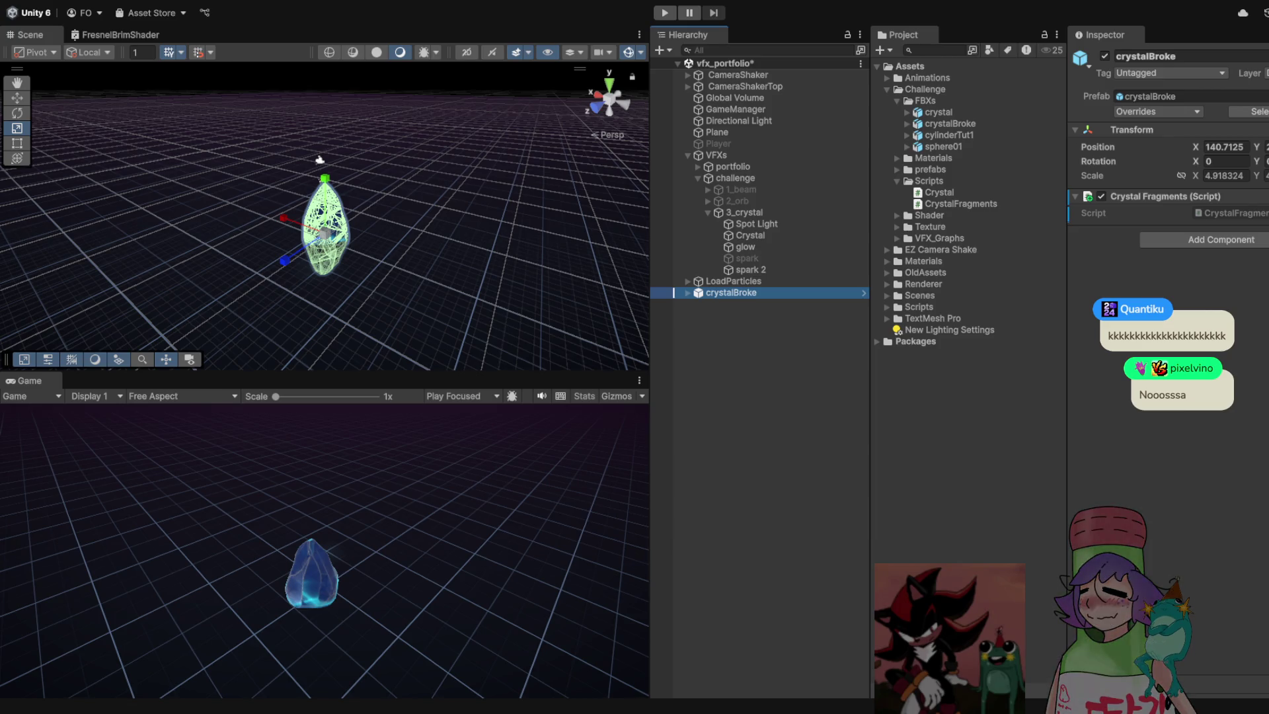
click(961, 204)
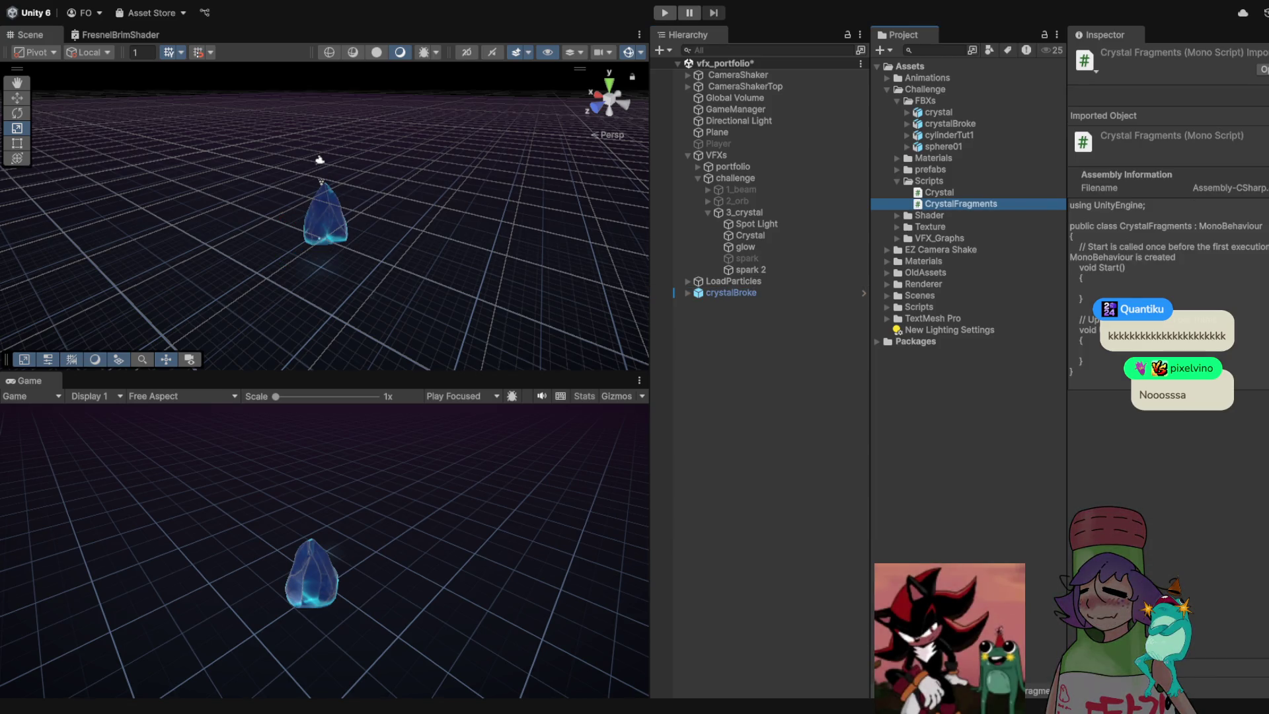
drag(731, 293, 731, 293)
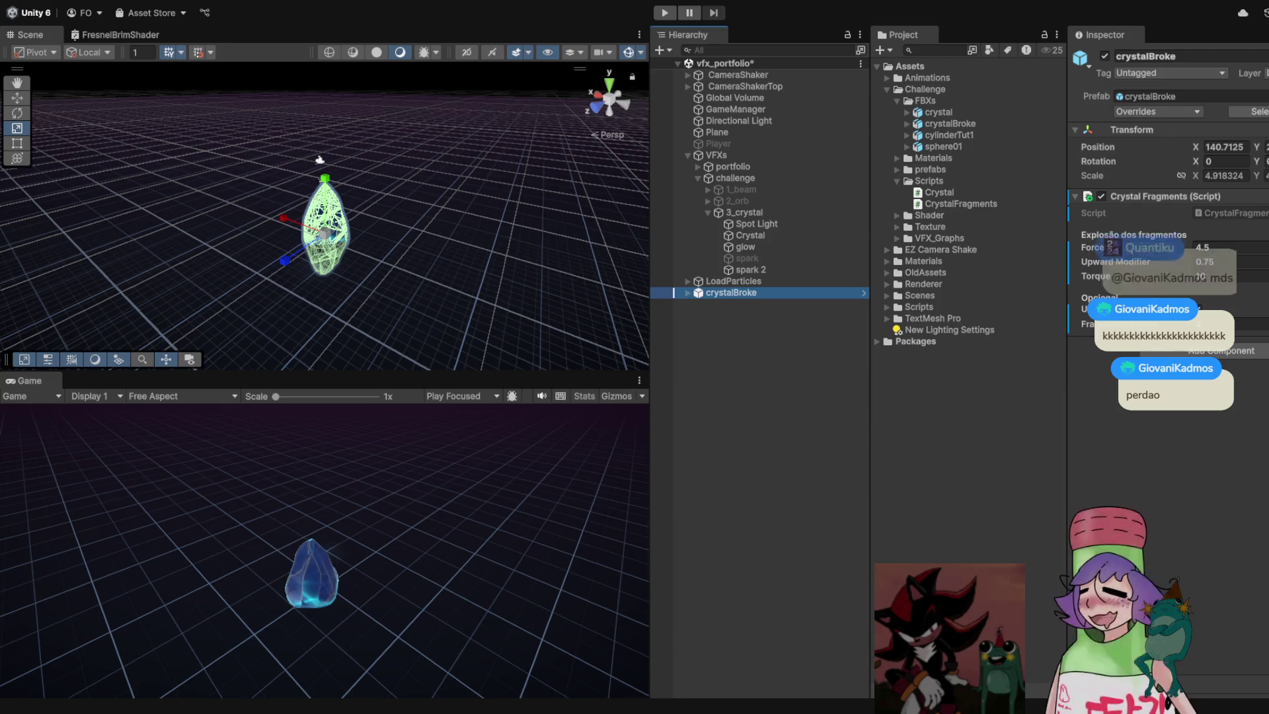
key(ctrl+p)
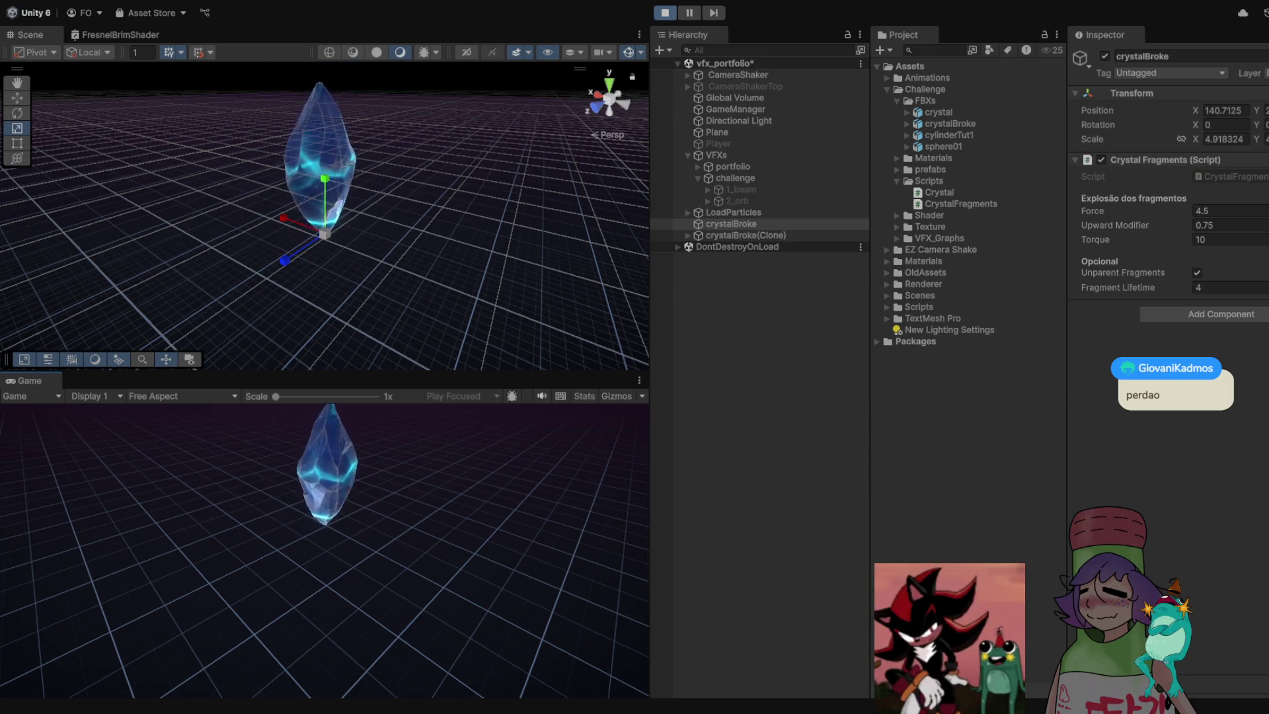
key(ctrl+p)
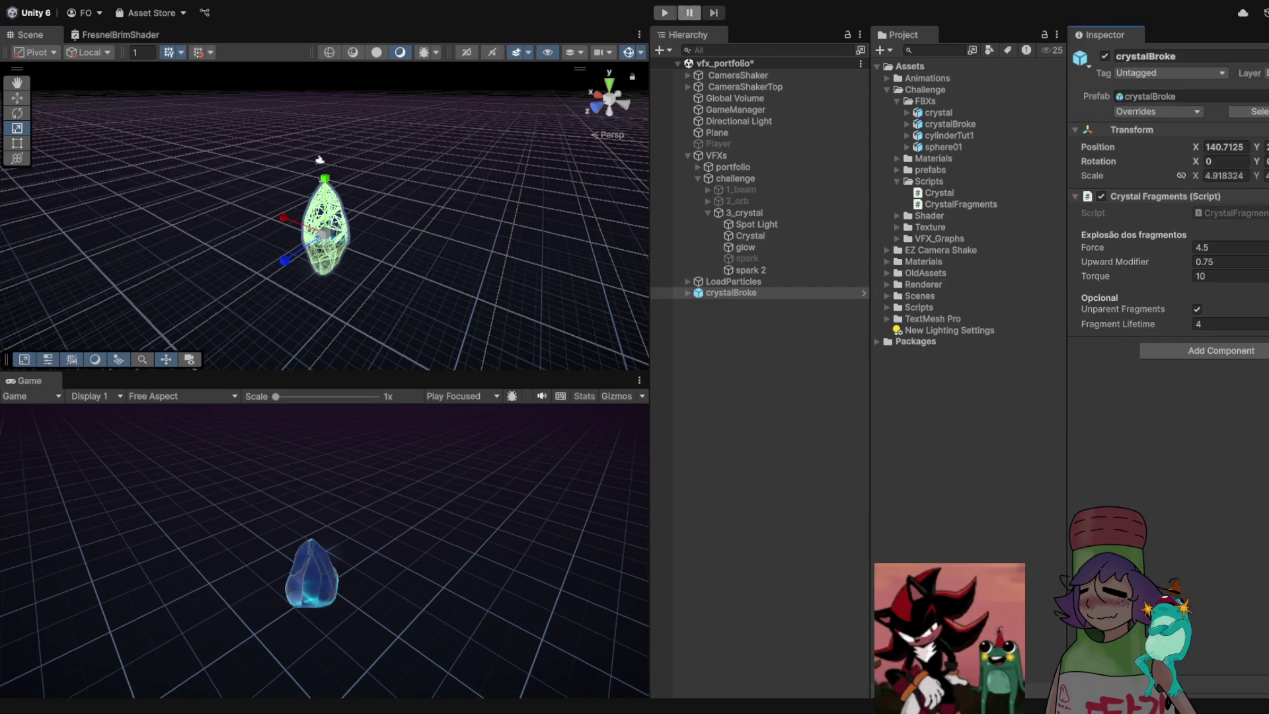
key(ctrl+p)
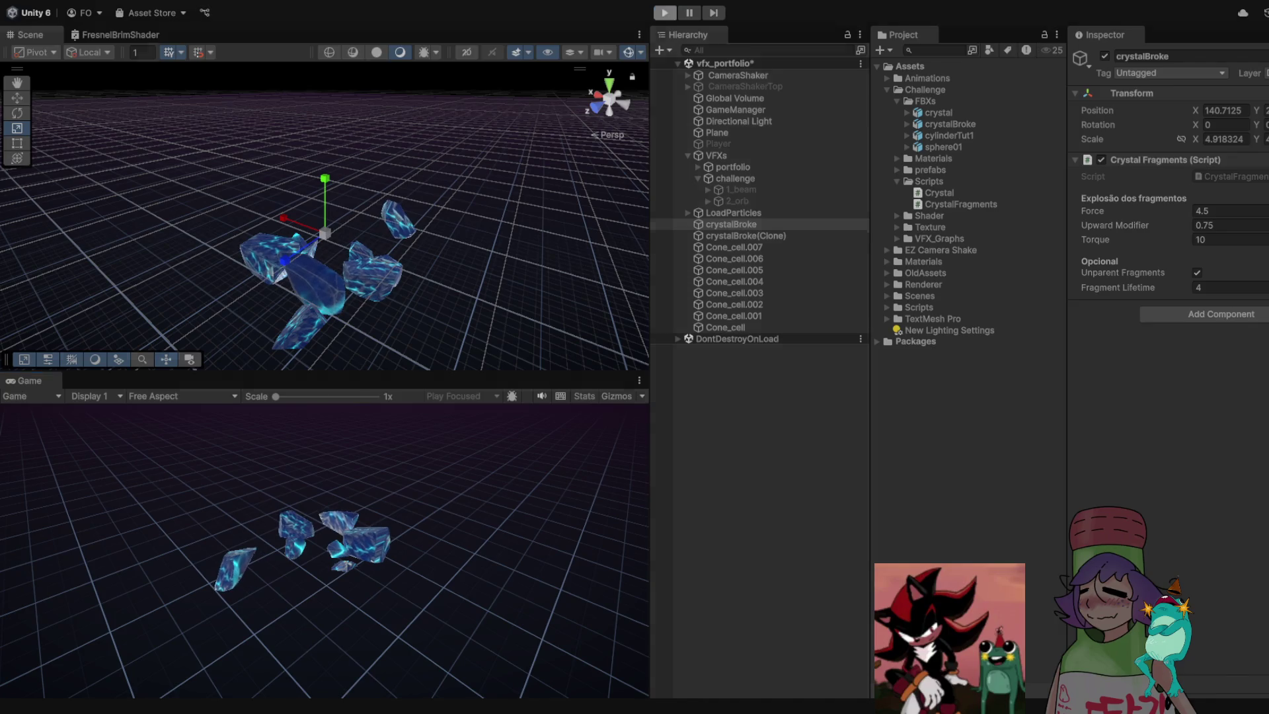
key(ctrl+p)
click(688, 293)
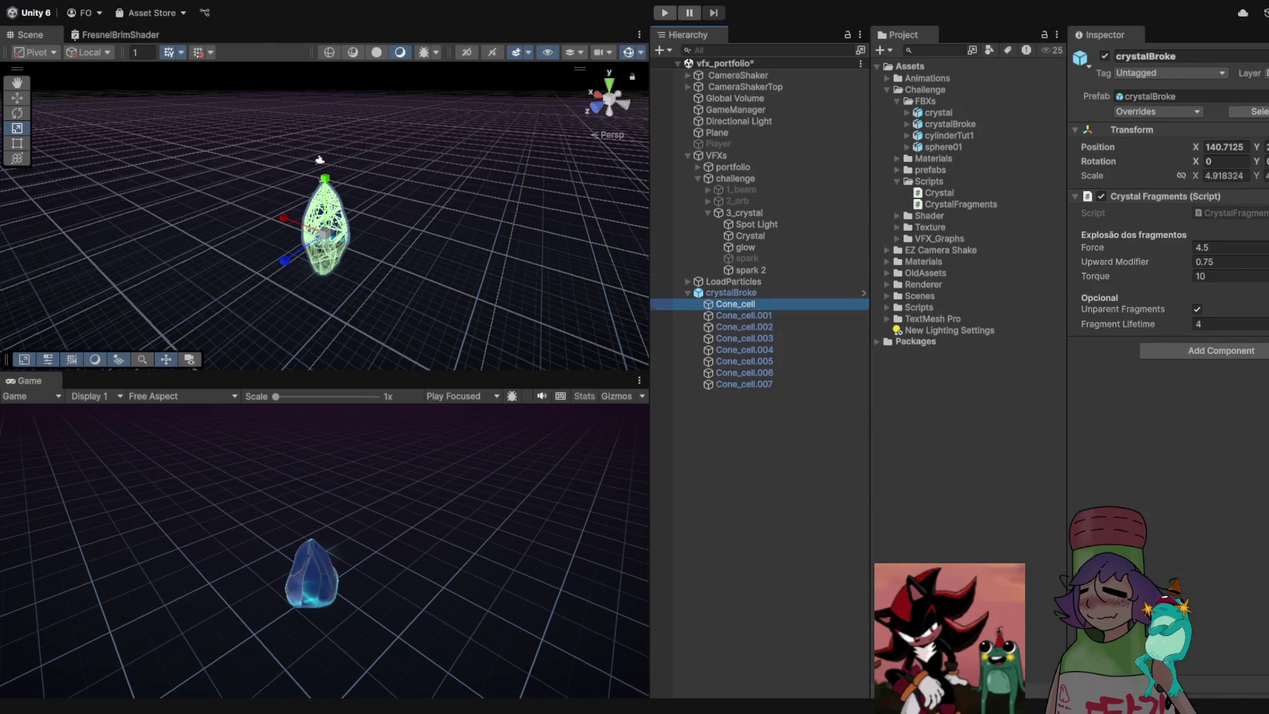
Select fragments Cone_cell through Cone_cell.007 and set their shared Rigidbody Mass to 5
click(734, 304)
shift+click(744, 384)
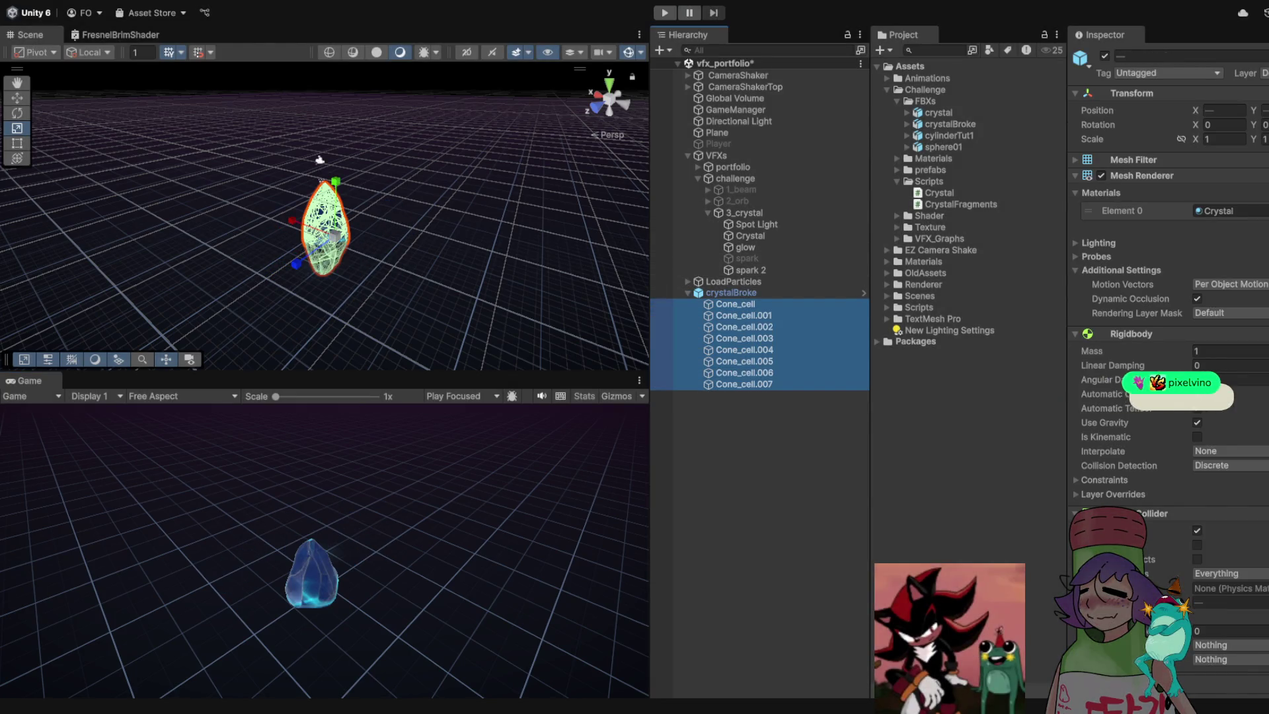
click(1217, 351)
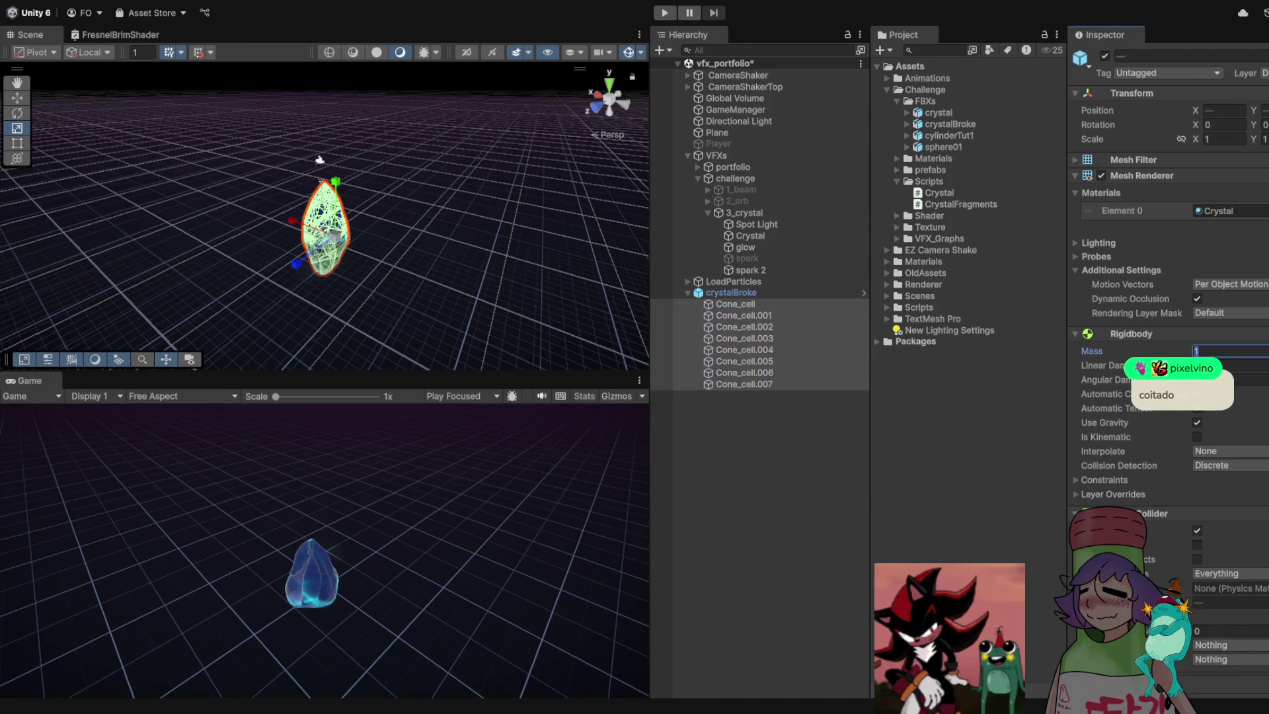
text(5)
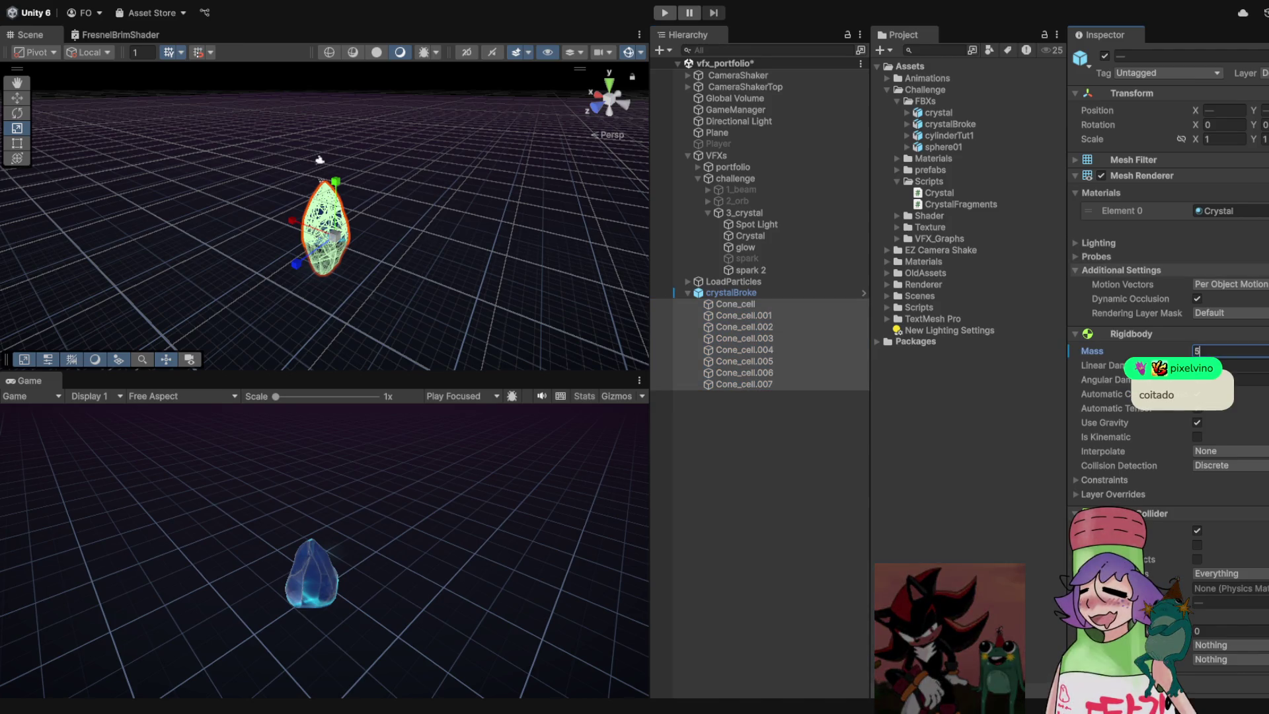
click(731, 292)
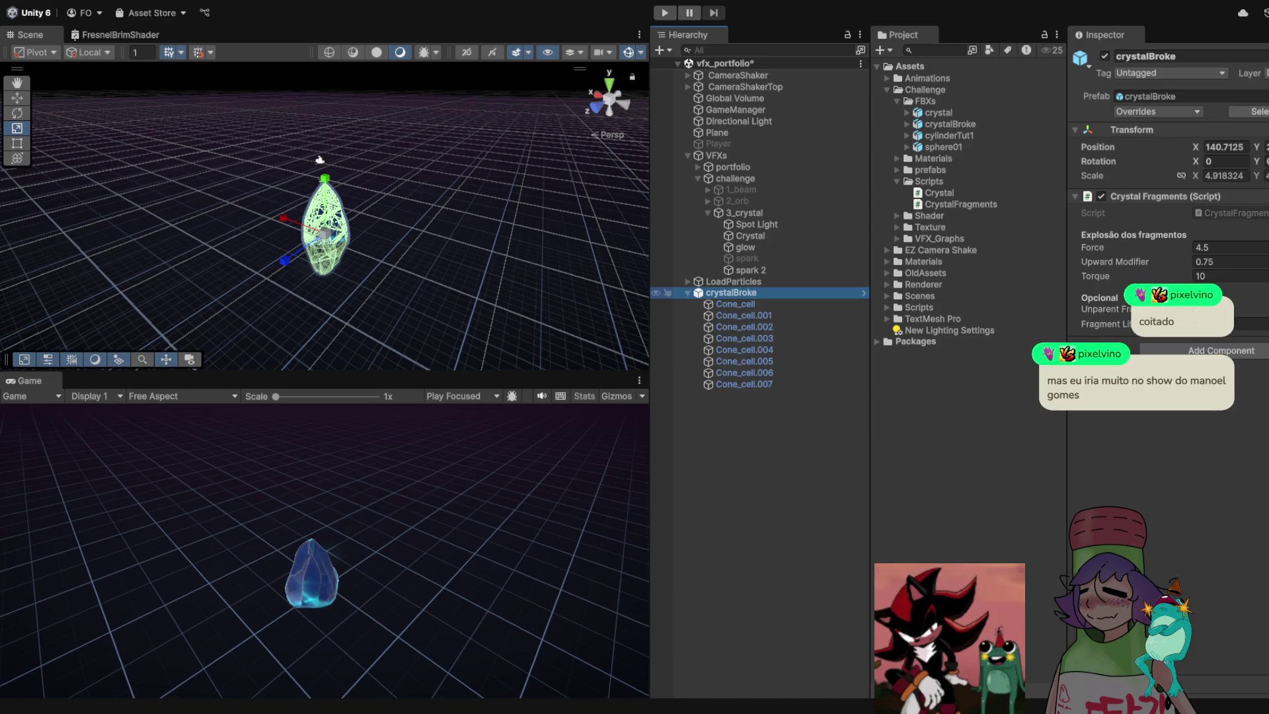
Cancel renaming crystalBroke, then run the scene to watch the heavier fragments shatter and vanish
key(F2)
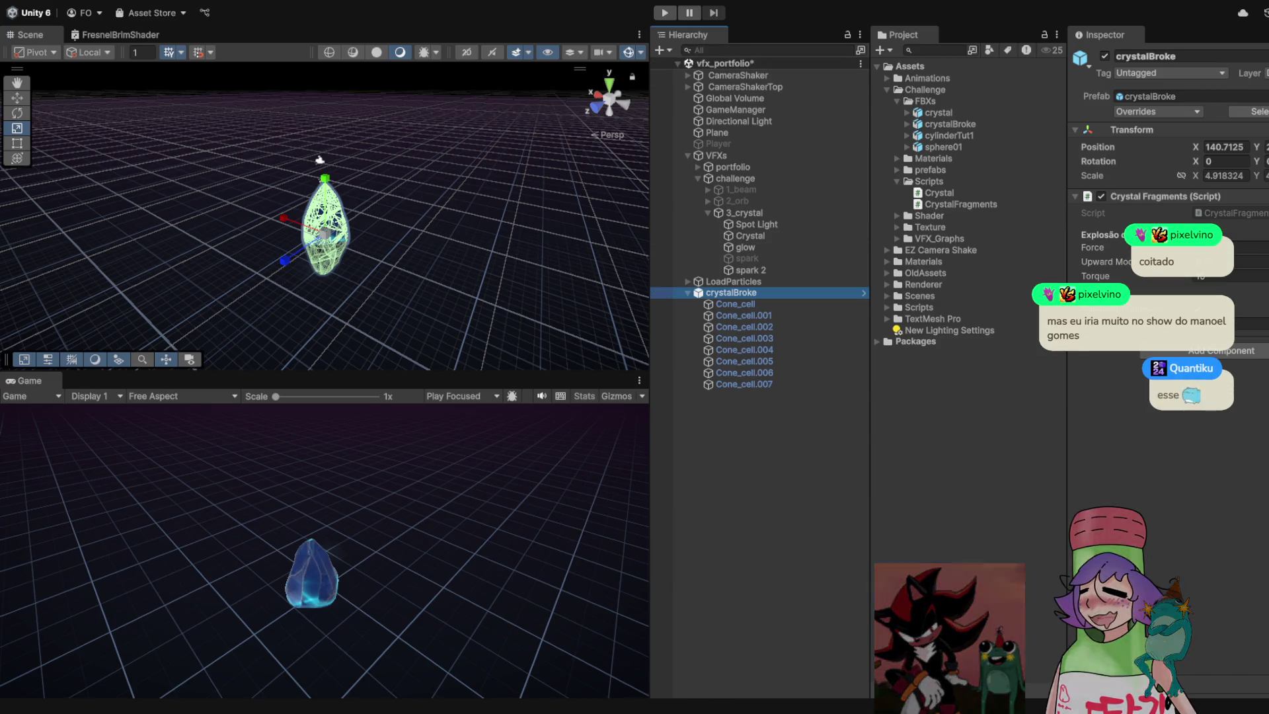
key(Escape)
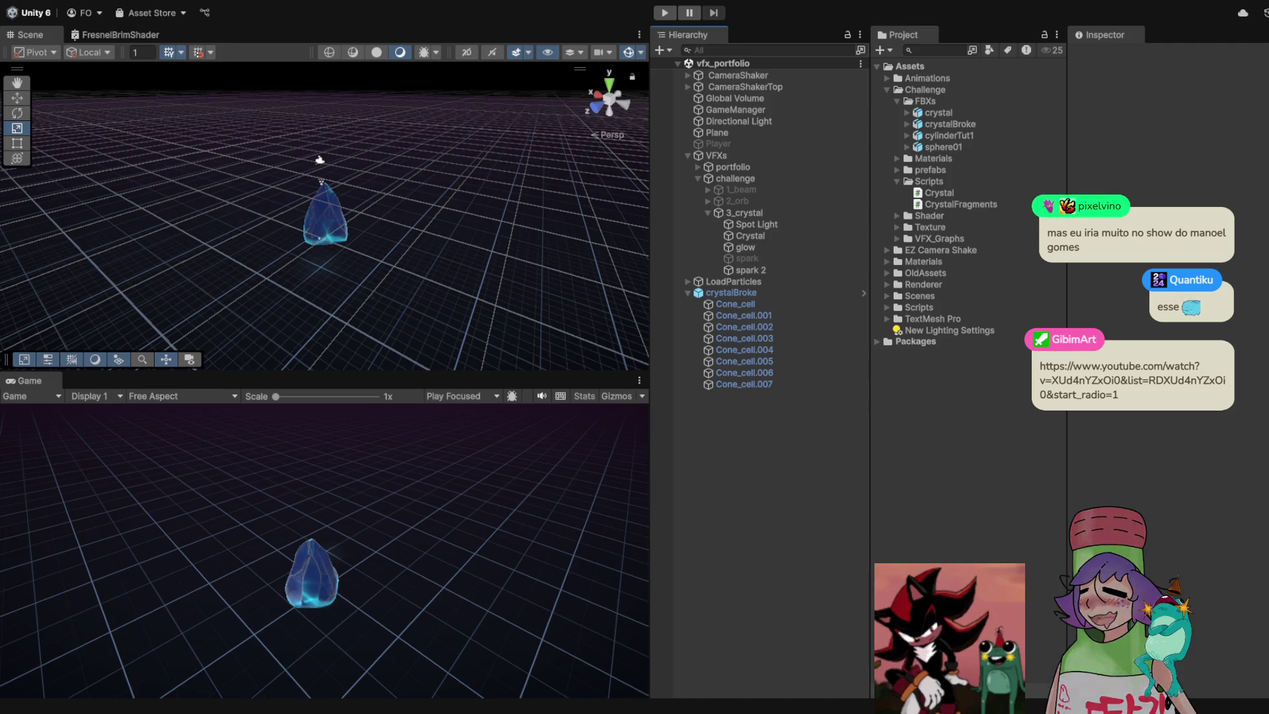
key(ctrl+p)
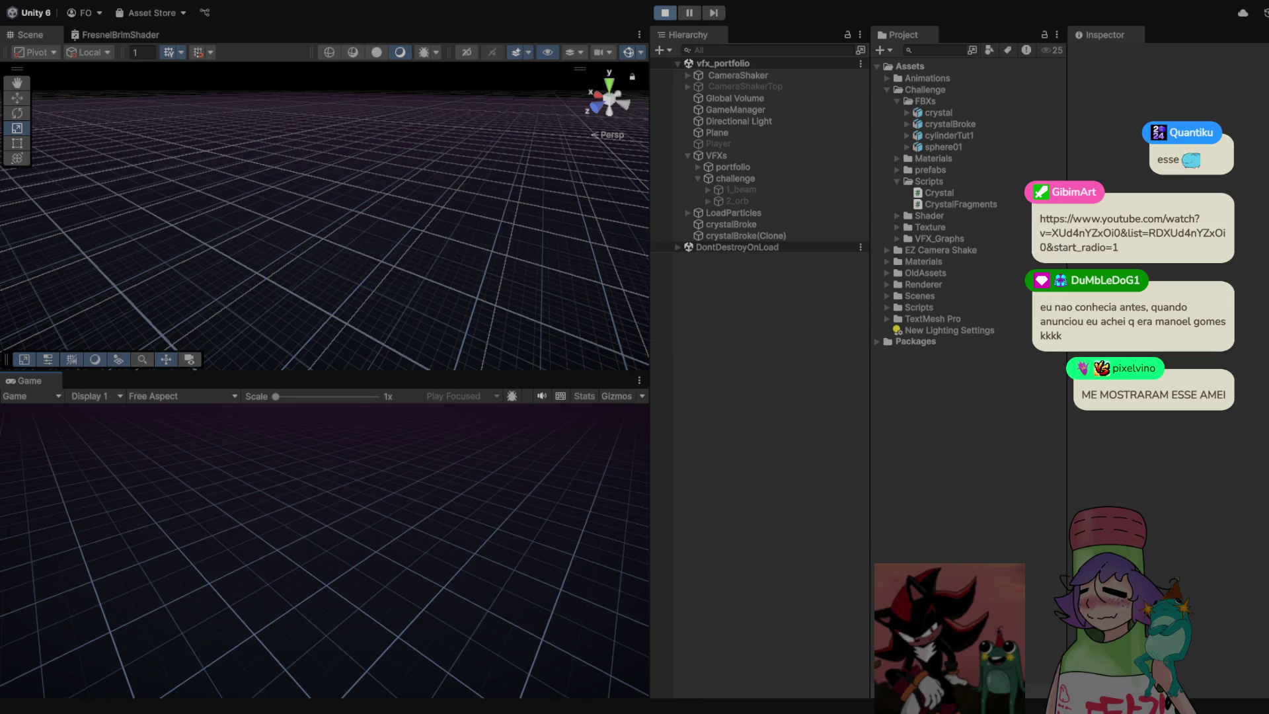
Stop the test and select crystalBroke to see Shrink Duration, Shrink Curve and Destroy Delay
key(ctrl+p)
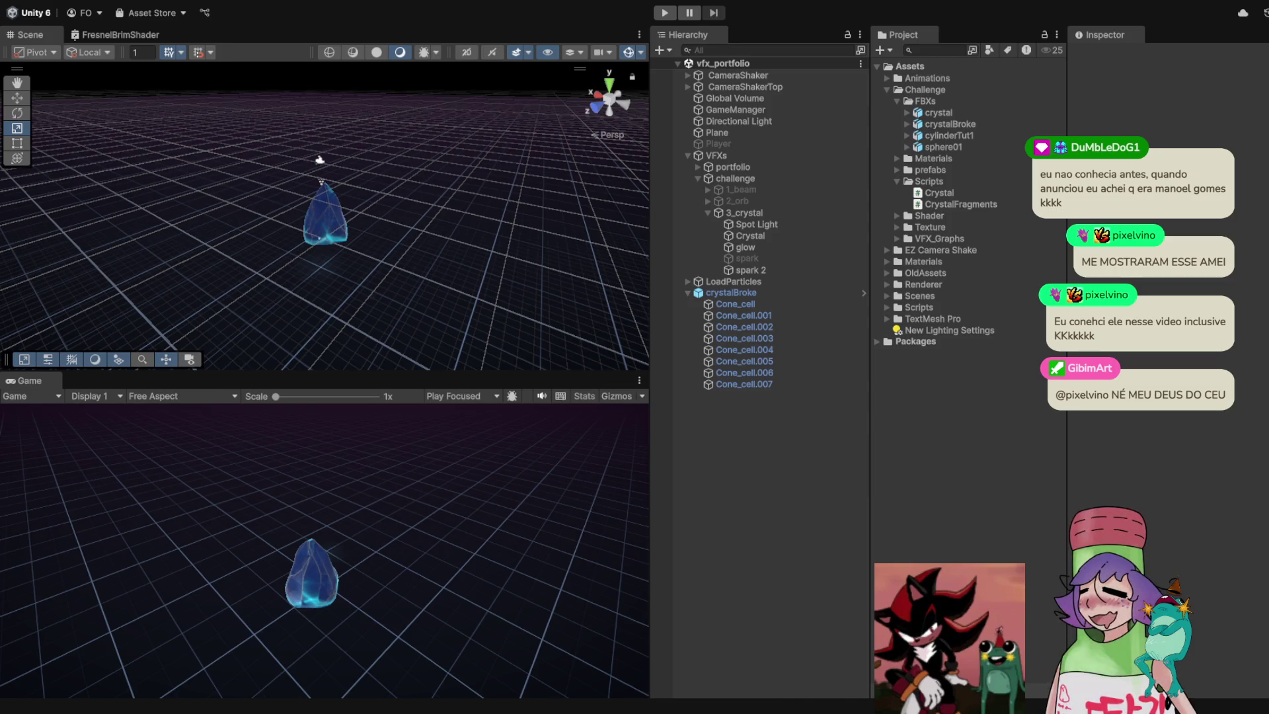
click(731, 292)
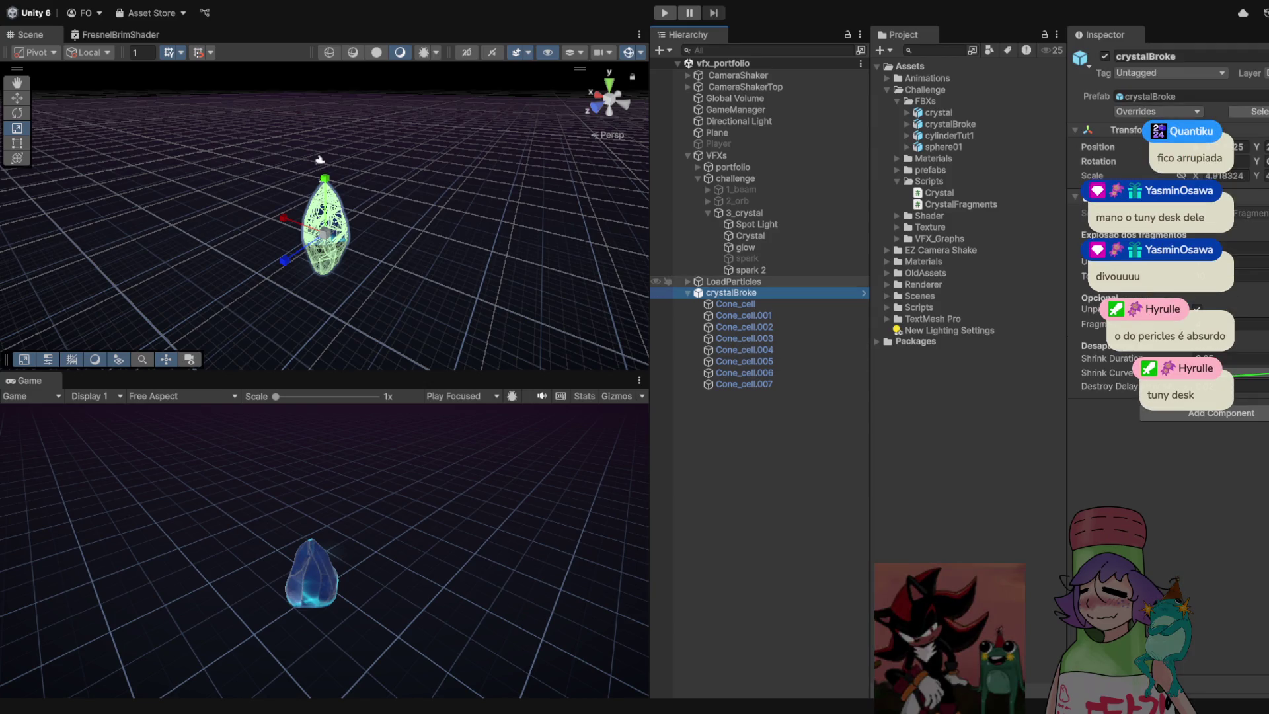
Play-test the shrink effect, stop, then run the scene again to watch the crystal shatter
key(ctrl+p)
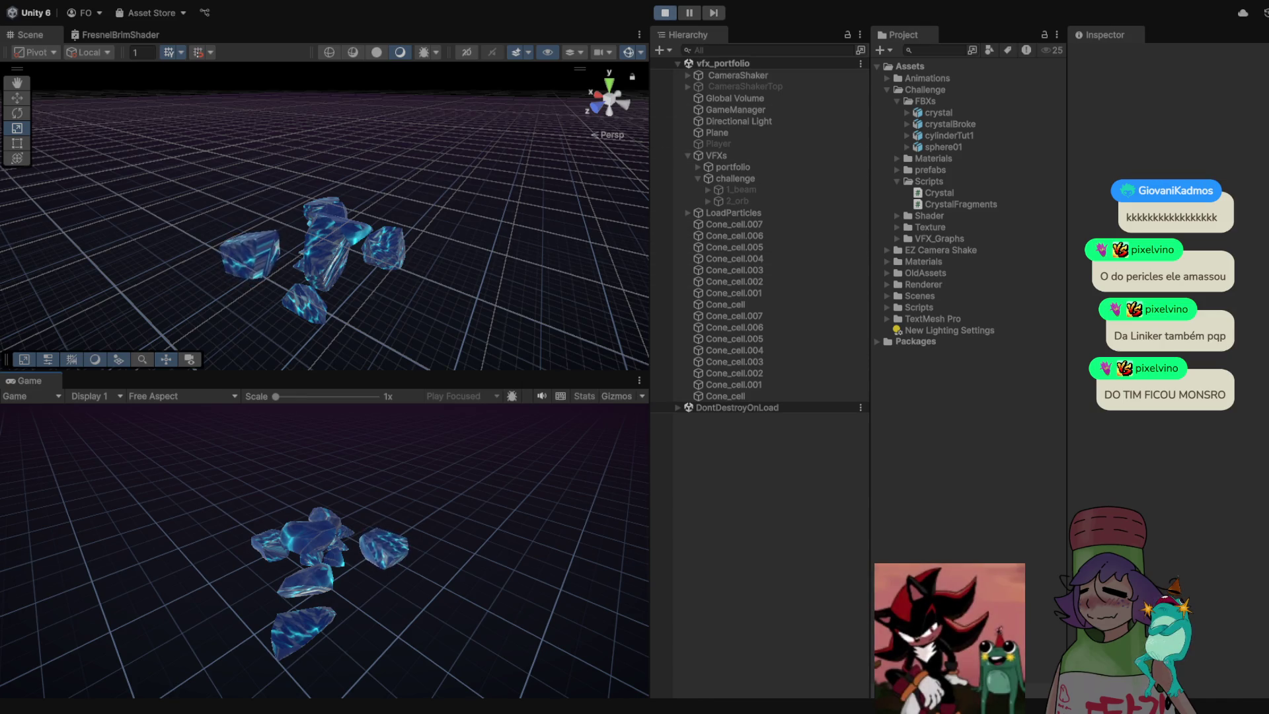
key(ctrl+p)
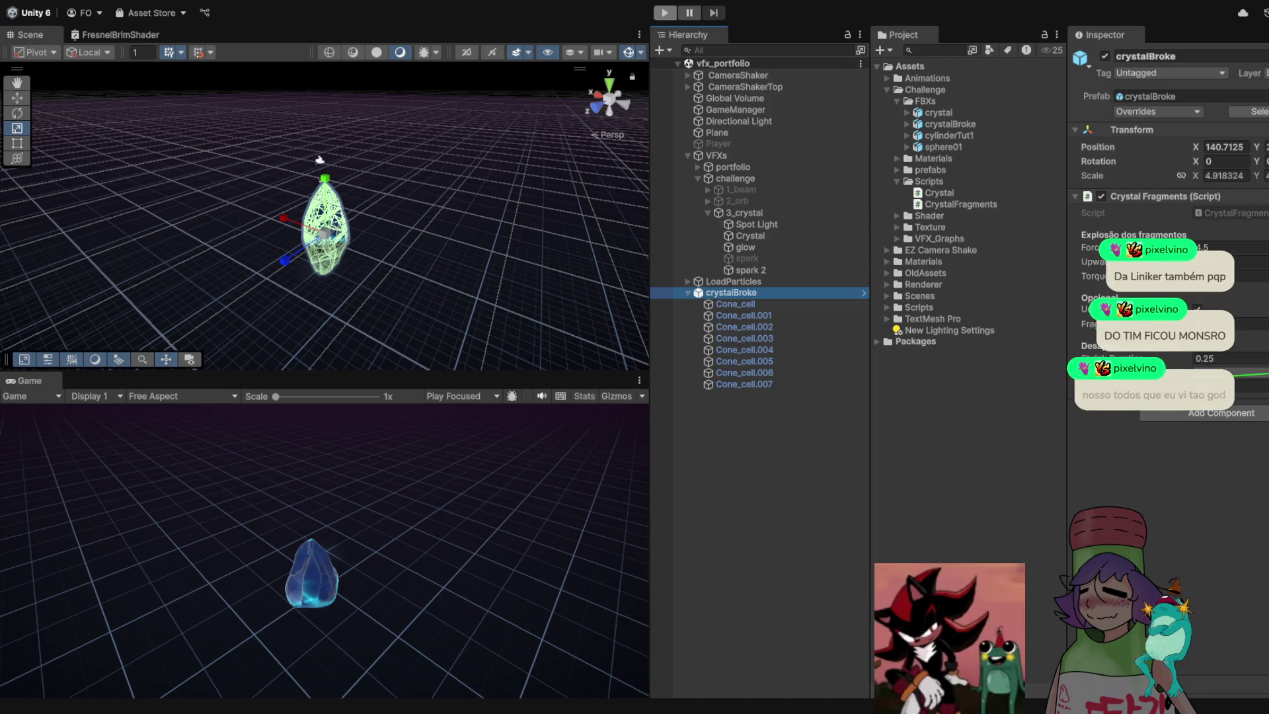
key(ctrl+p)
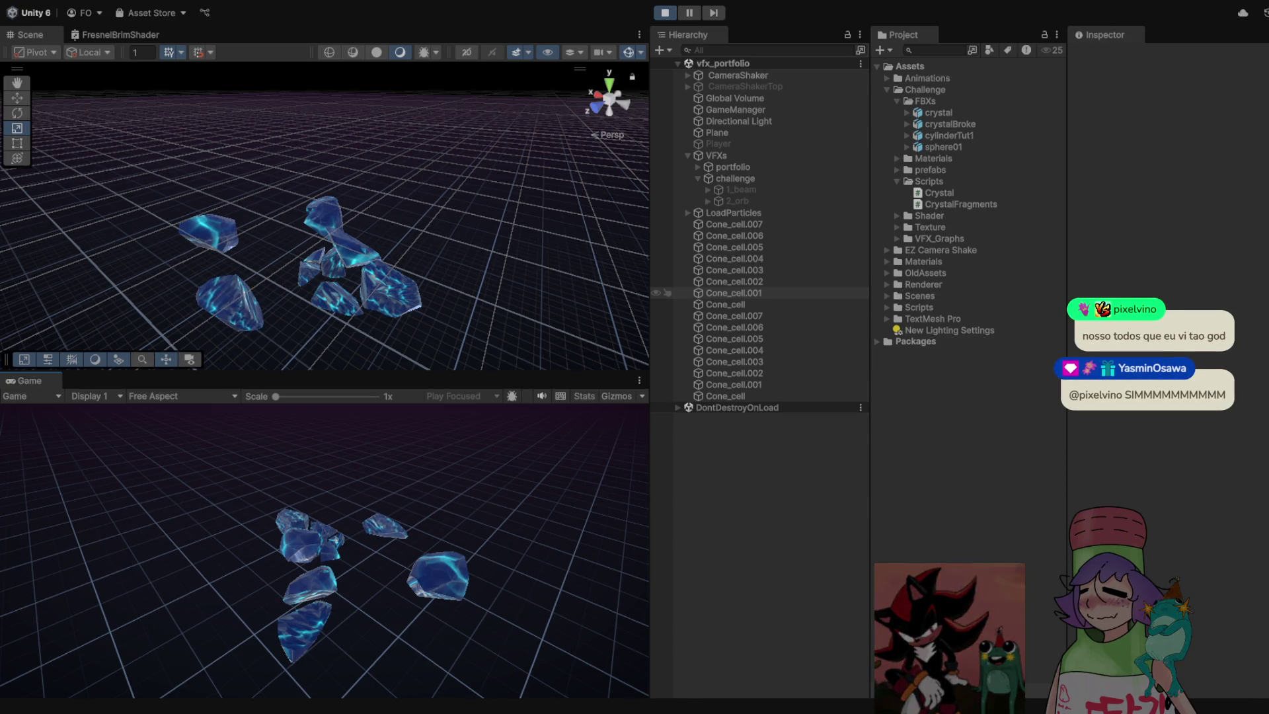
During play, inspect fragments Cone_cell.001, .007, .006 and .004, then stop the run
click(734, 350)
click(734, 384)
scroll(1166, 370, down, 10)
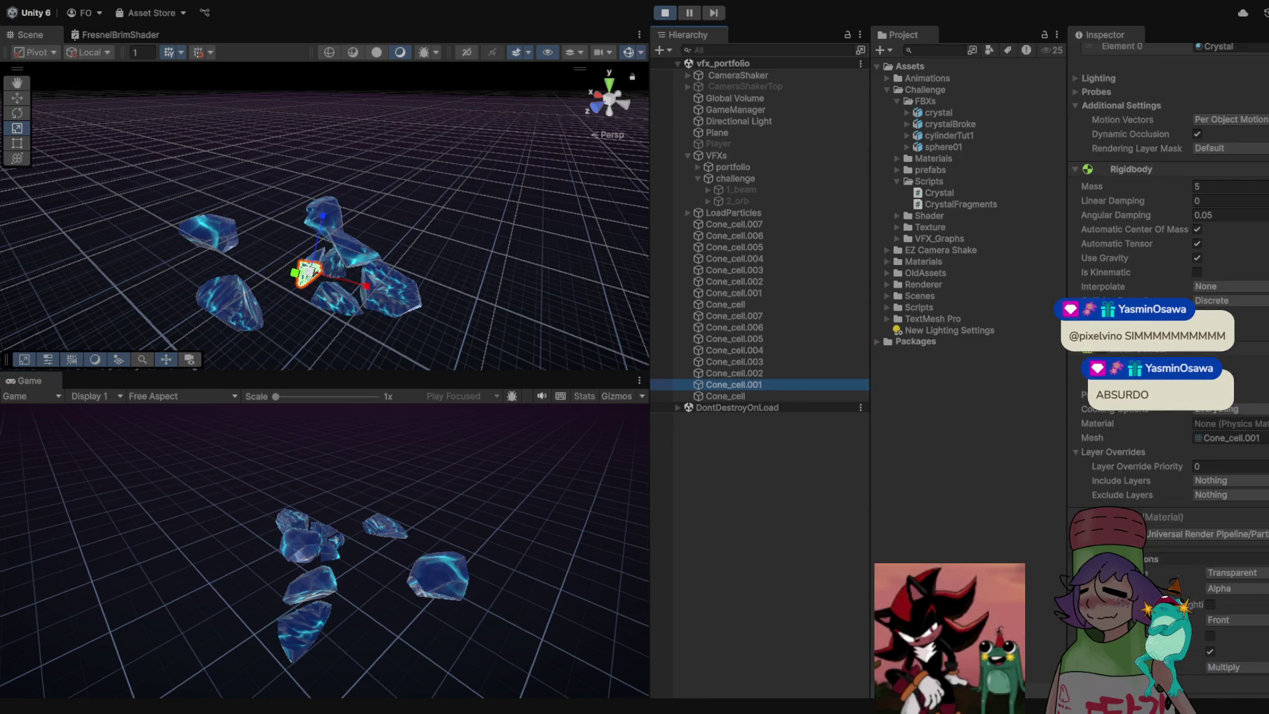
scroll(1167, 370, up, 10)
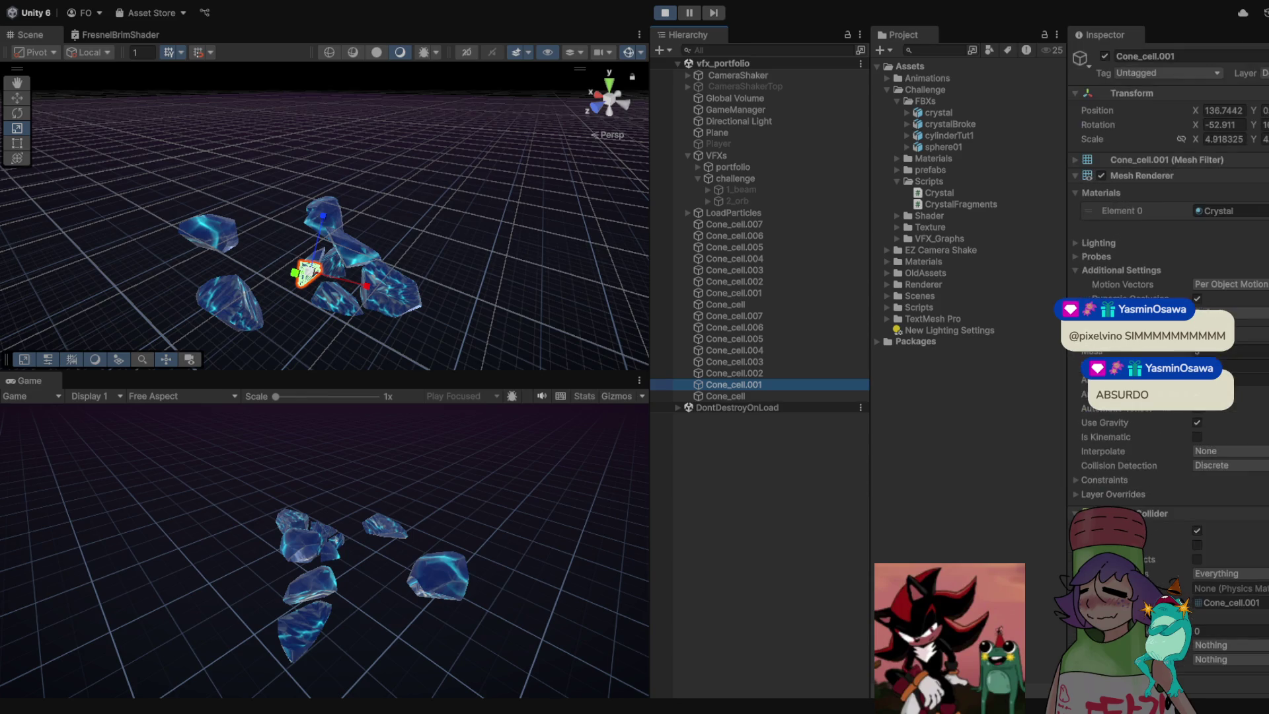
click(733, 225)
click(734, 235)
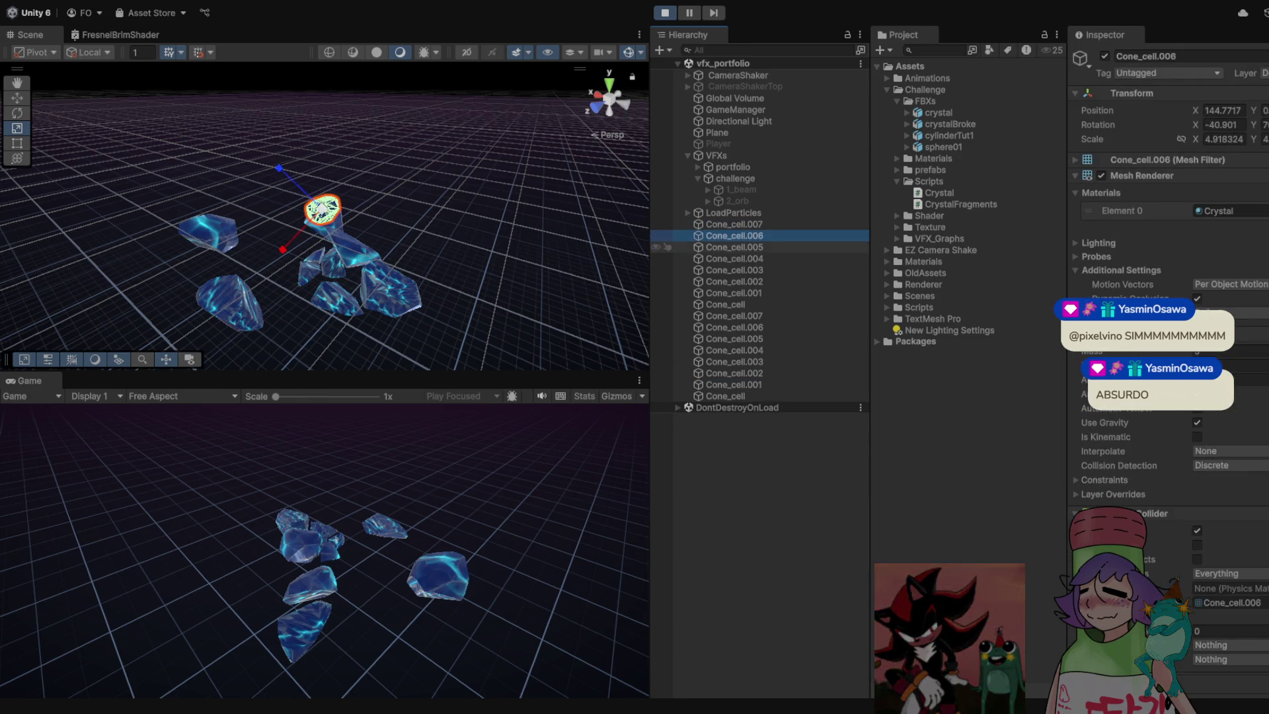
click(734, 258)
key(ctrl+p)
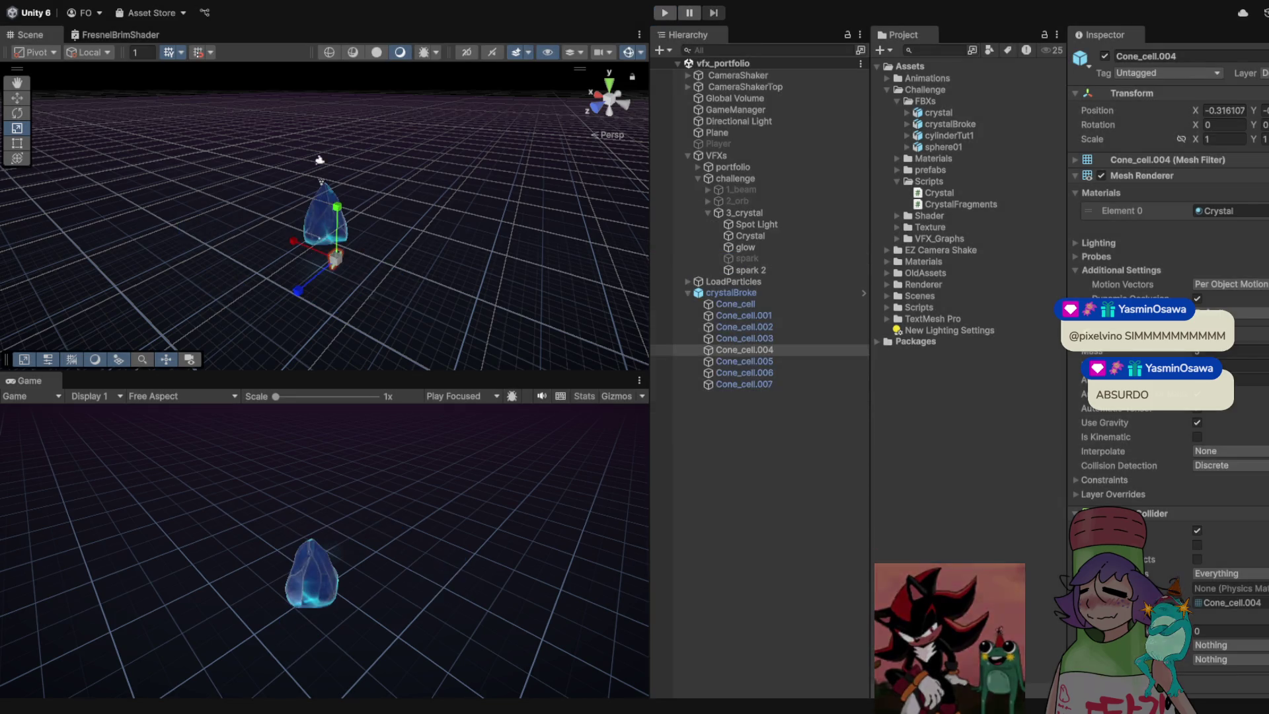
Select crystalBroke, run one more short test, and reselect crystalBroke to review its shrink settings
click(731, 292)
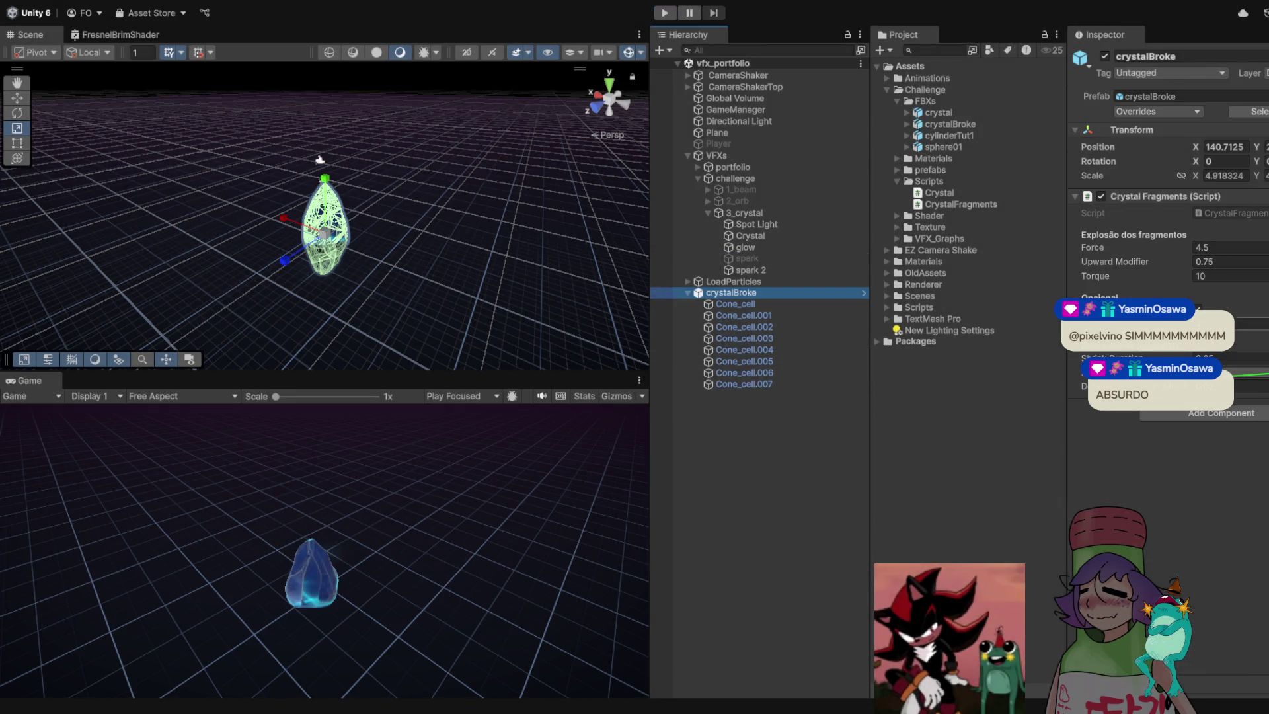
key(ctrl+p)
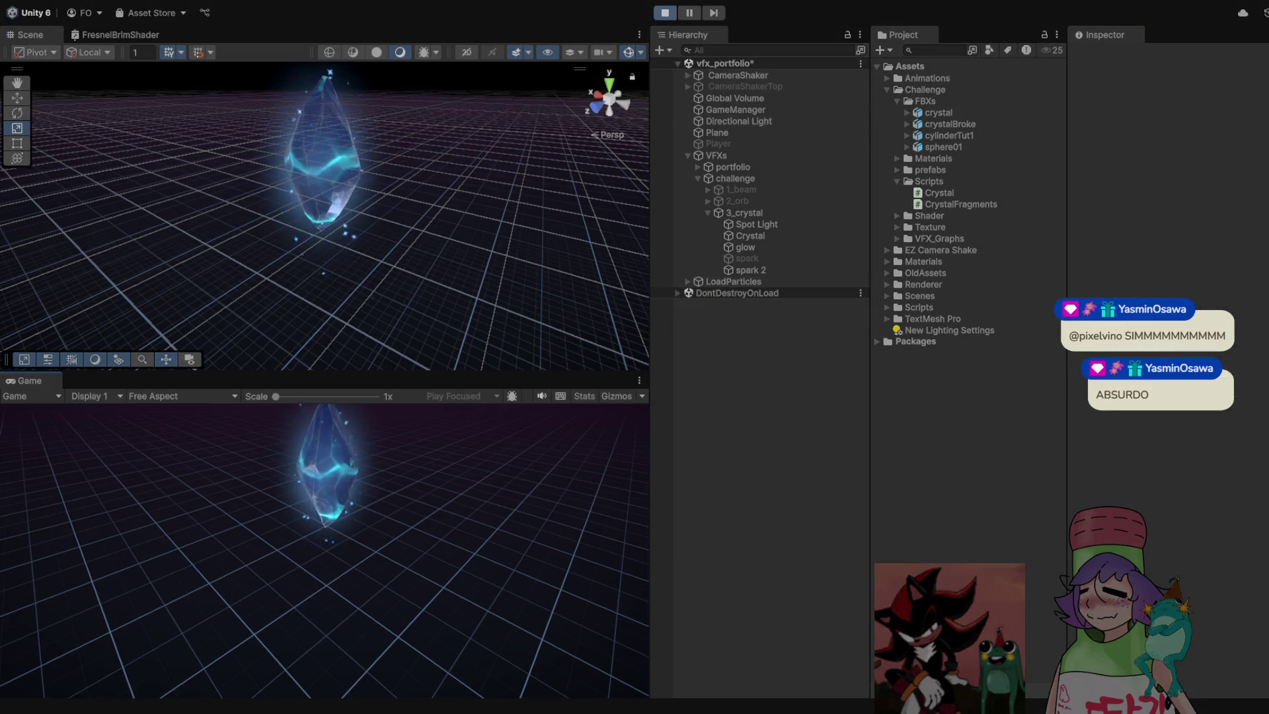
key(ctrl+p)
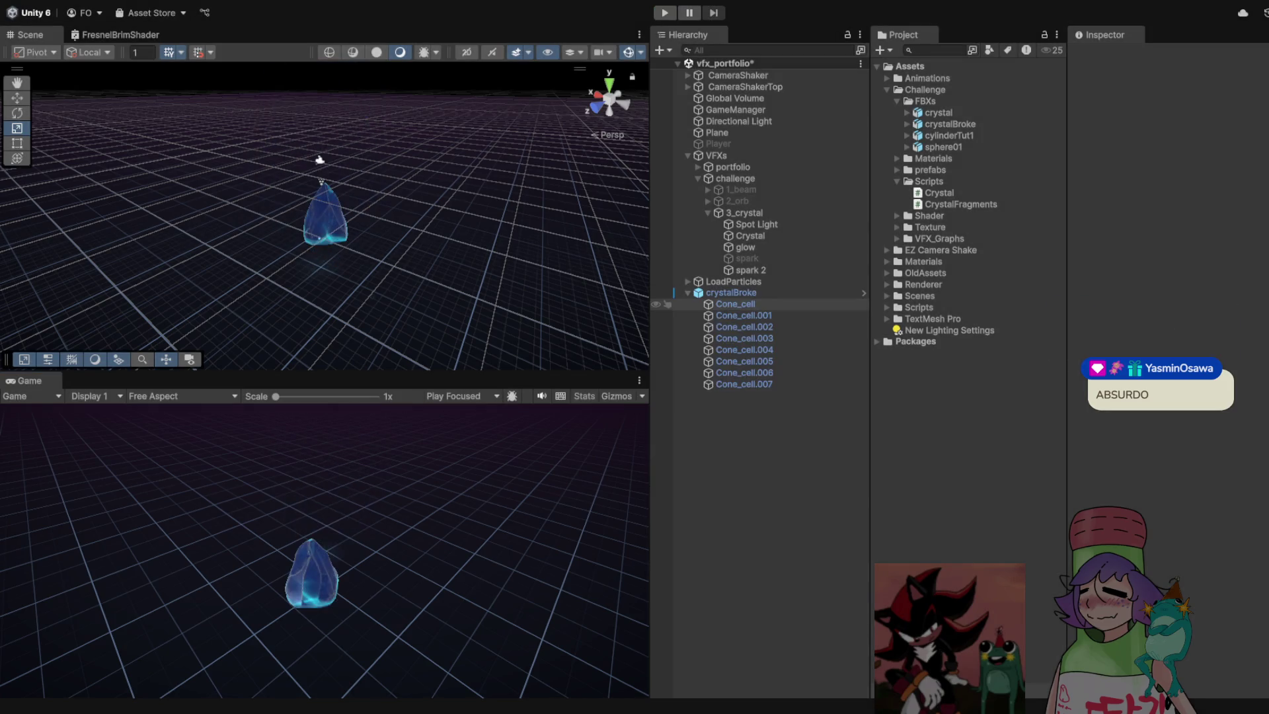
click(731, 292)
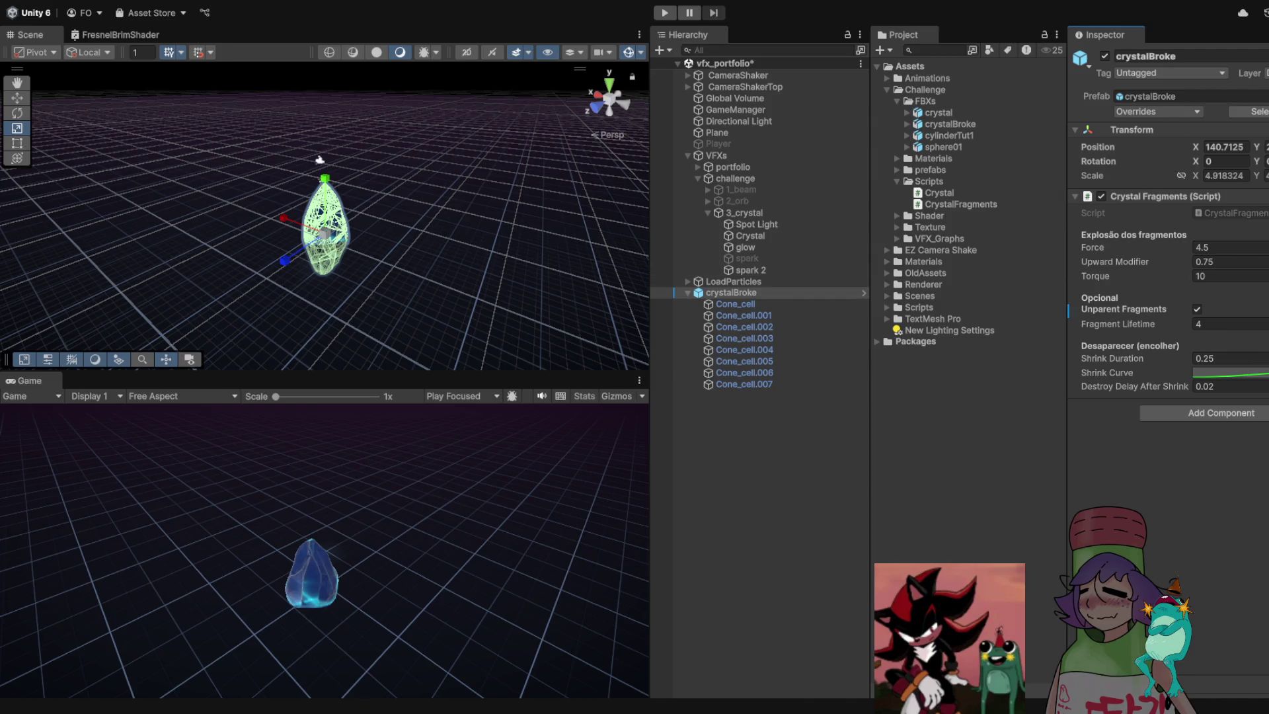
key(ctrl+p)
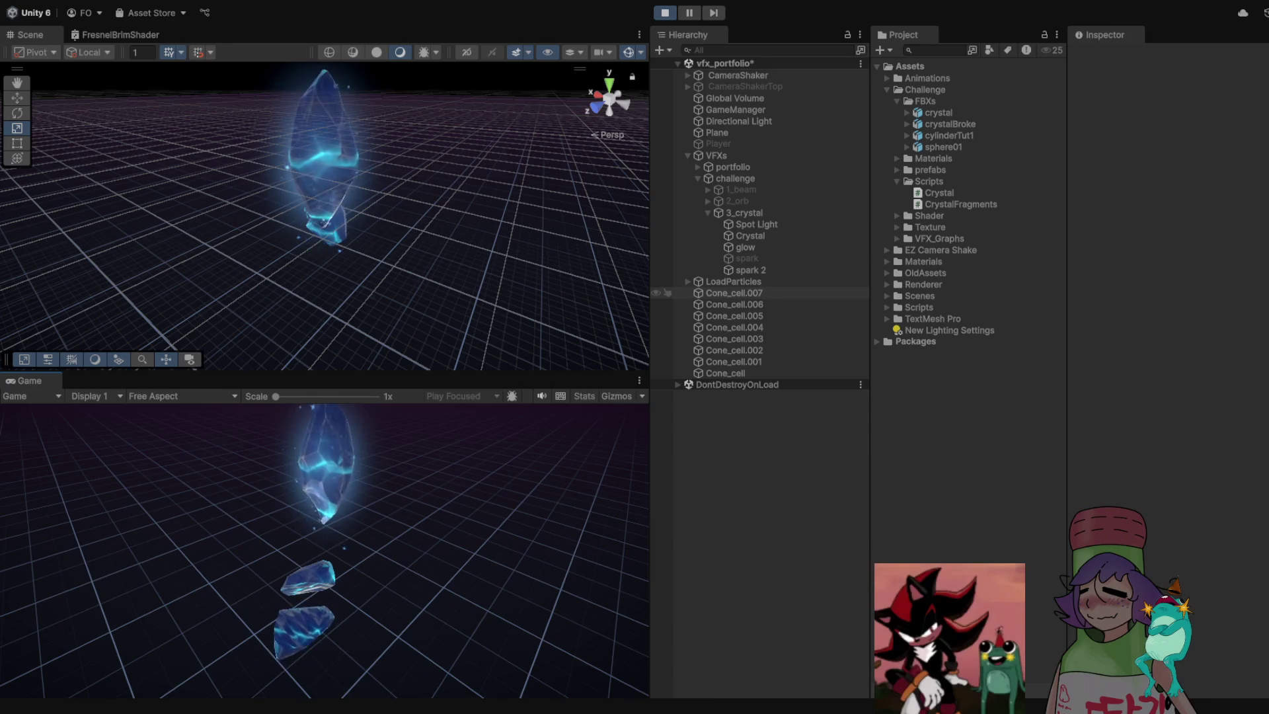
click(734, 292)
scroll(1168, 370, down, 8)
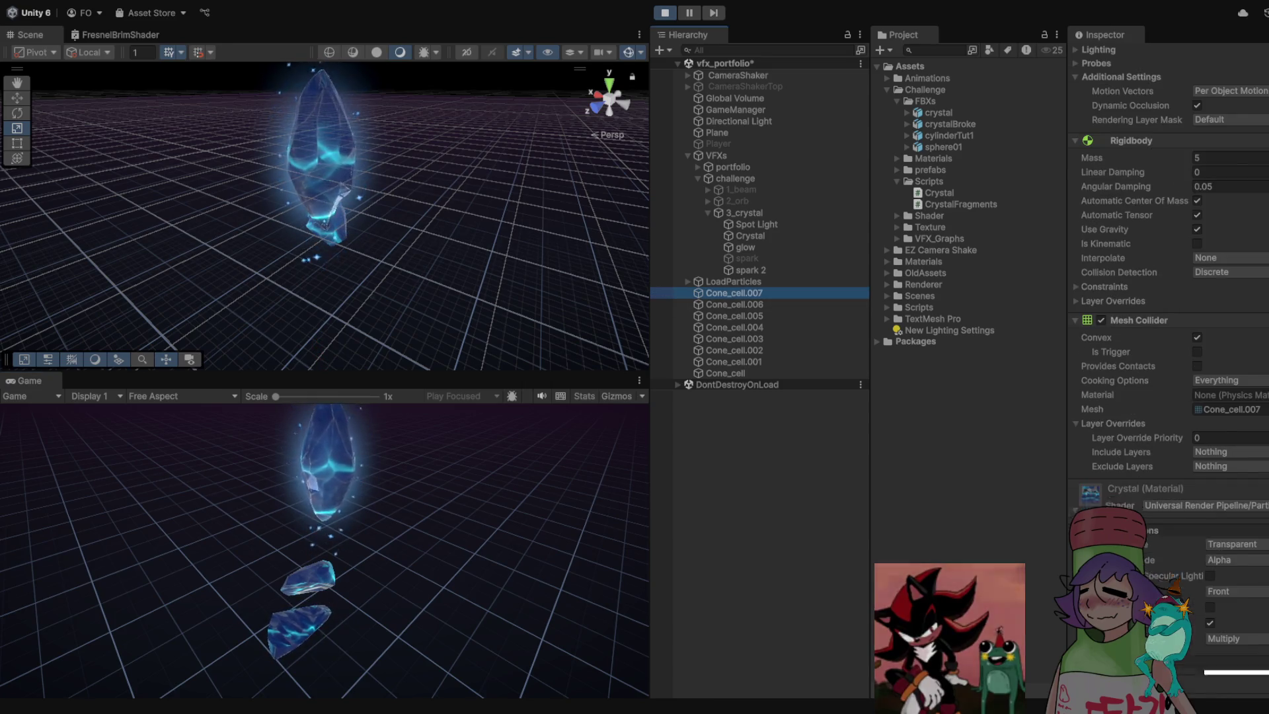
scroll(1167, 370, down, 1)
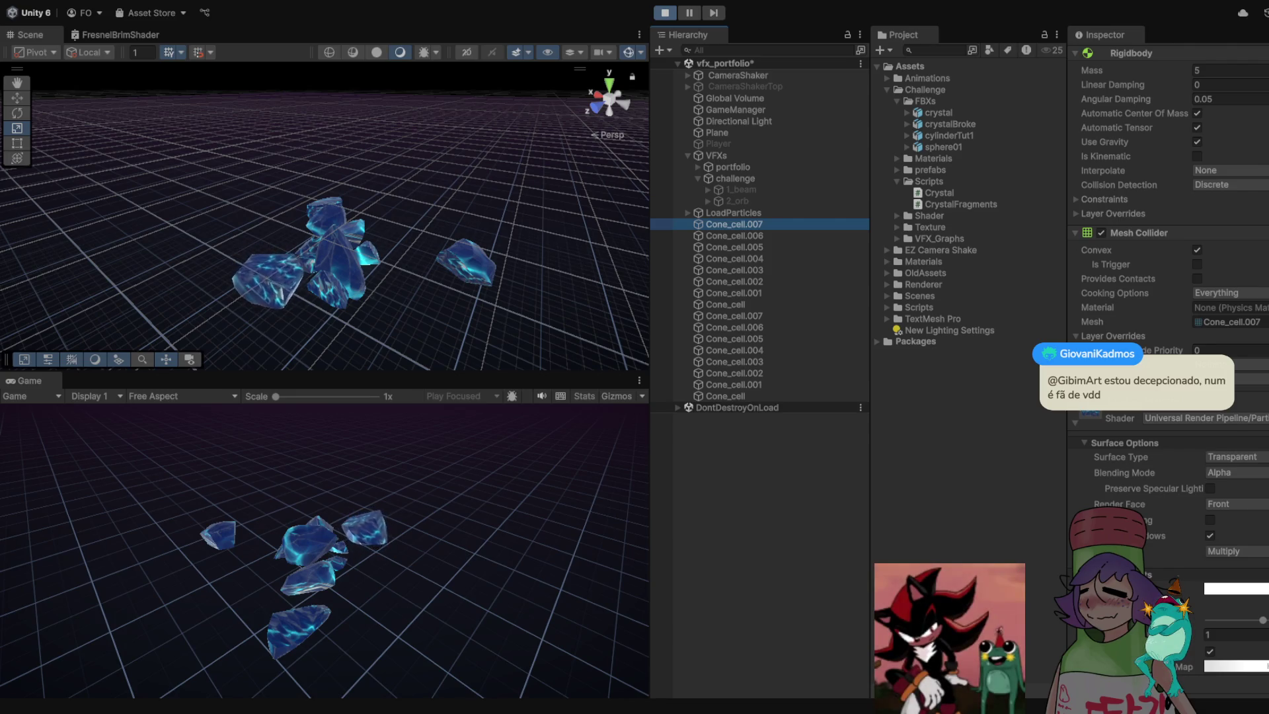
key(ctrl+p)
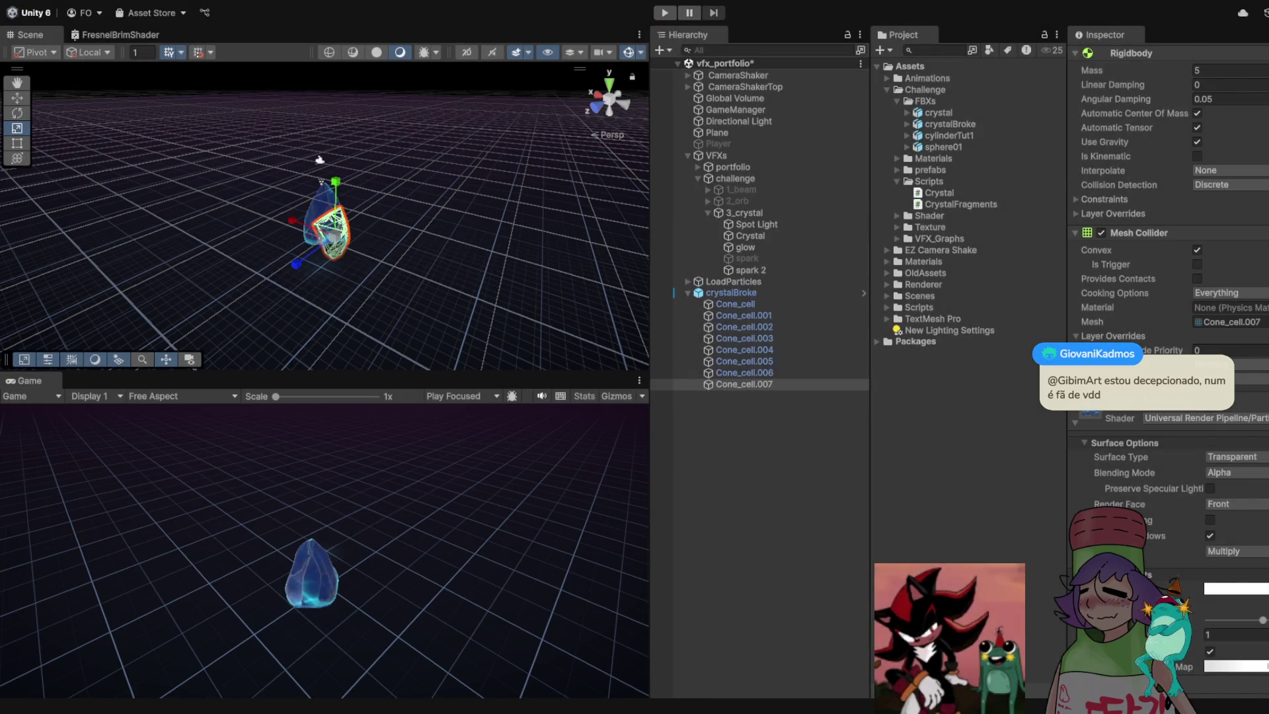
Name the new script CrystalShrink, correcting typos before confirming
text(Cryus)
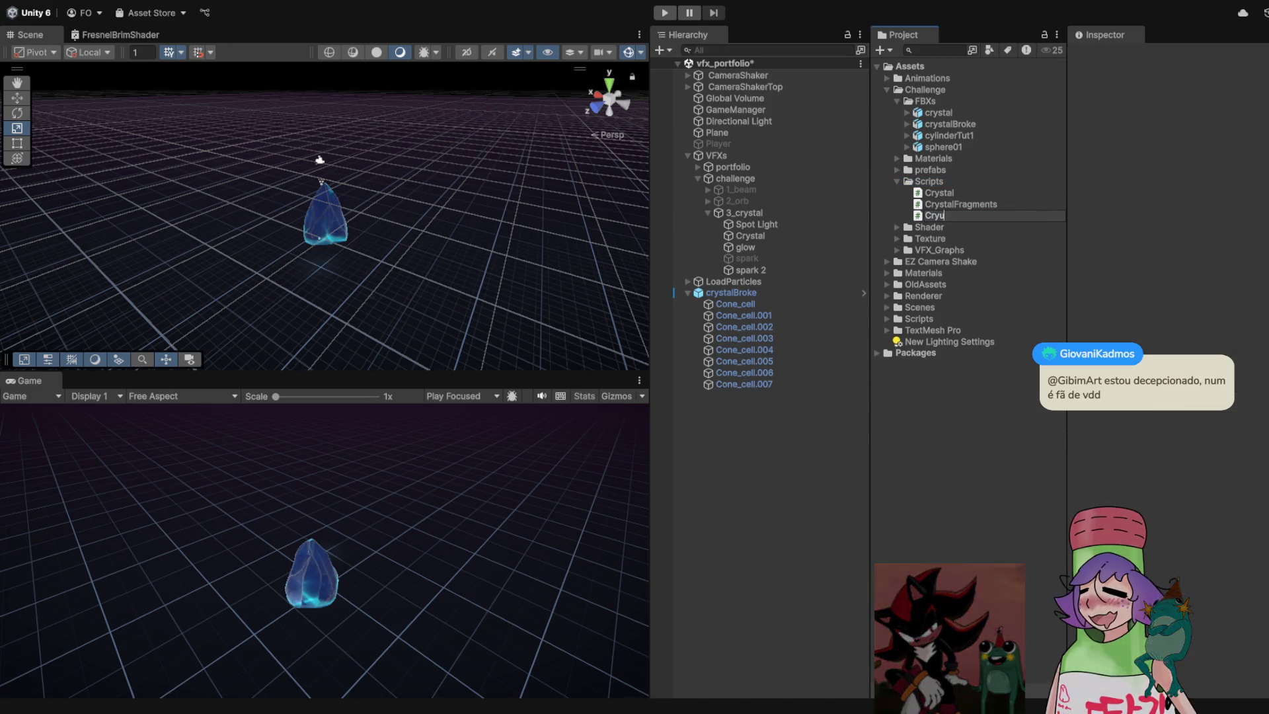
key(BackSpace)
key(BackSpace)
text(lShel)
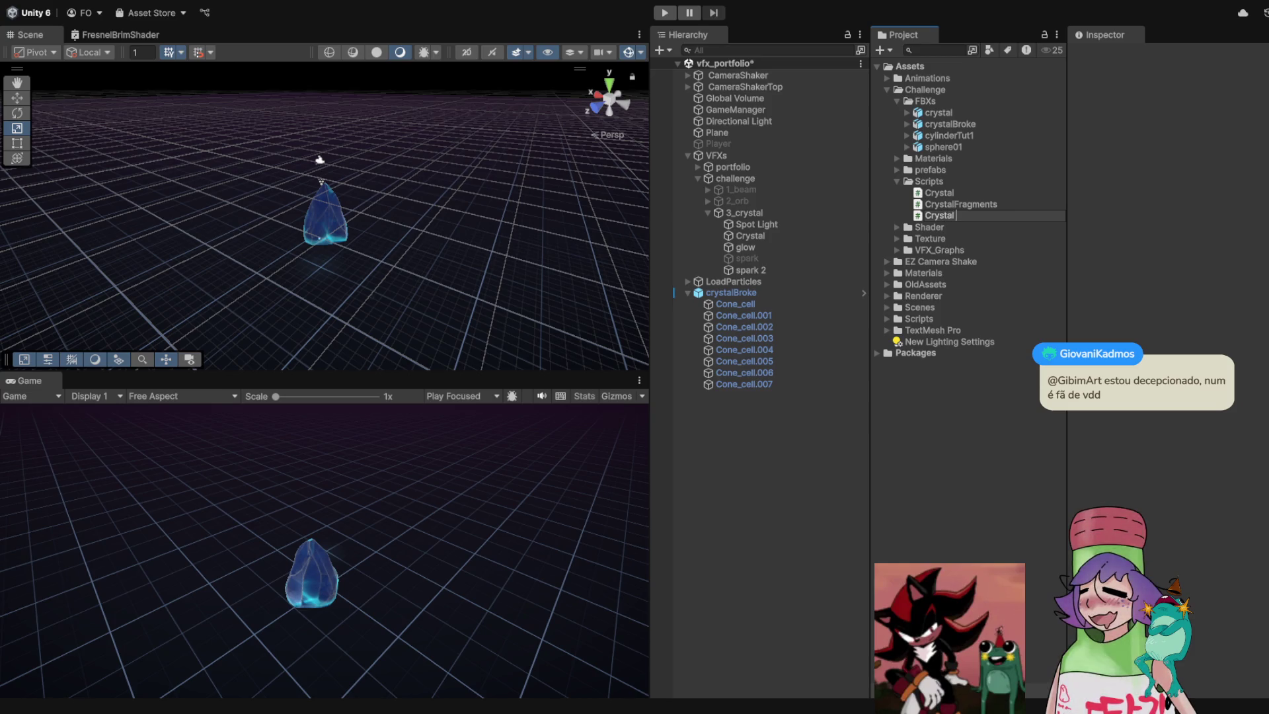
key(BackSpace)
key(BackSpace)
text(r)
key(Return)
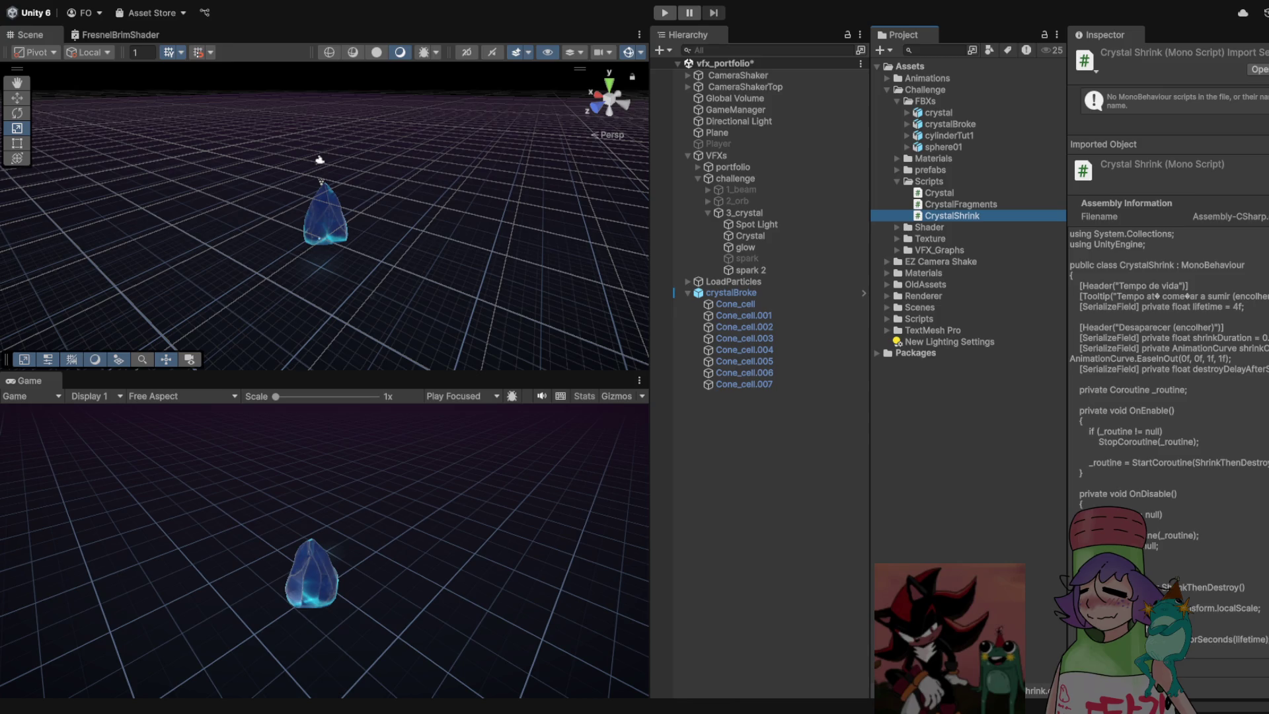
Attach CrystalShrink to Cone_cell through Cone_cell.007 and play-test the shrinking
click(735, 304)
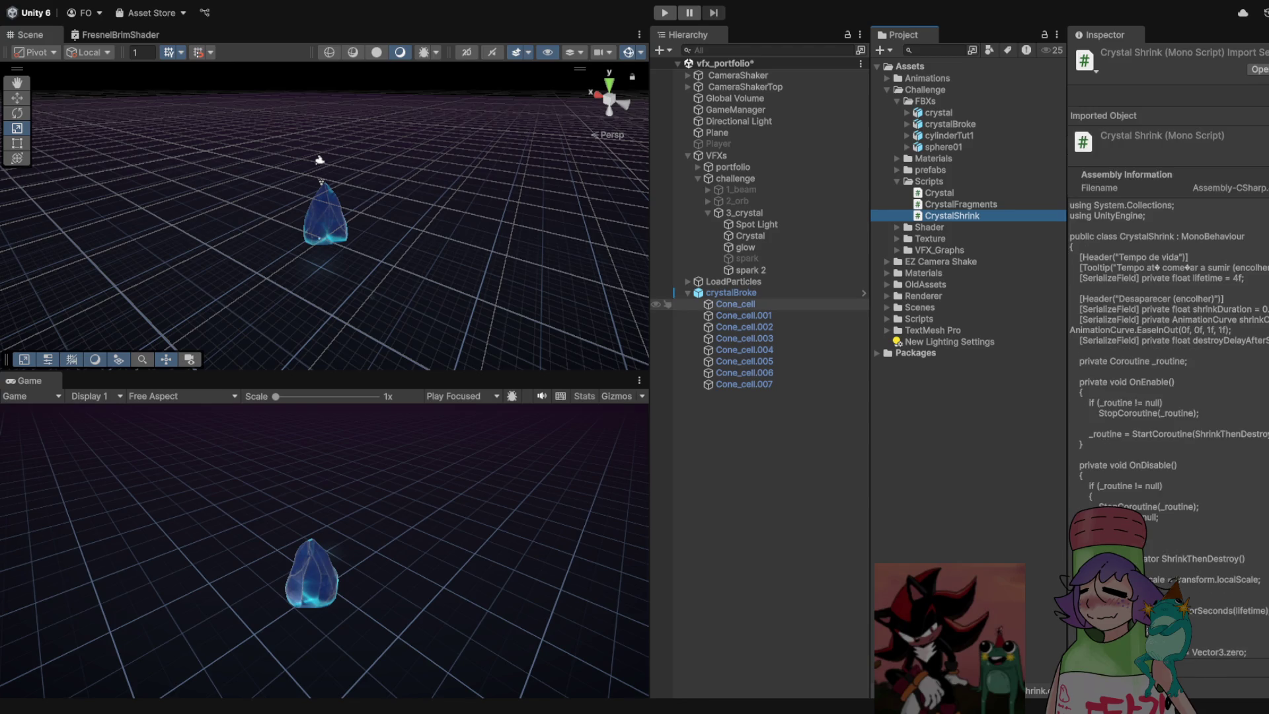
shift+click(744, 384)
mouse_move(952, 216)
mouse_down()
mouse_move(991, 319)
mouse_move(1189, 513)
mouse_move(1163, 506)
mouse_up()
key(ctrl+p)
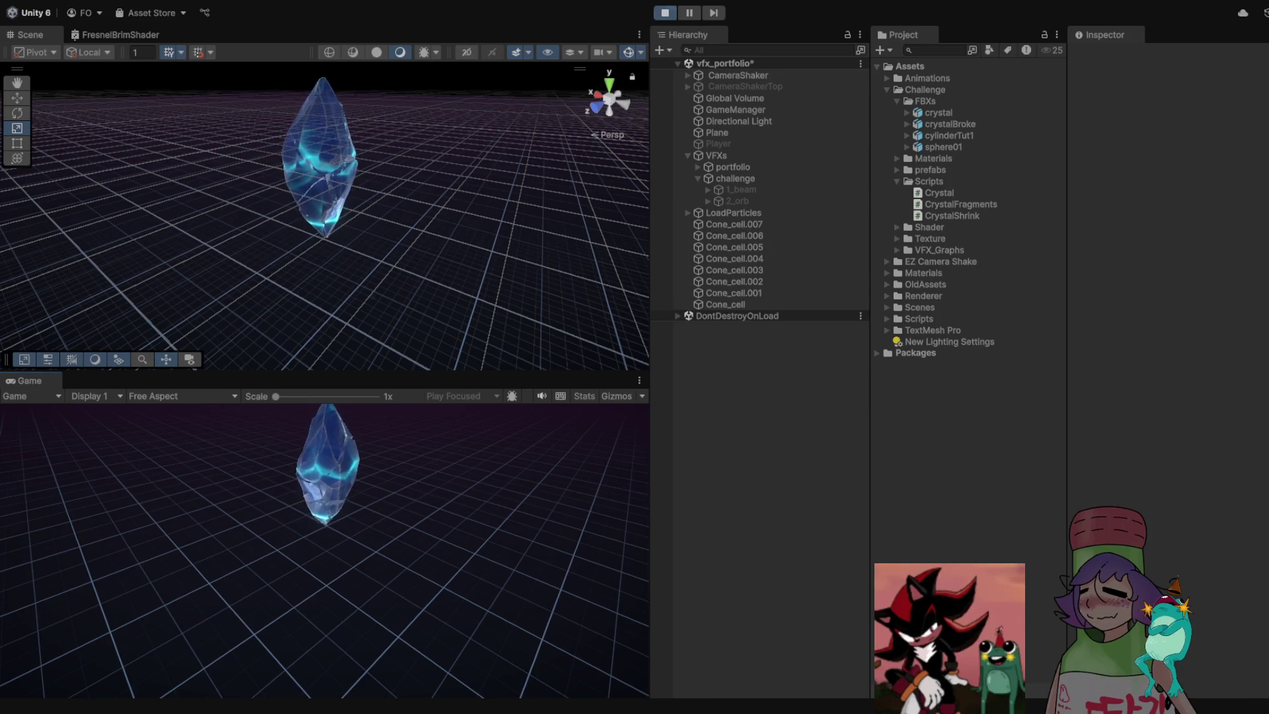
key(ctrl+p)
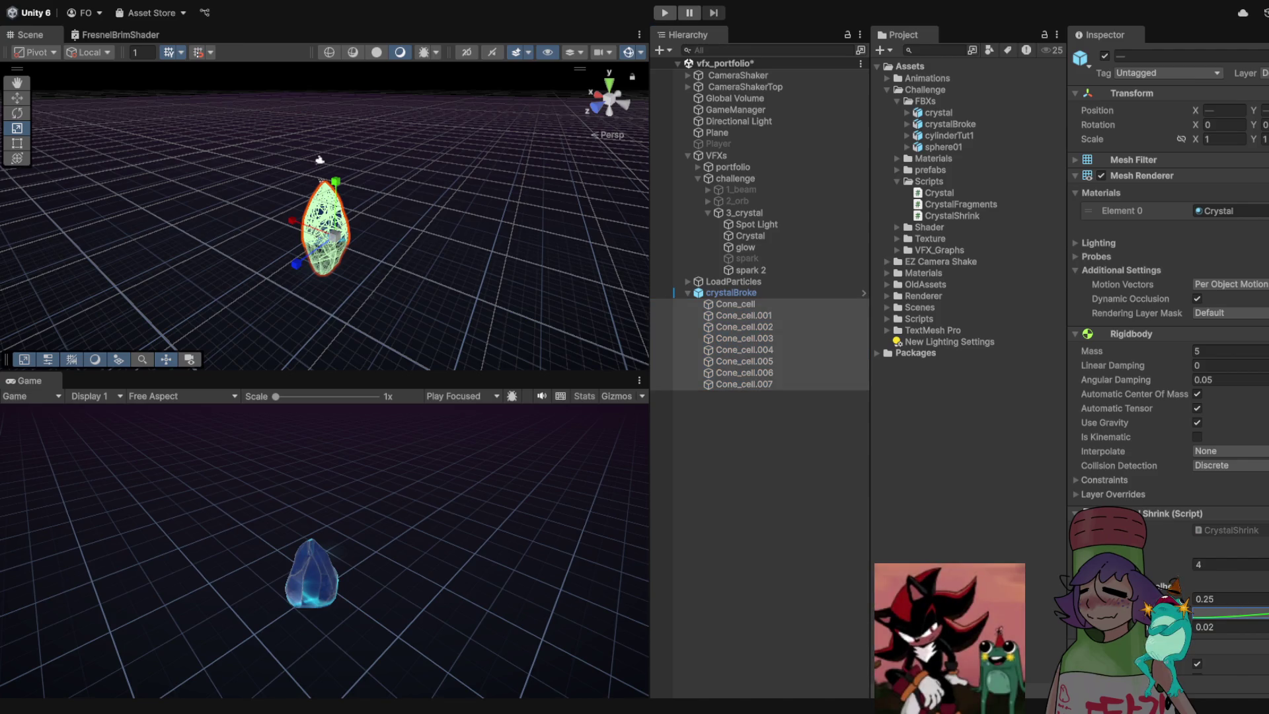
Change the fragments' Shrink Duration from 0.25 to 2, then select crystalBroke
click(1223, 598)
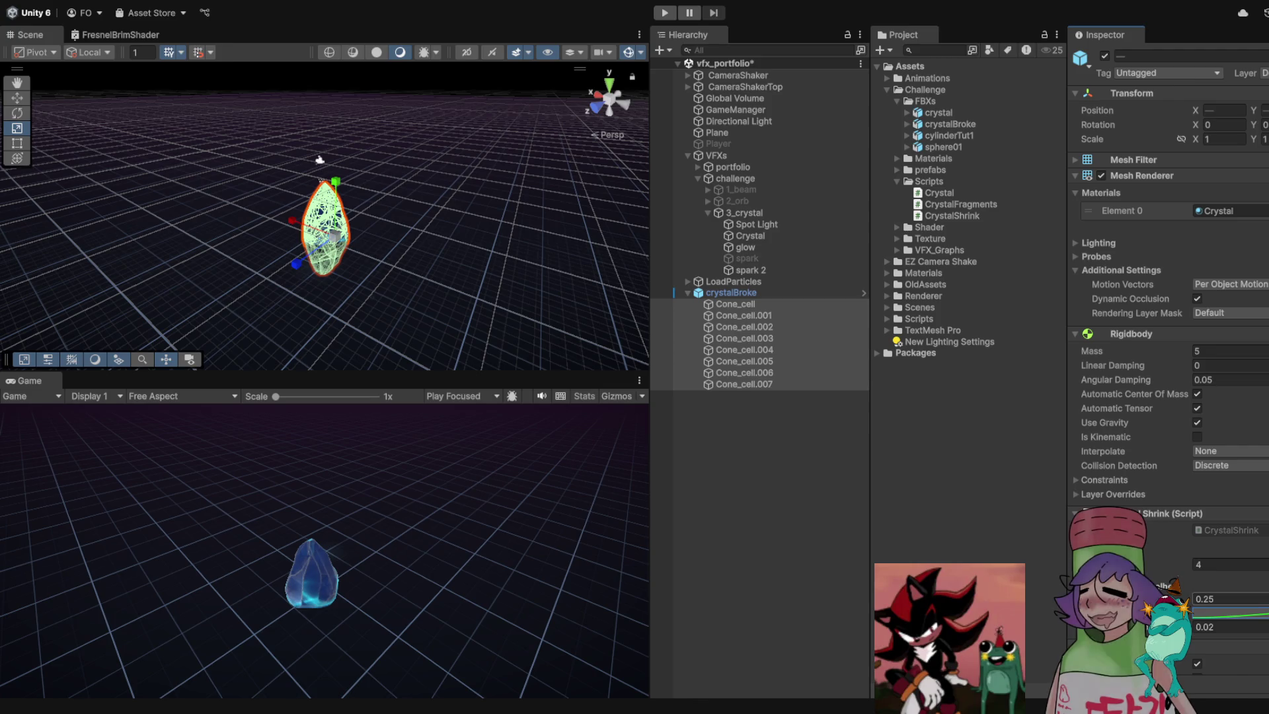
text(3)
key(BackSpace)
text(2)
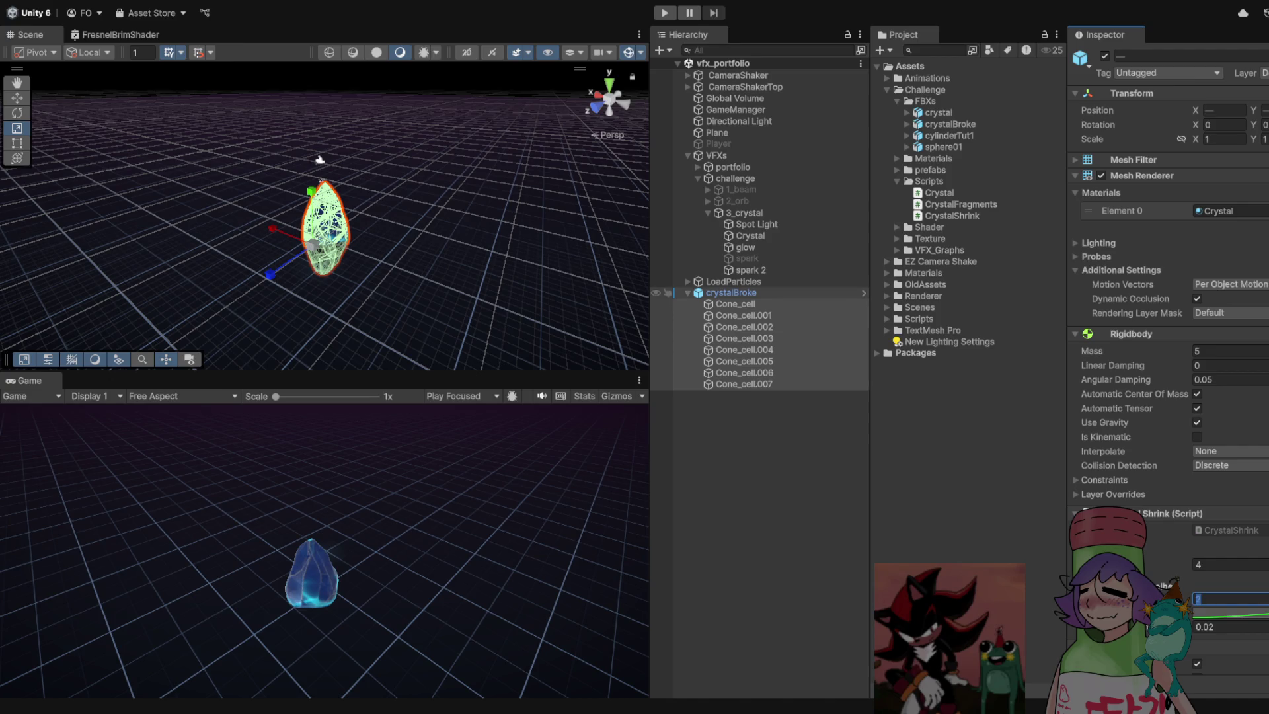
click(730, 293)
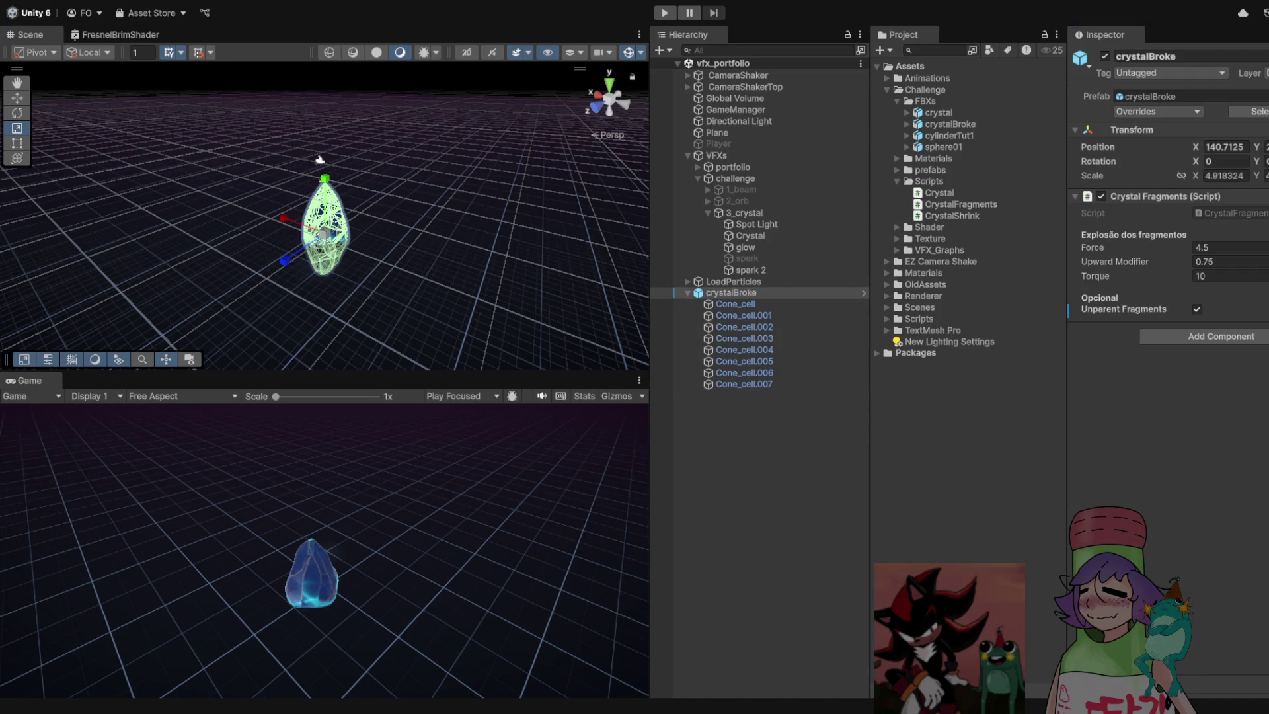
key(ctrl+p)
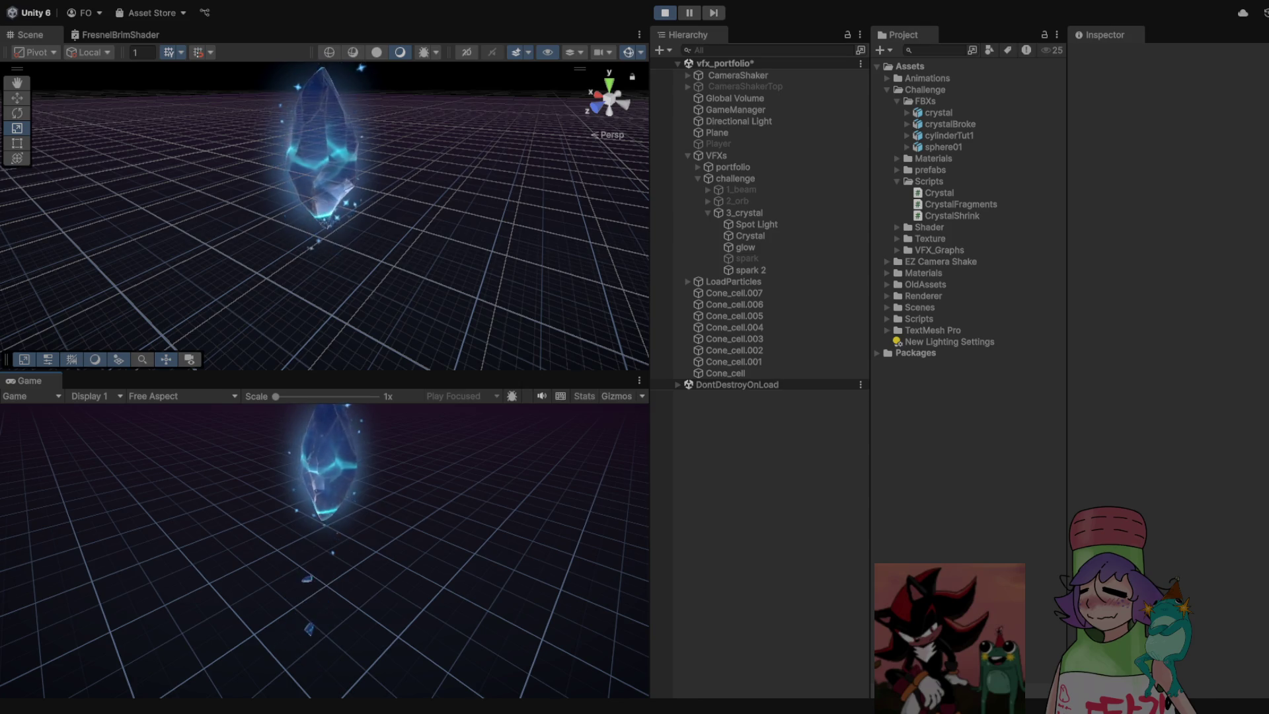
key(ctrl+p)
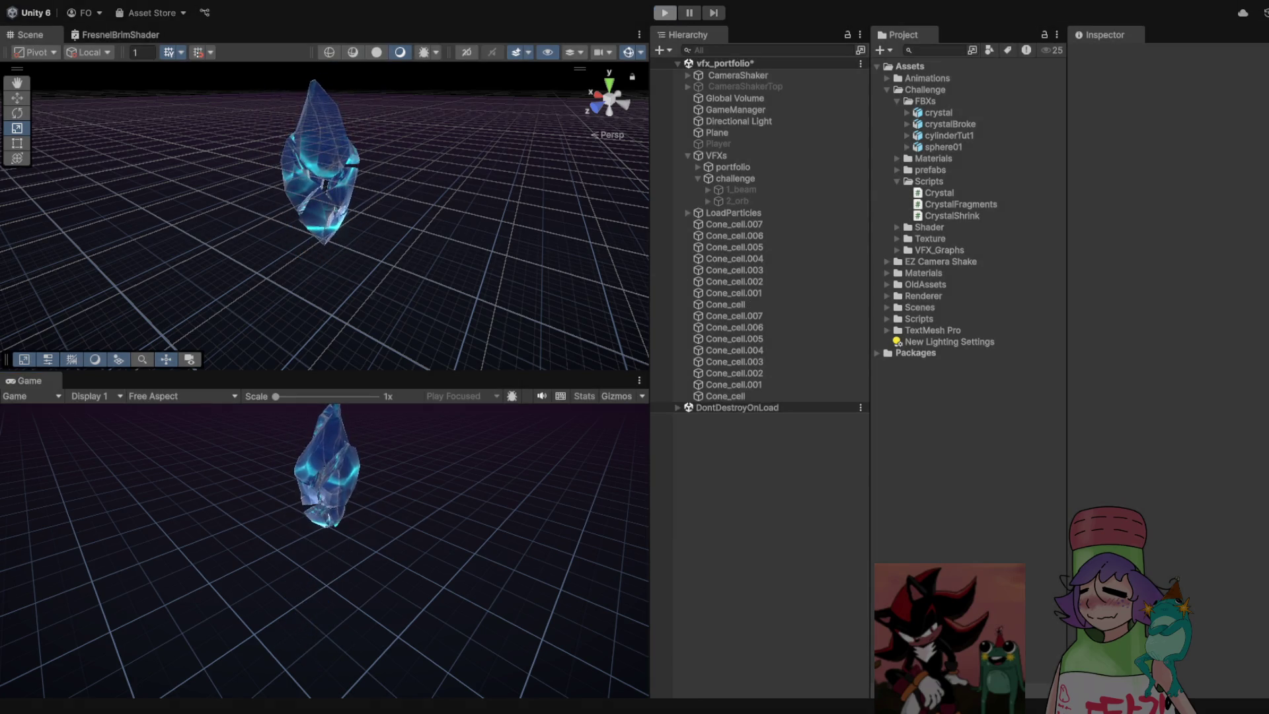
click(743, 384)
shift+click(735, 304)
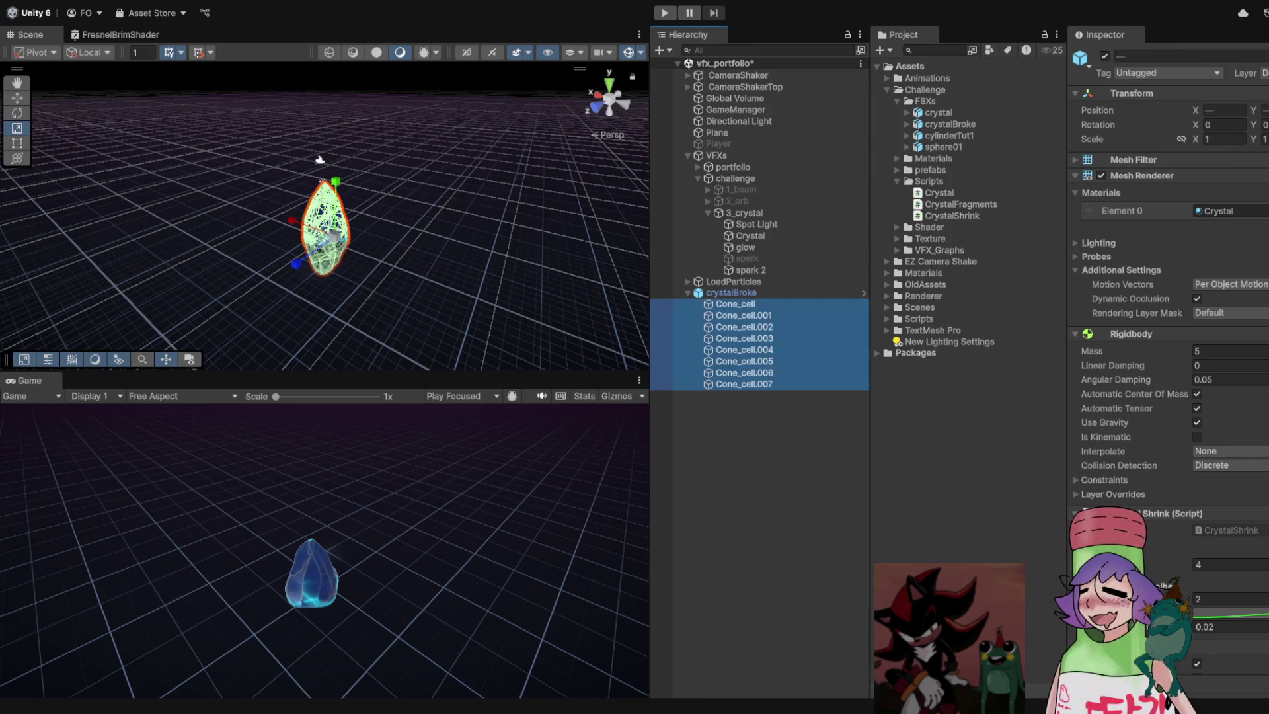
key(alt+Tab)
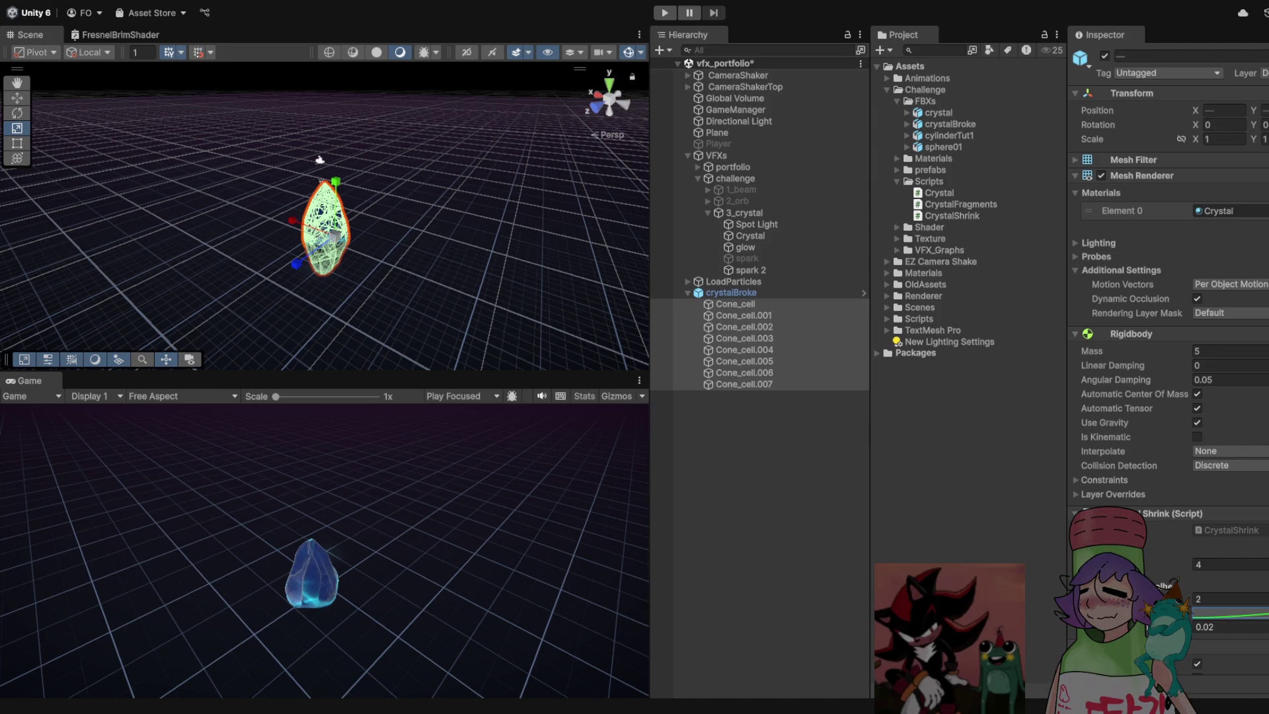
key(ctrl+p)
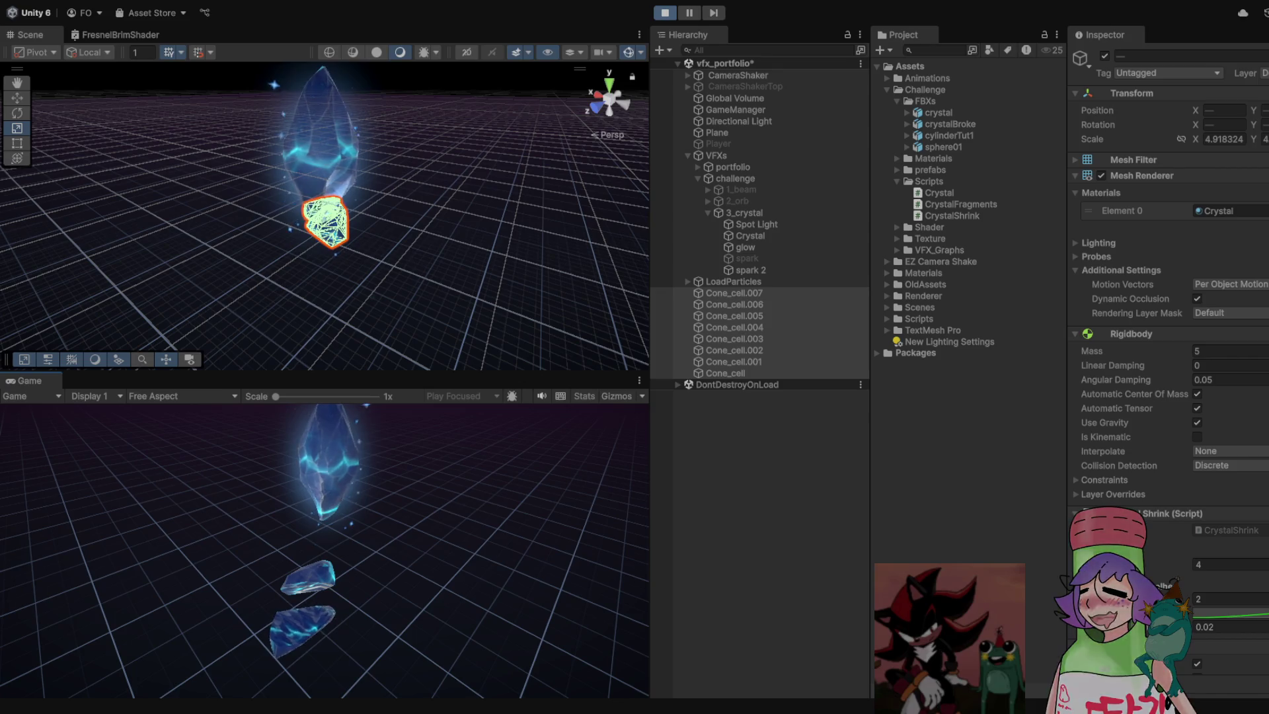
key(ctrl+p)
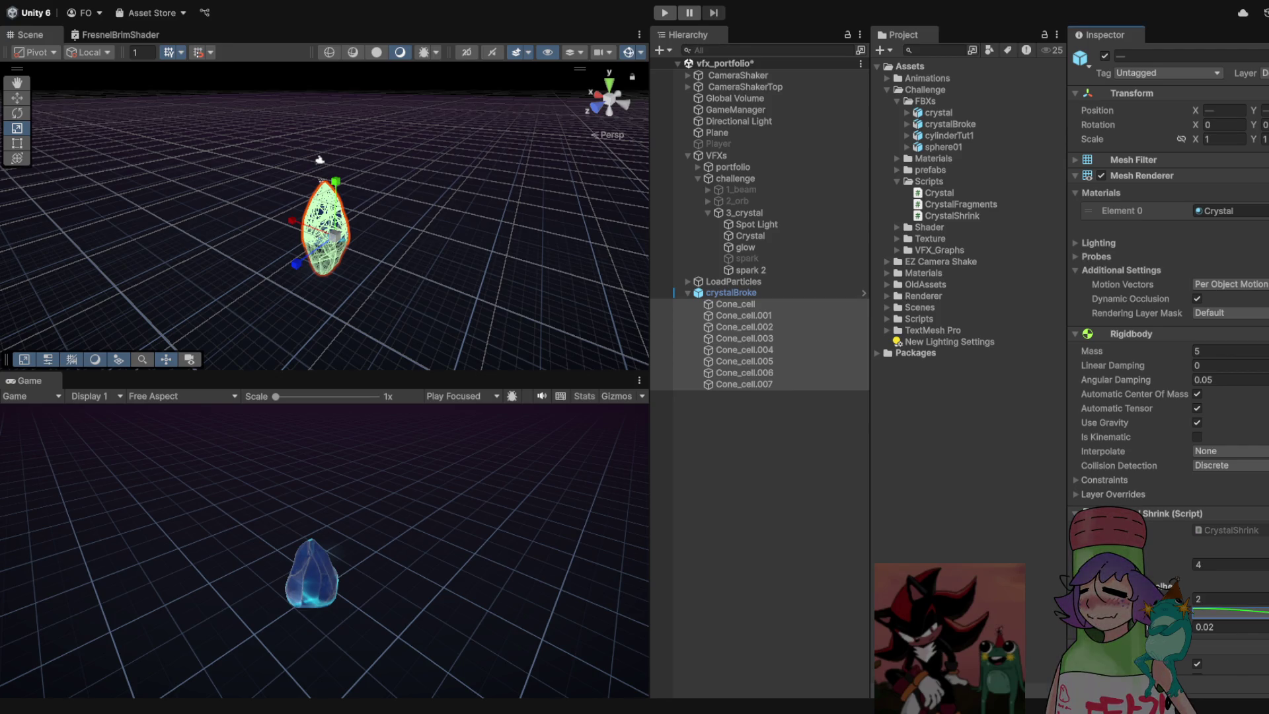
key(ctrl+p)
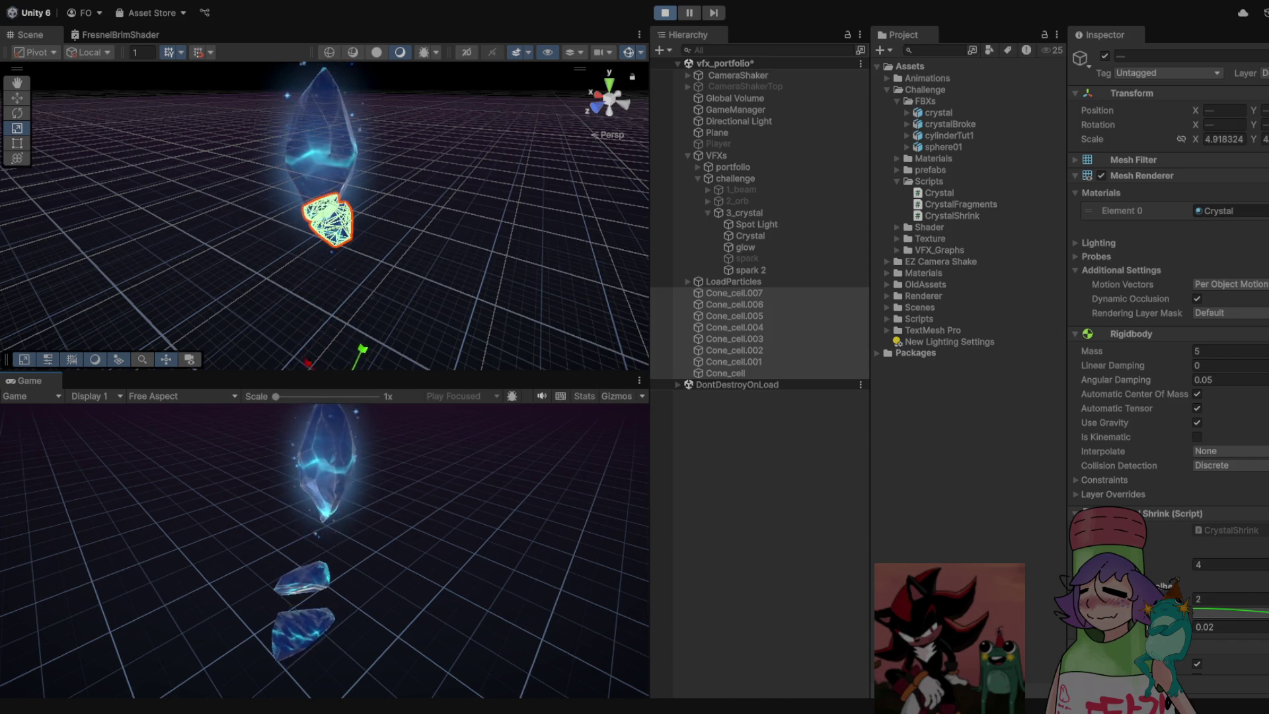
key(ctrl+p)
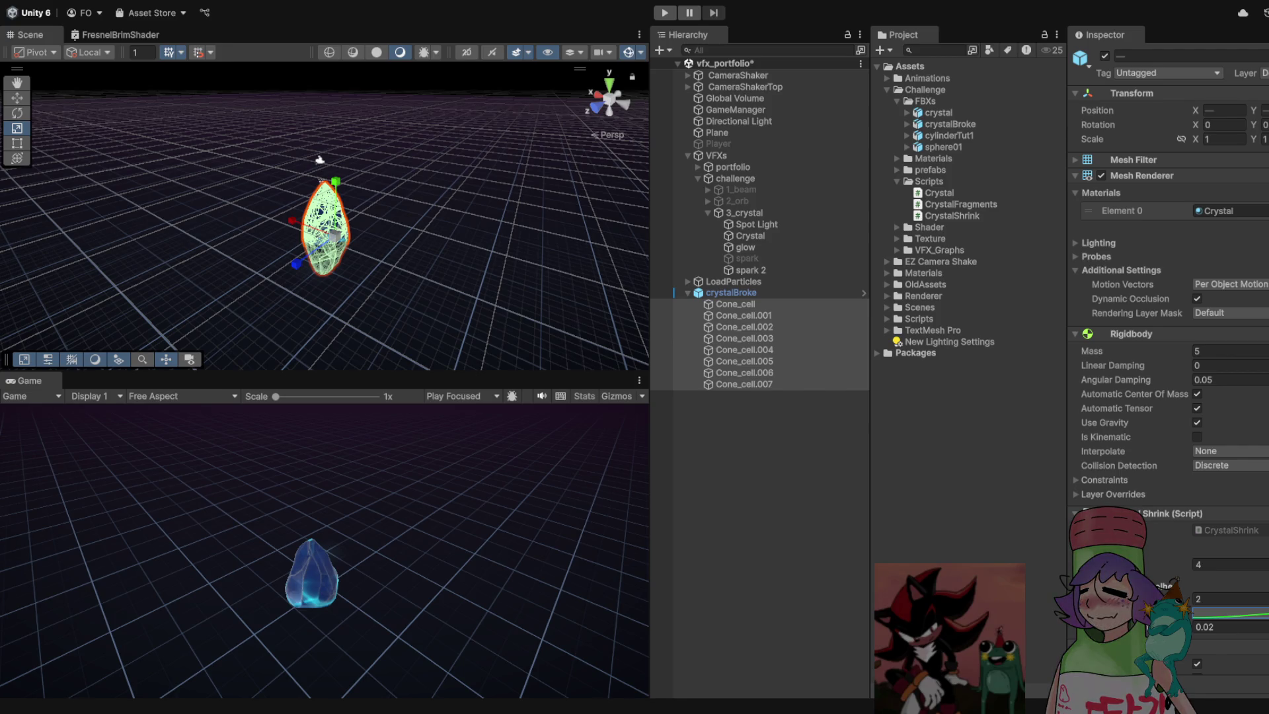
Play-test the 1-second shrink duration, then stop the run
scroll(1168, 370, down, 1)
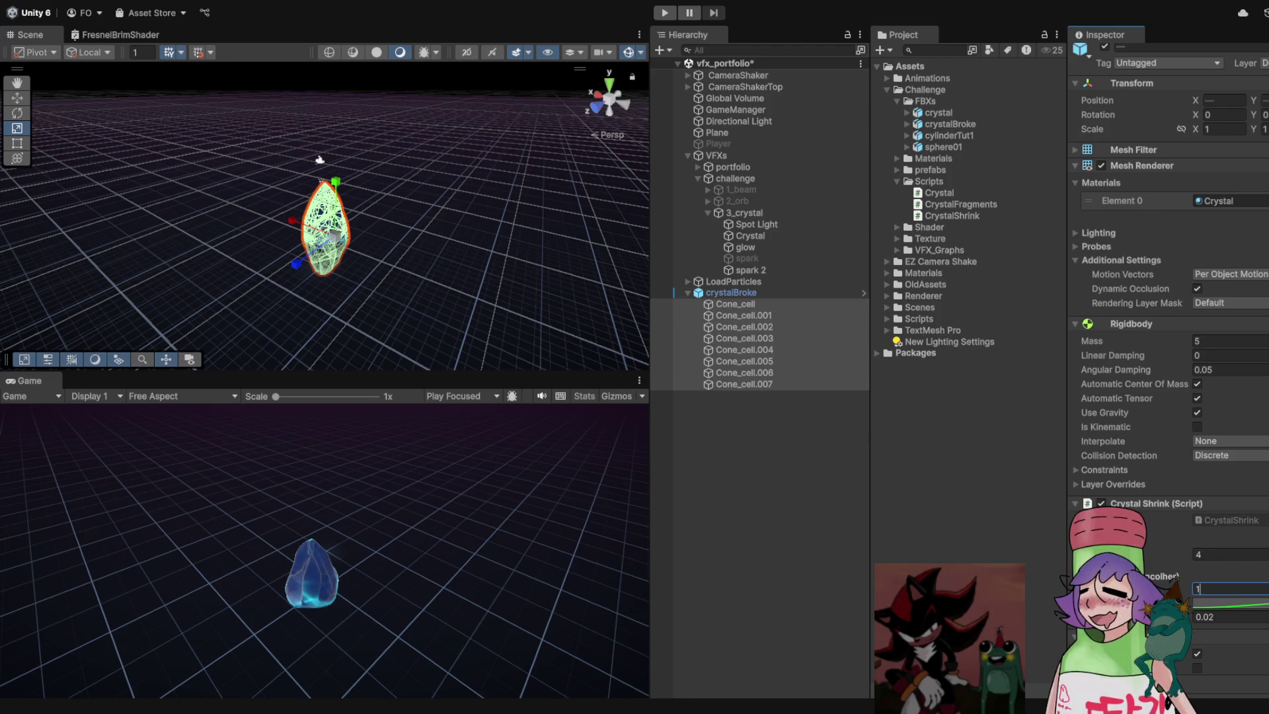
scroll(1168, 371, down, 5)
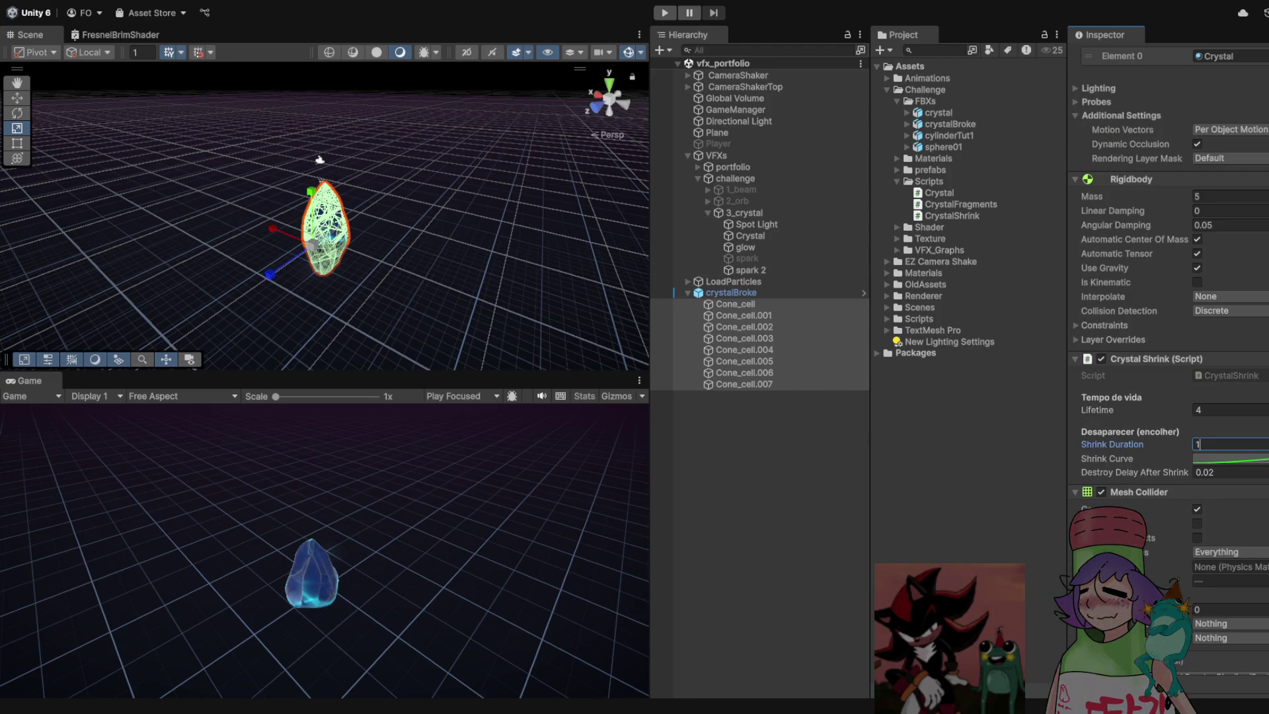
key(ctrl+p)
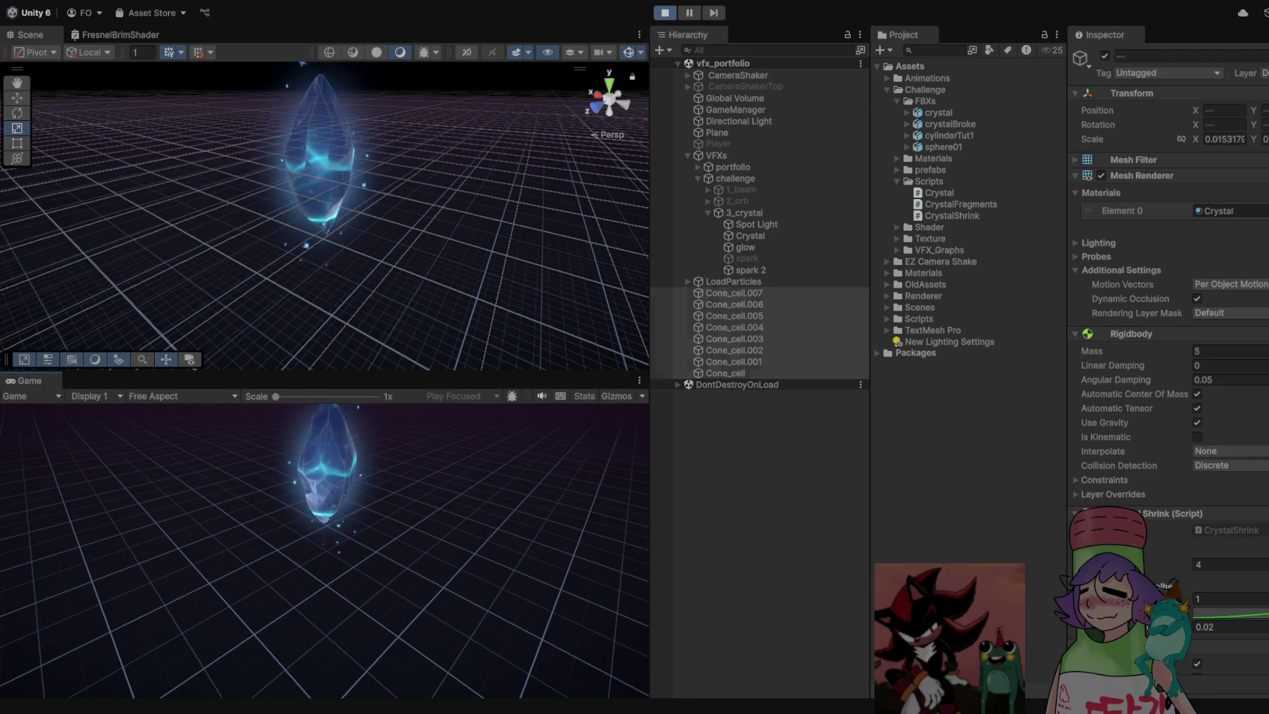
key(ctrl+p)
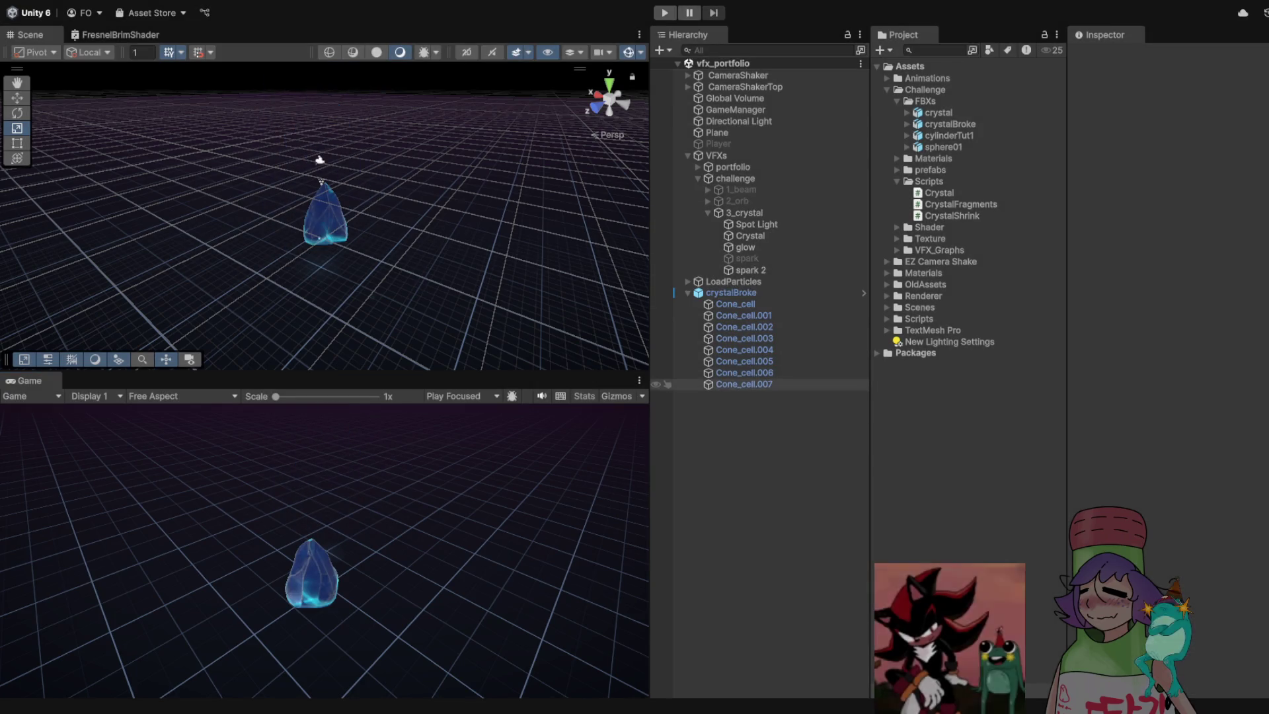
Inspect Cone_cell.007, all Cone_cells, Cone_cell, Cone_cell.001 and the crystalBroke parent
click(740, 383)
shift+click(734, 304)
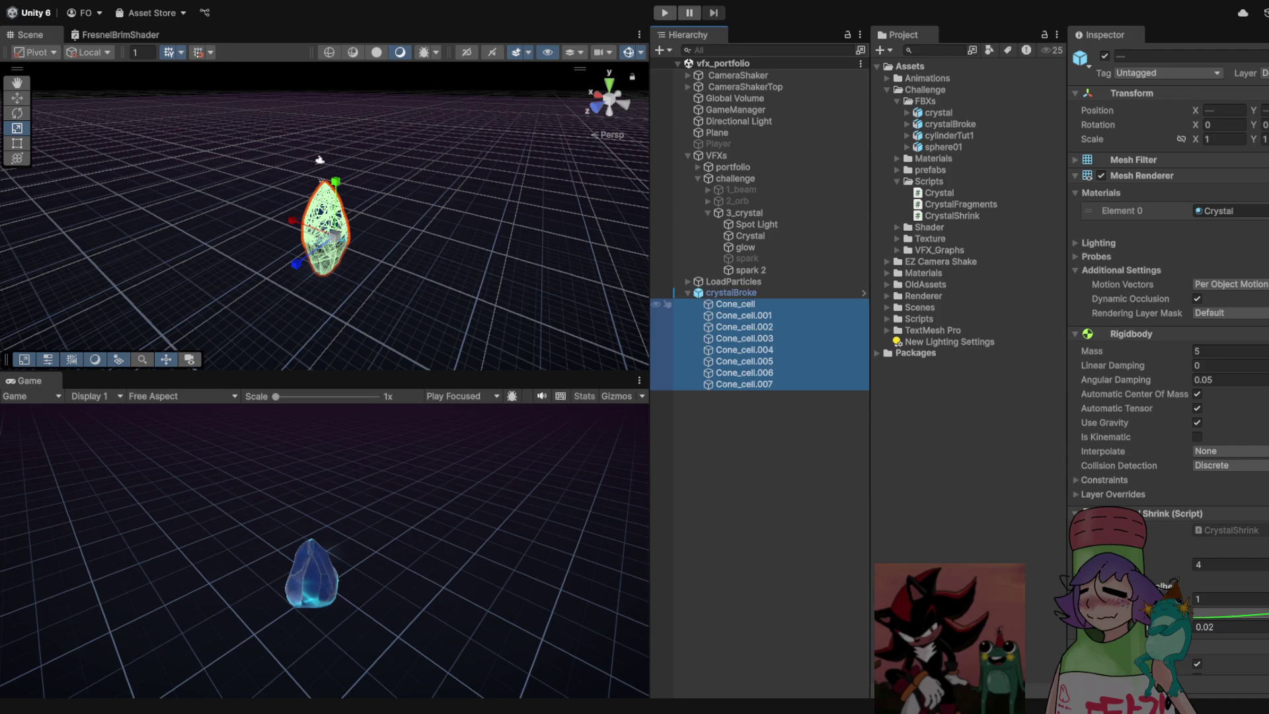
click(730, 292)
click(735, 304)
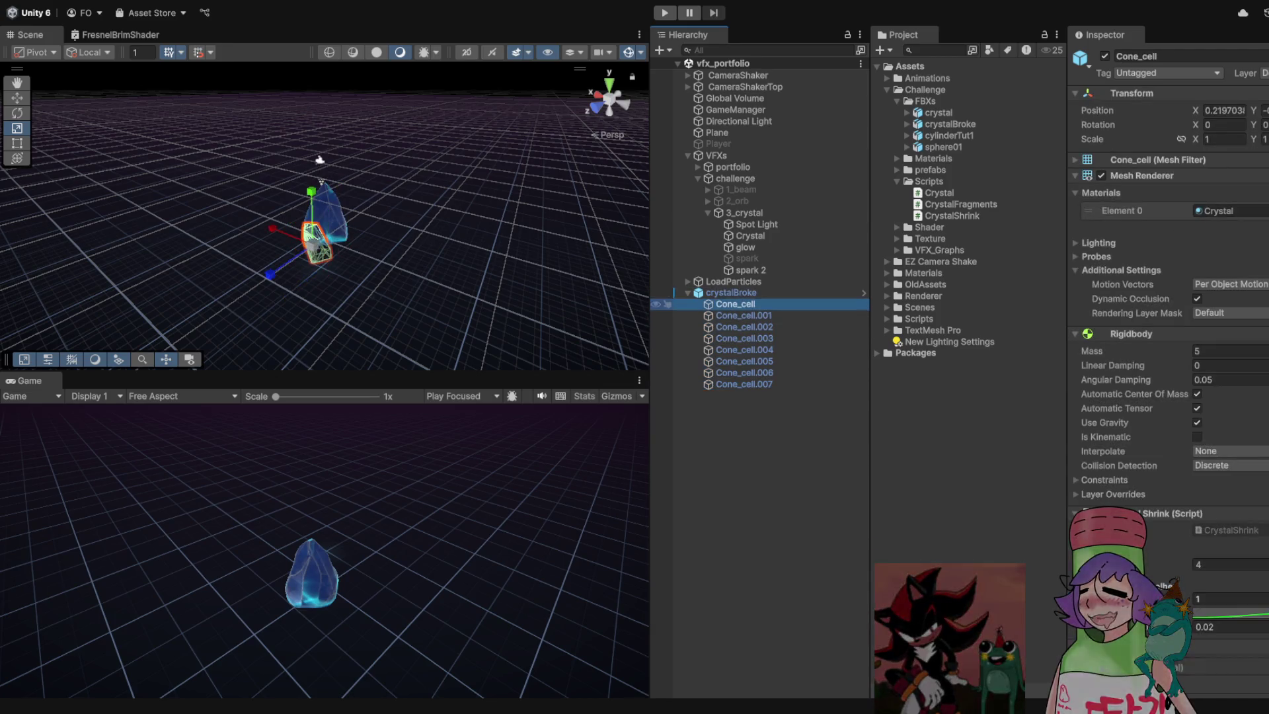
click(744, 316)
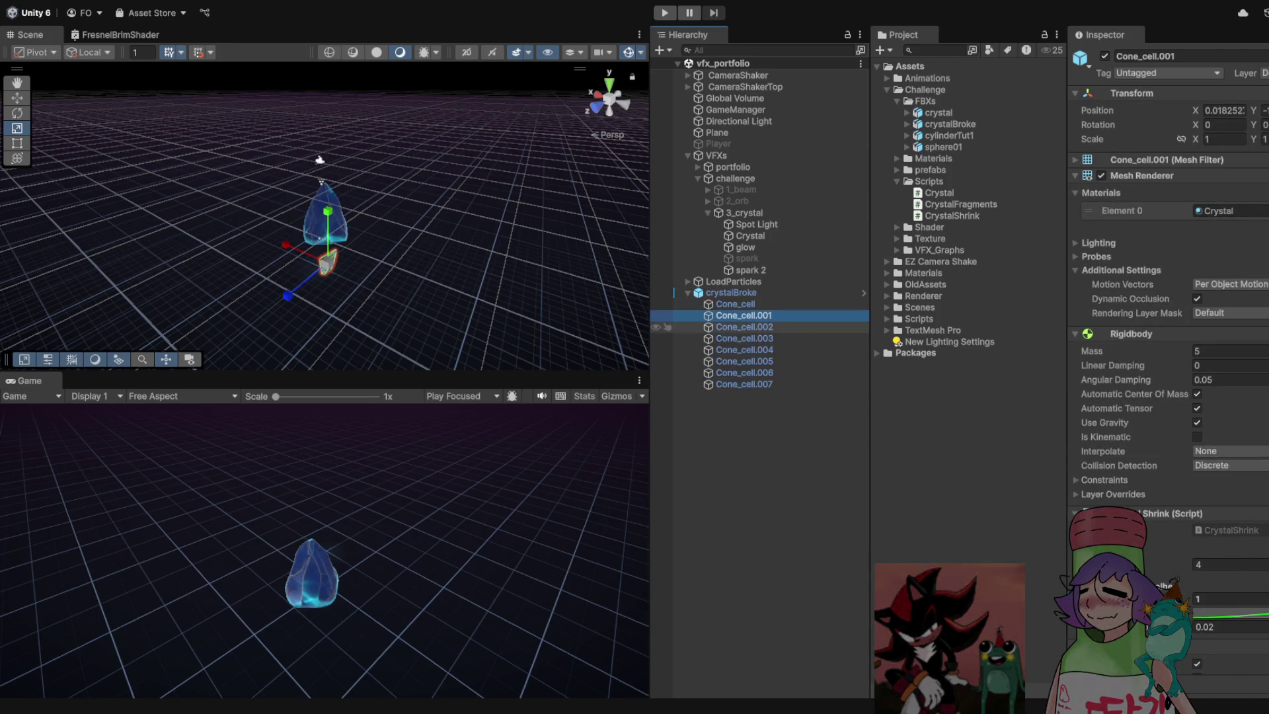
click(730, 292)
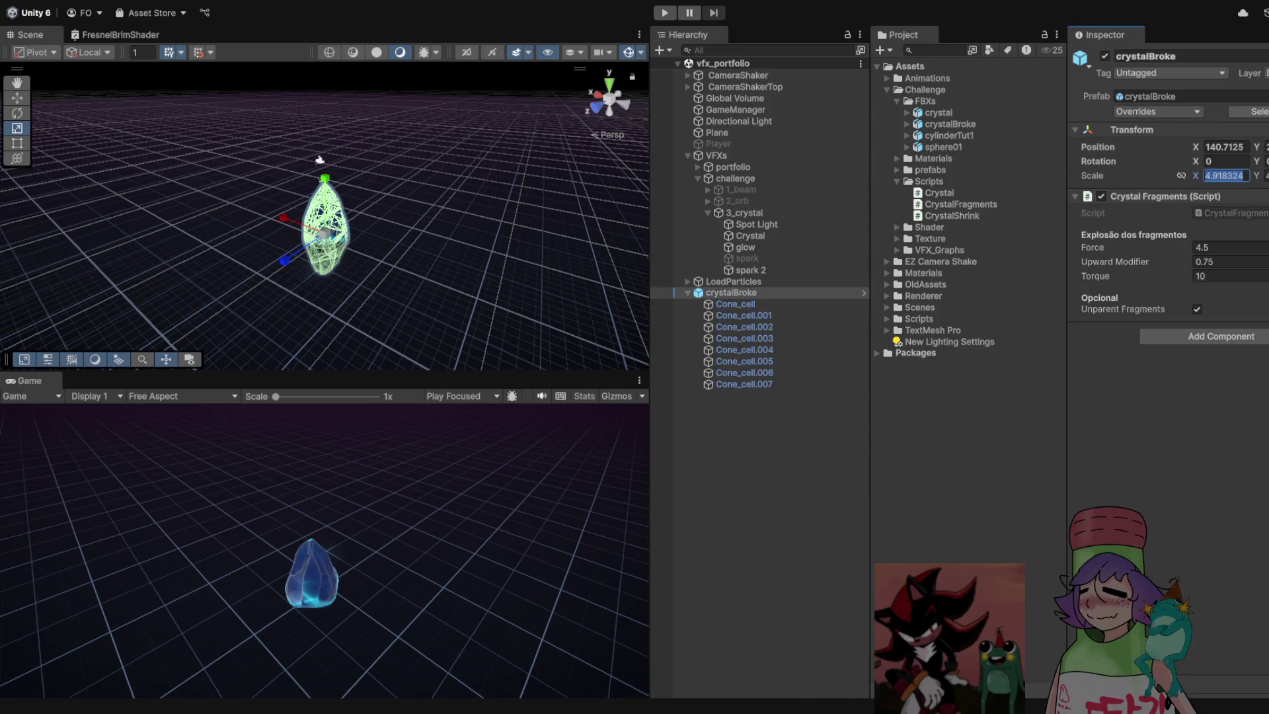
key(Return)
key(Return)
Run the scene and orbit around the shattering crystal, then stop play mode
key(ctrl+p)
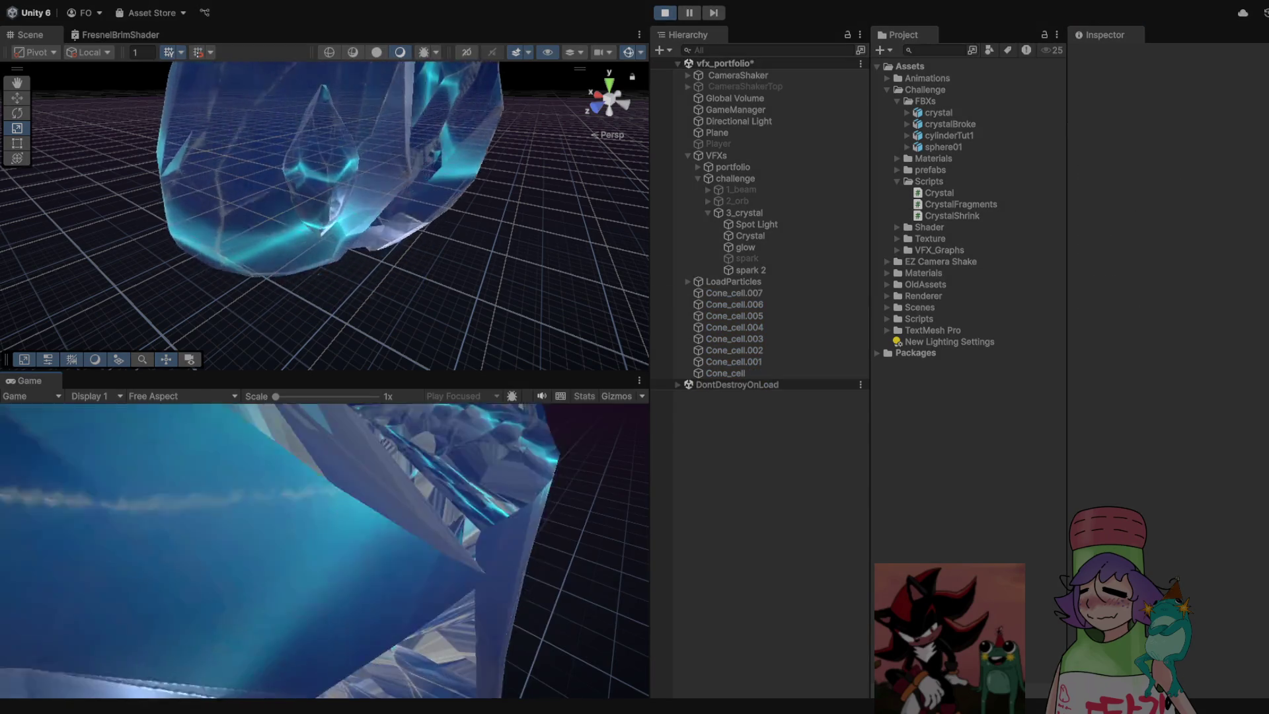
mouse_move(324, 218)
mouse_down()
mouse_move(278, 192)
mouse_move(304, 205)
mouse_move(330, 195)
mouse_up()
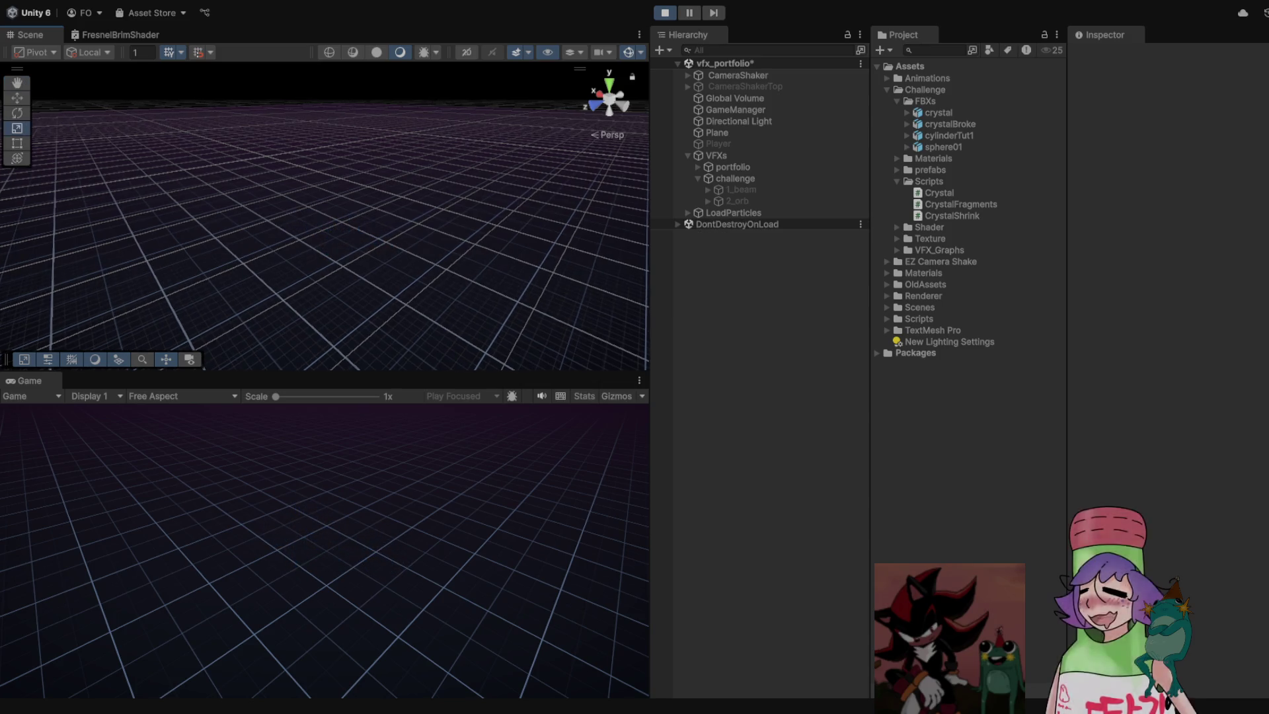
key(ctrl+p)
Set Shrink Duration to 3 on all eight Cone_cell shards, then select crystalBroke
click(734, 304)
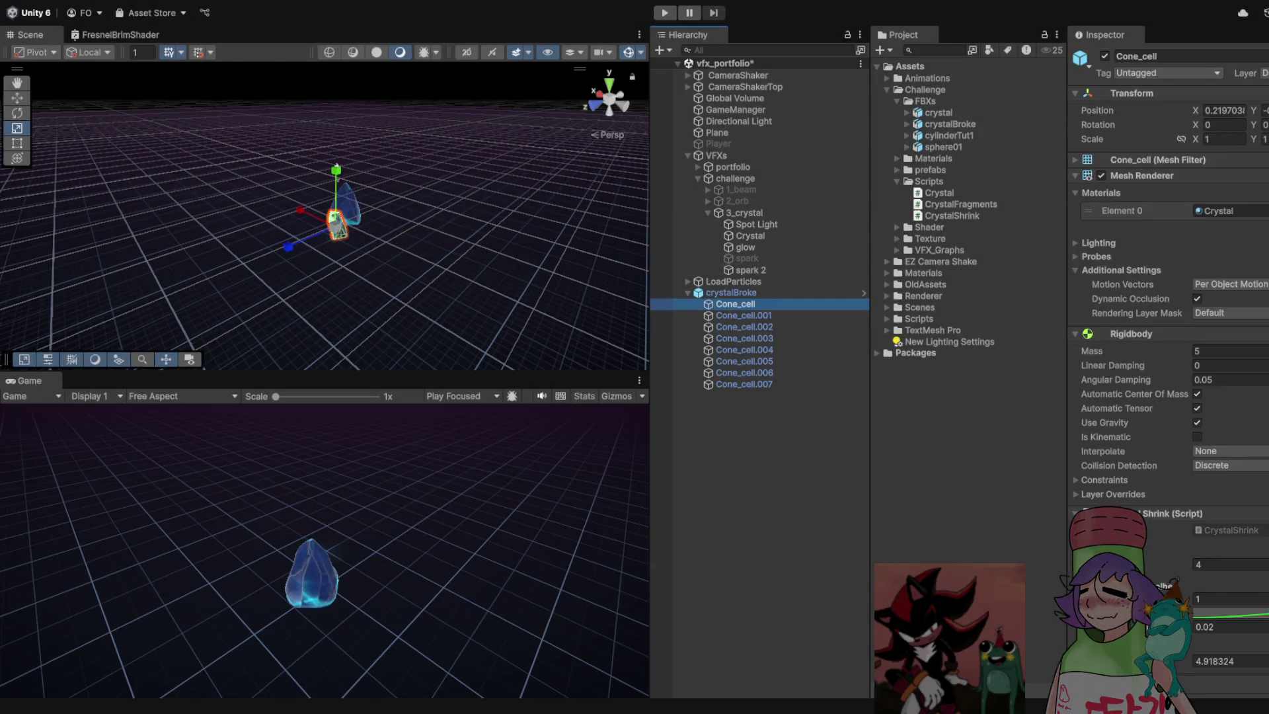
shift+click(666, 384)
scroll(1166, 370, down, 5)
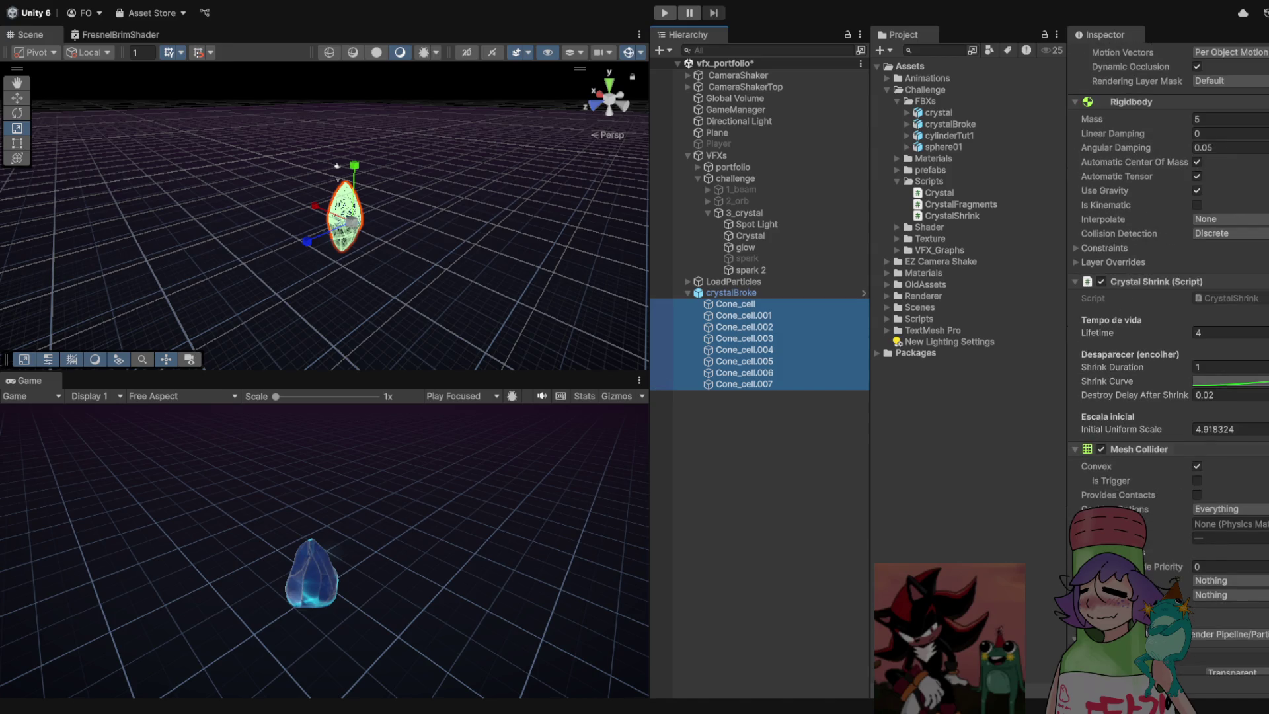
click(1198, 366)
text(3)
mouse_move(343, 251)
mouse_down()
mouse_move(311, 251)
mouse_move(340, 257)
mouse_up()
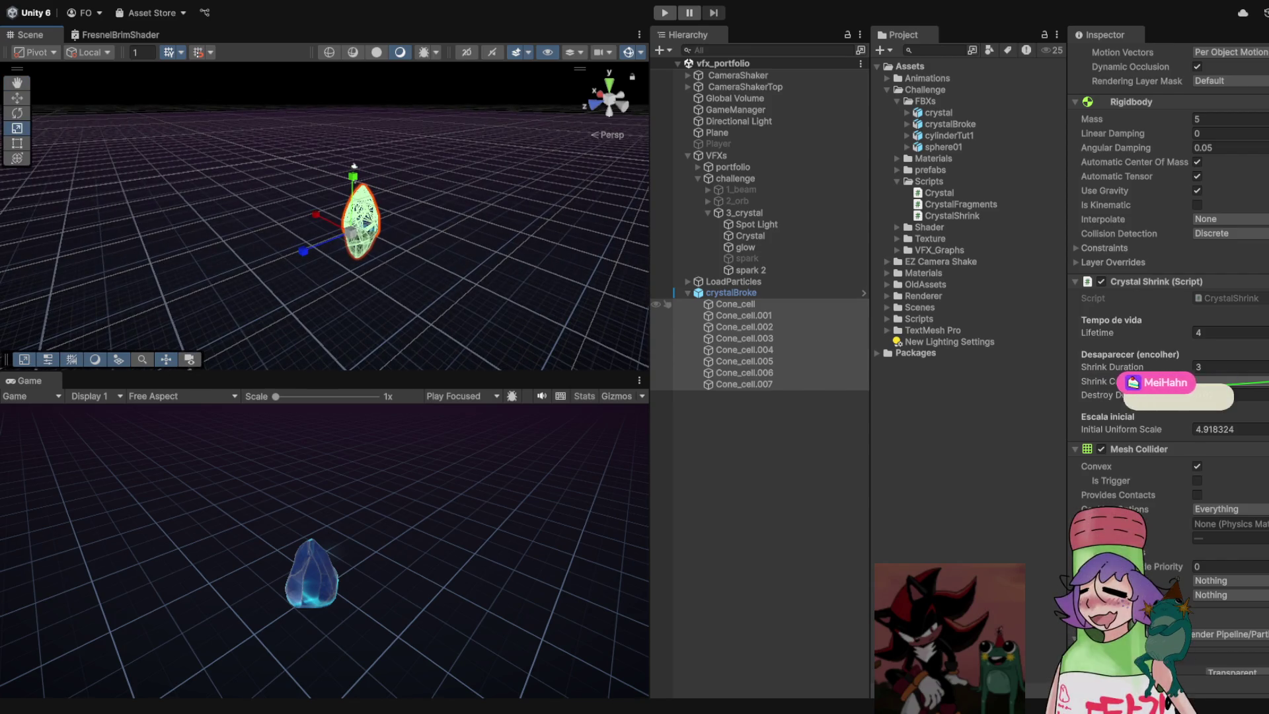
click(731, 292)
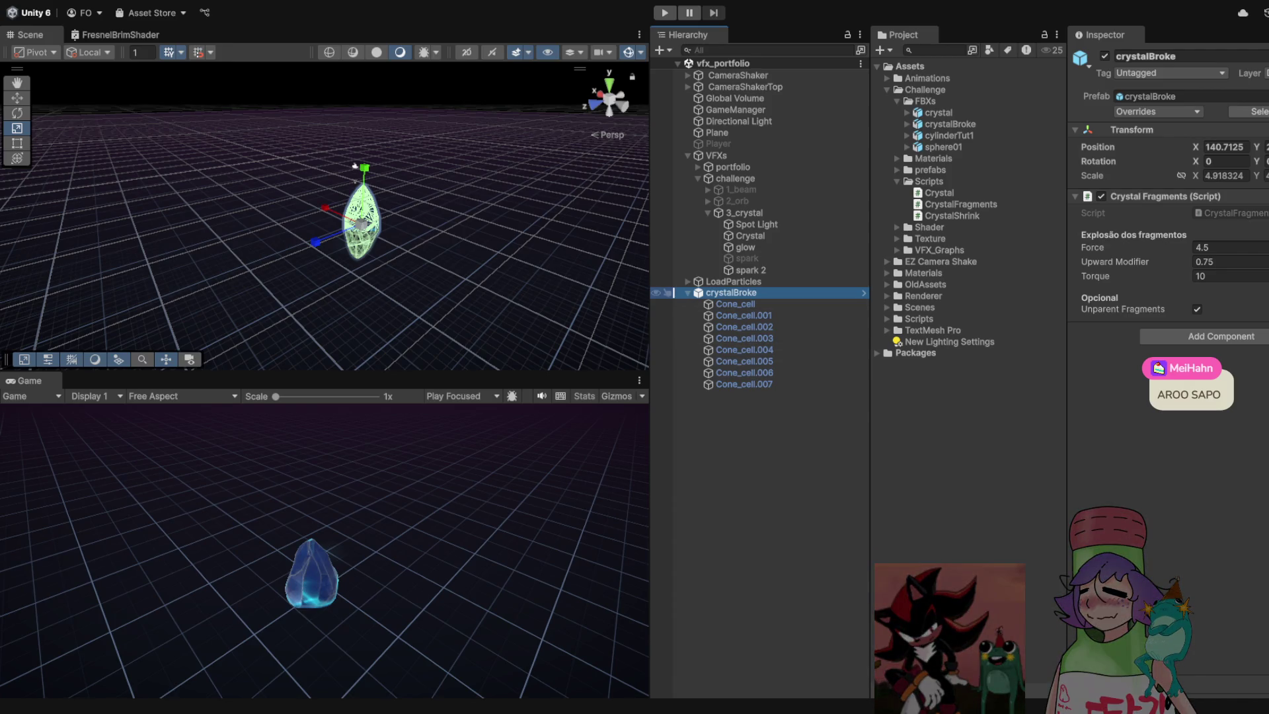
key(ctrl+p)
click(731, 293)
key(Left)
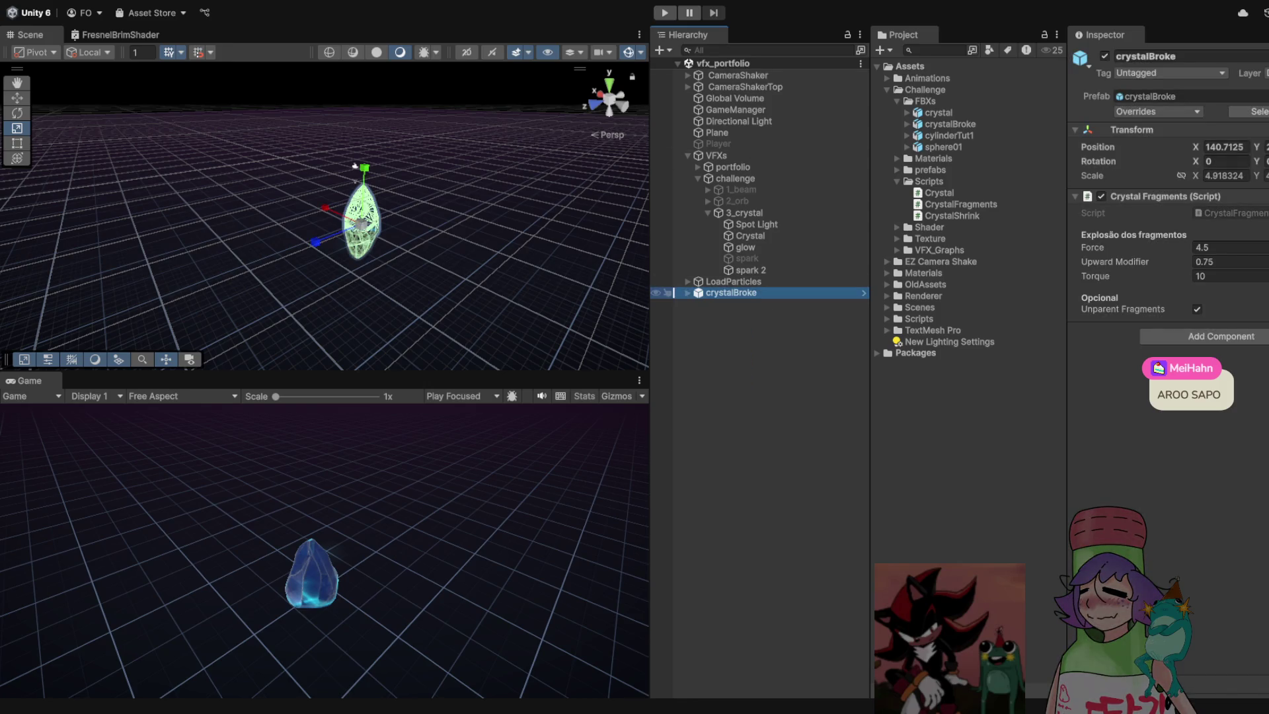
key(Right)
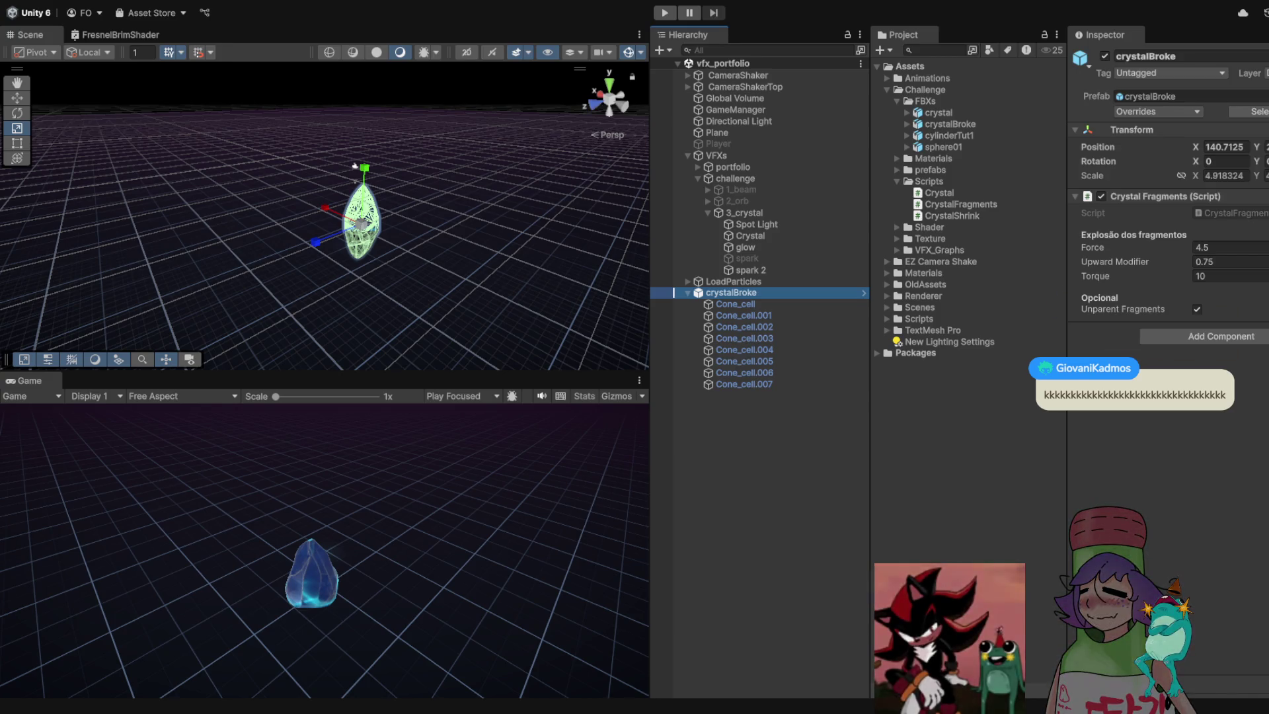
key(ctrl+shift+n)
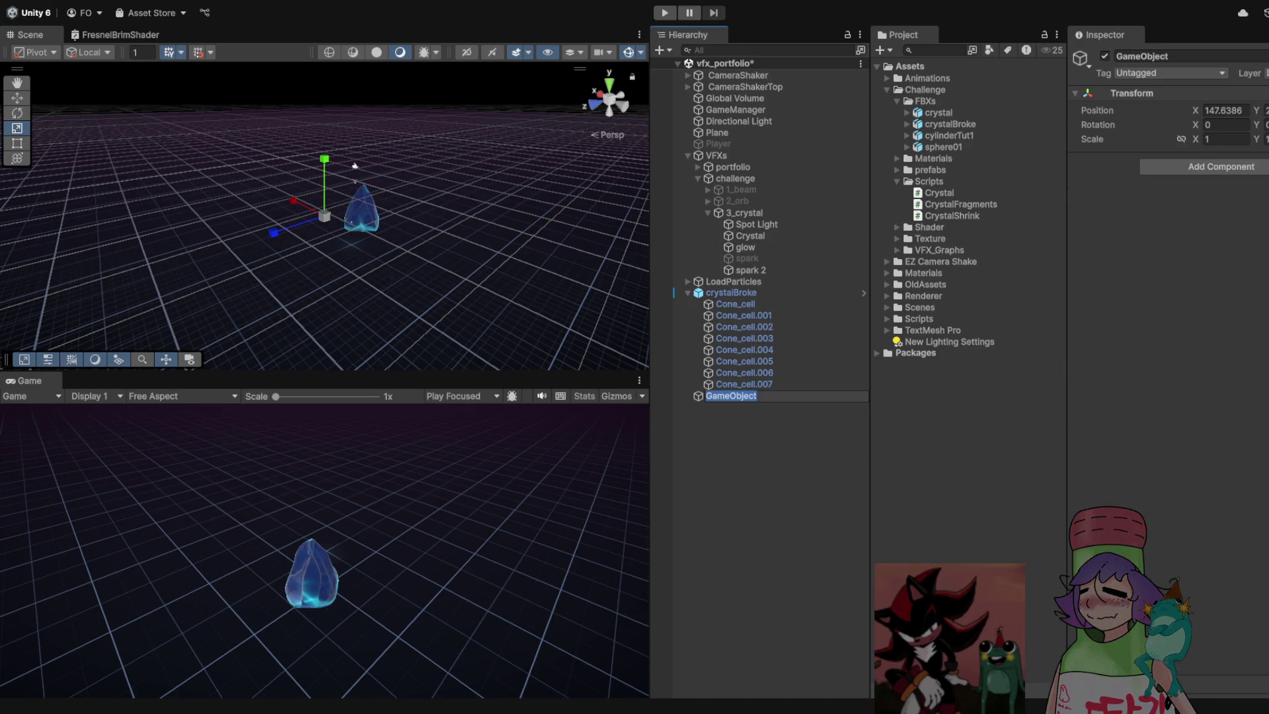
Name the empty object CrystalExplosion and duplicate the glow particle effect
text(Crysta)
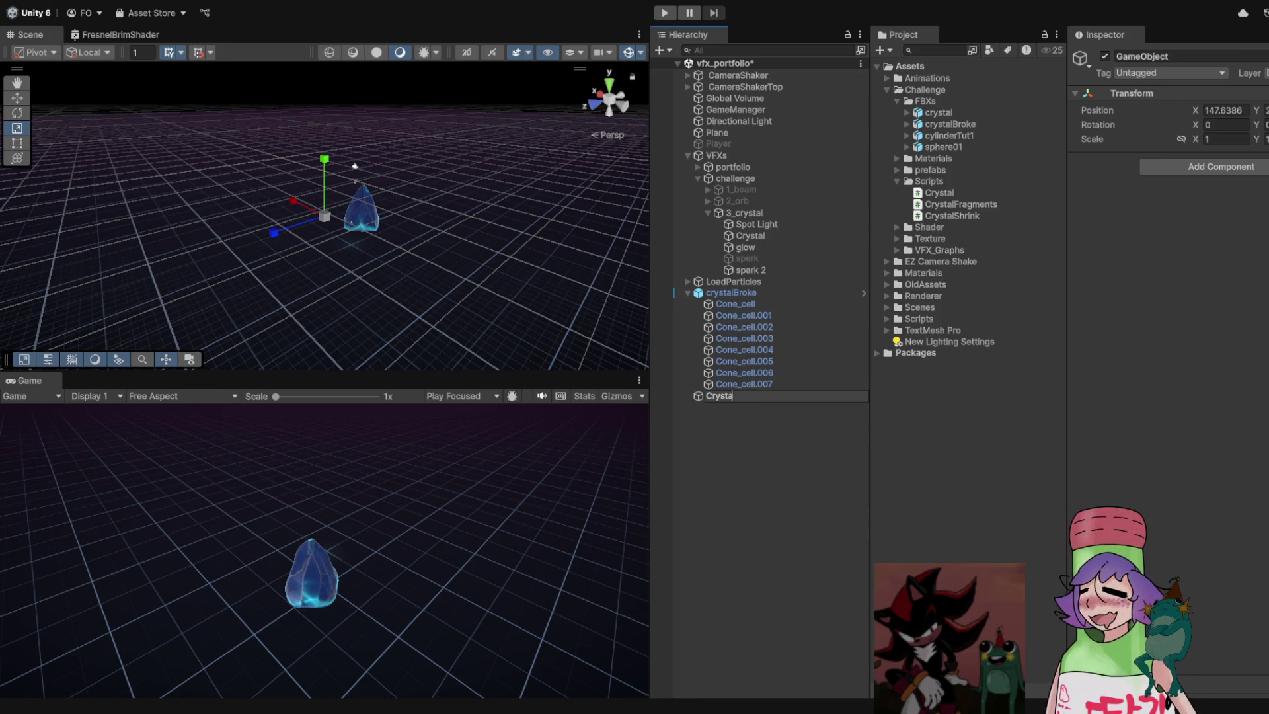
text(lExplosion)
key(Return)
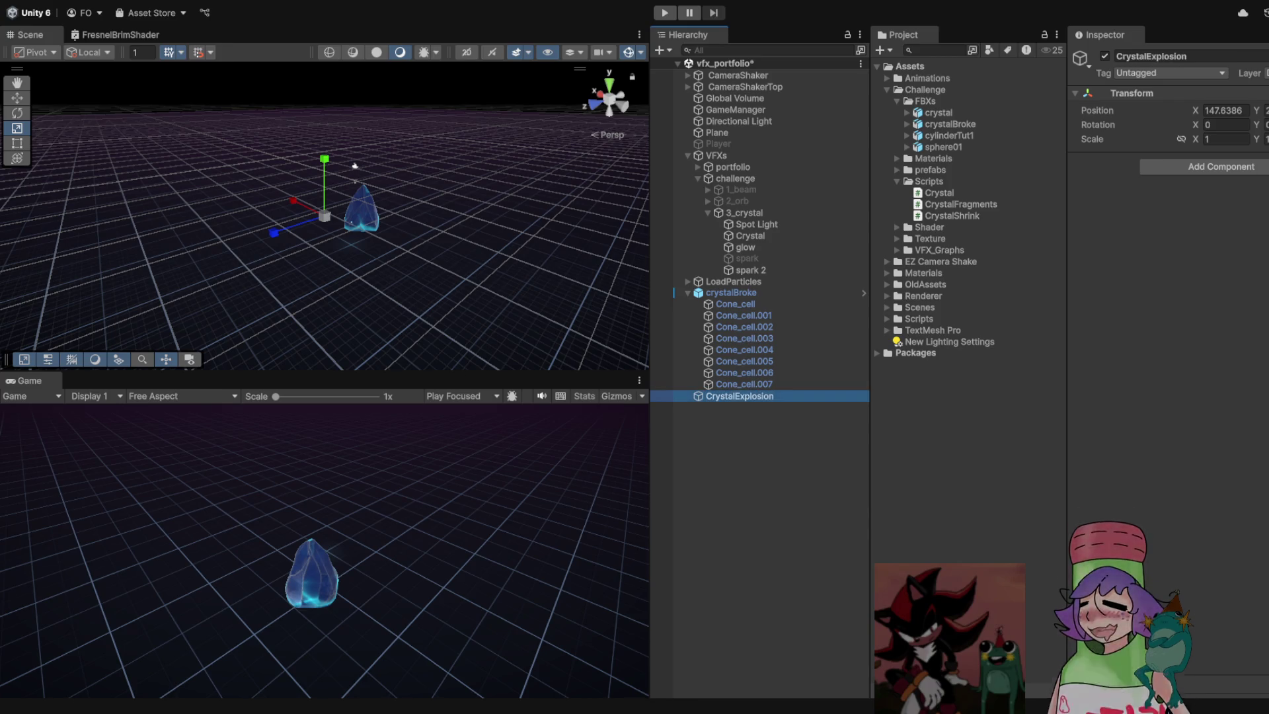
click(745, 270)
key(ctrl+d)
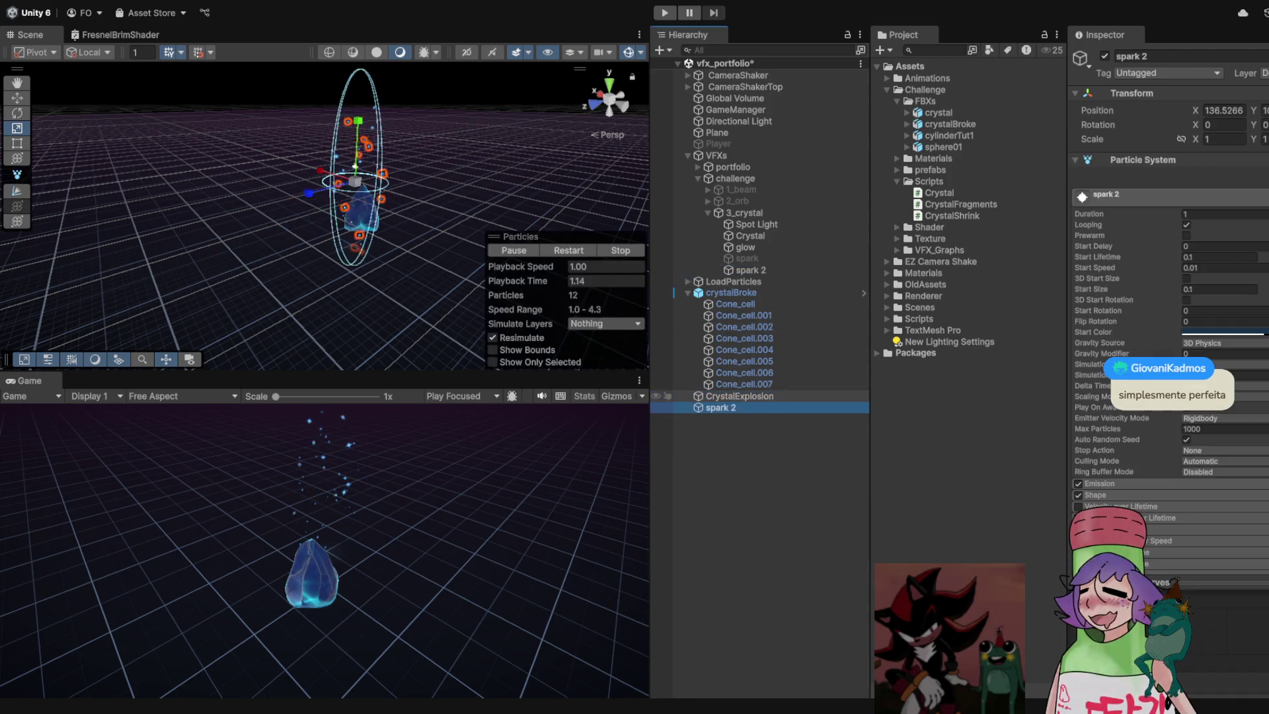
key(Delete)
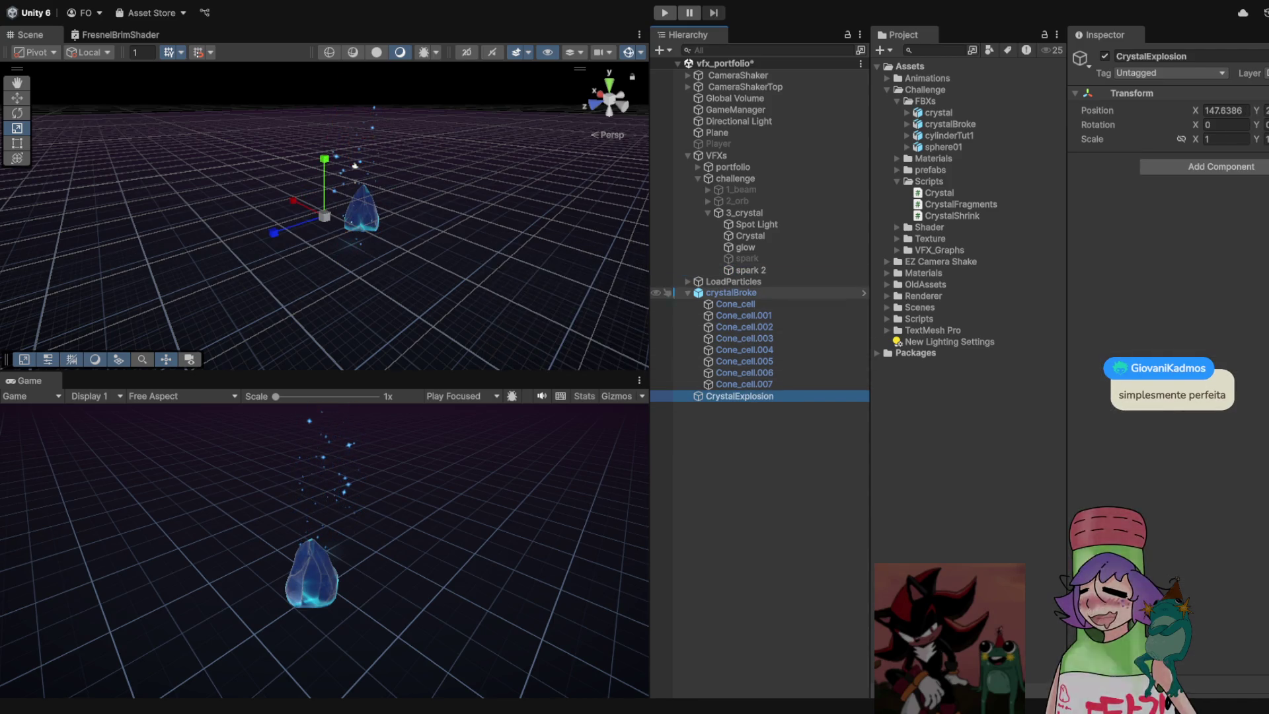
click(745, 247)
key(ctrl+d)
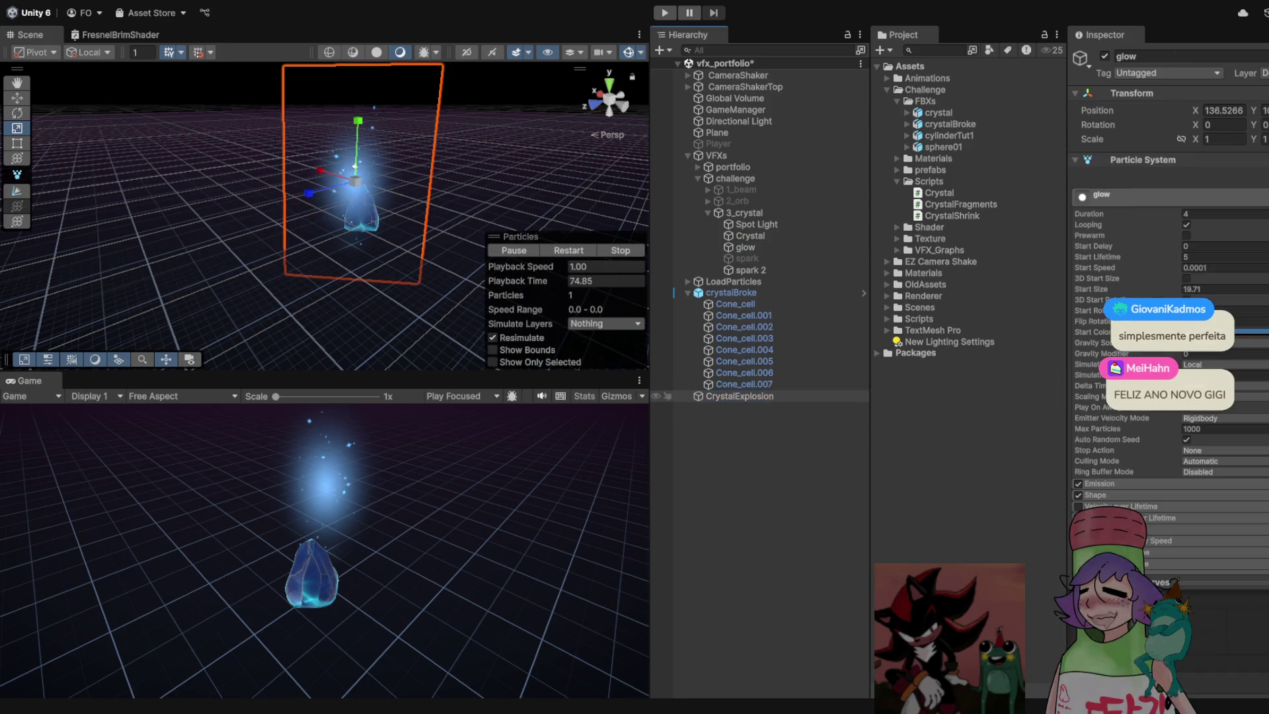
Move the glow copy under CrystalExplosion and turn off its Looping
drag(715, 407, 738, 396)
mouse_move(330, 198)
mouse_down()
mouse_move(311, 199)
mouse_move(370, 198)
mouse_move(350, 198)
mouse_up()
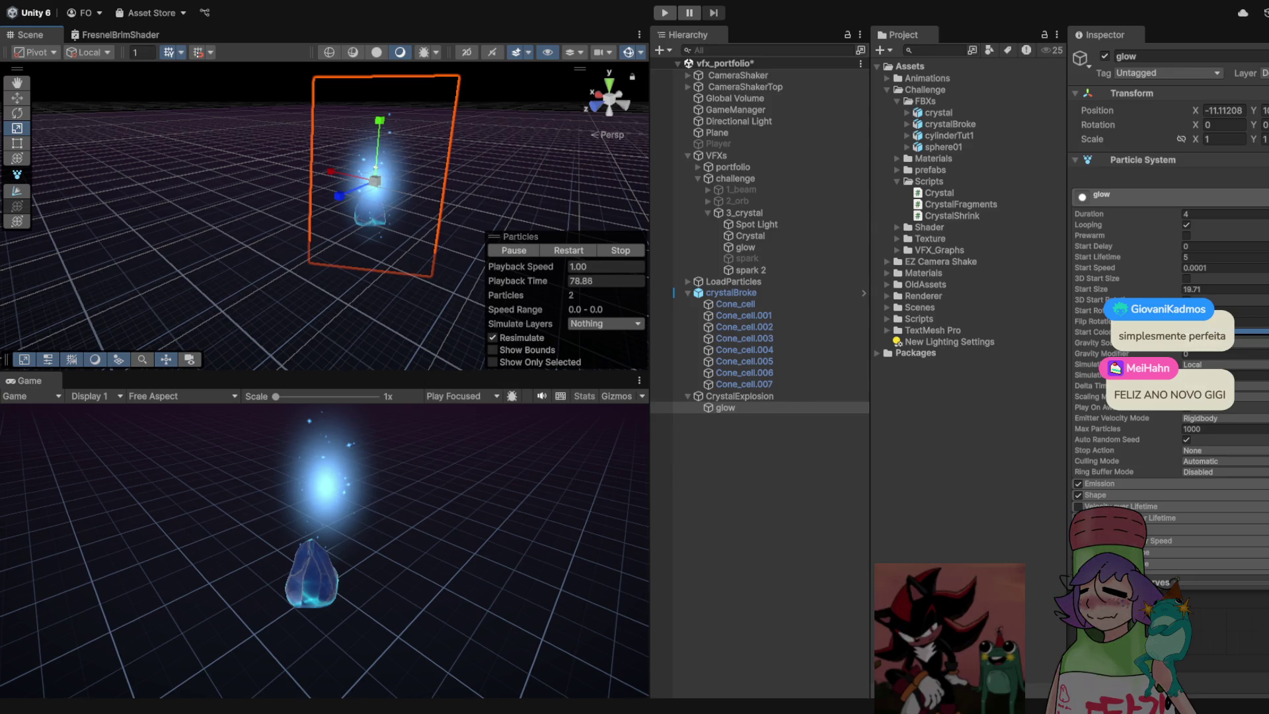
scroll(1163, 298, down, 3)
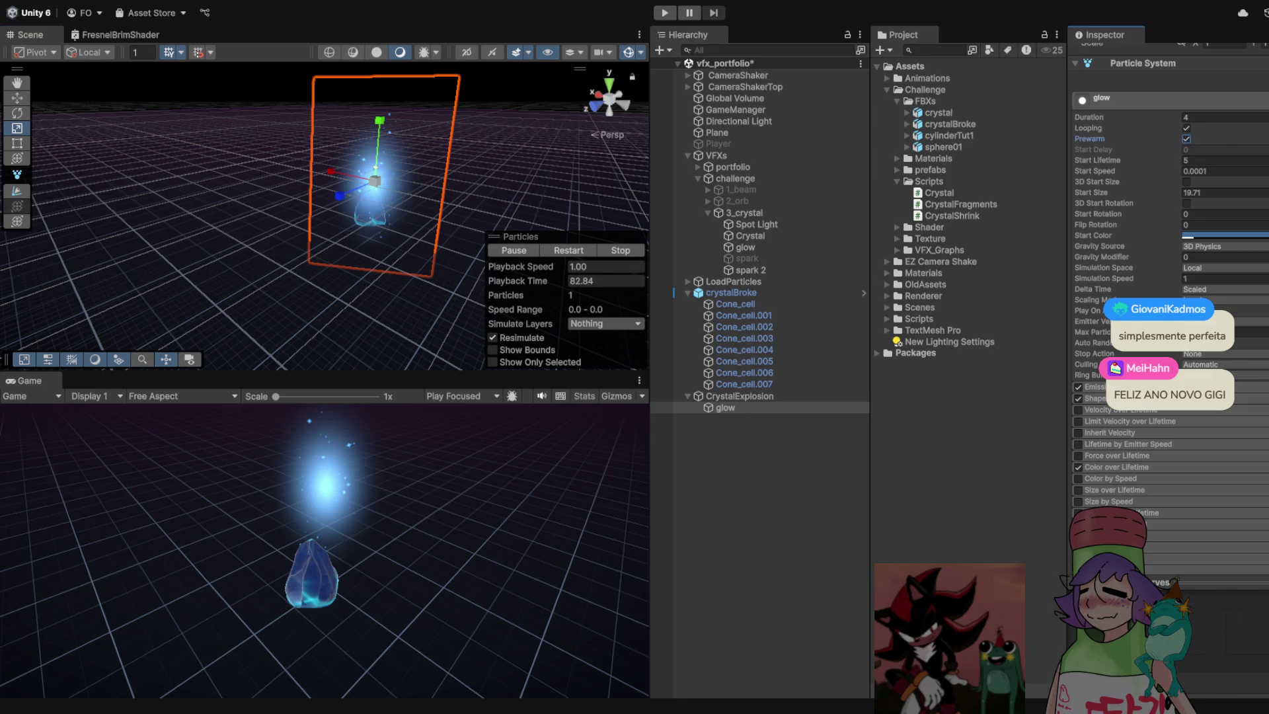
click(1186, 128)
click(1117, 466)
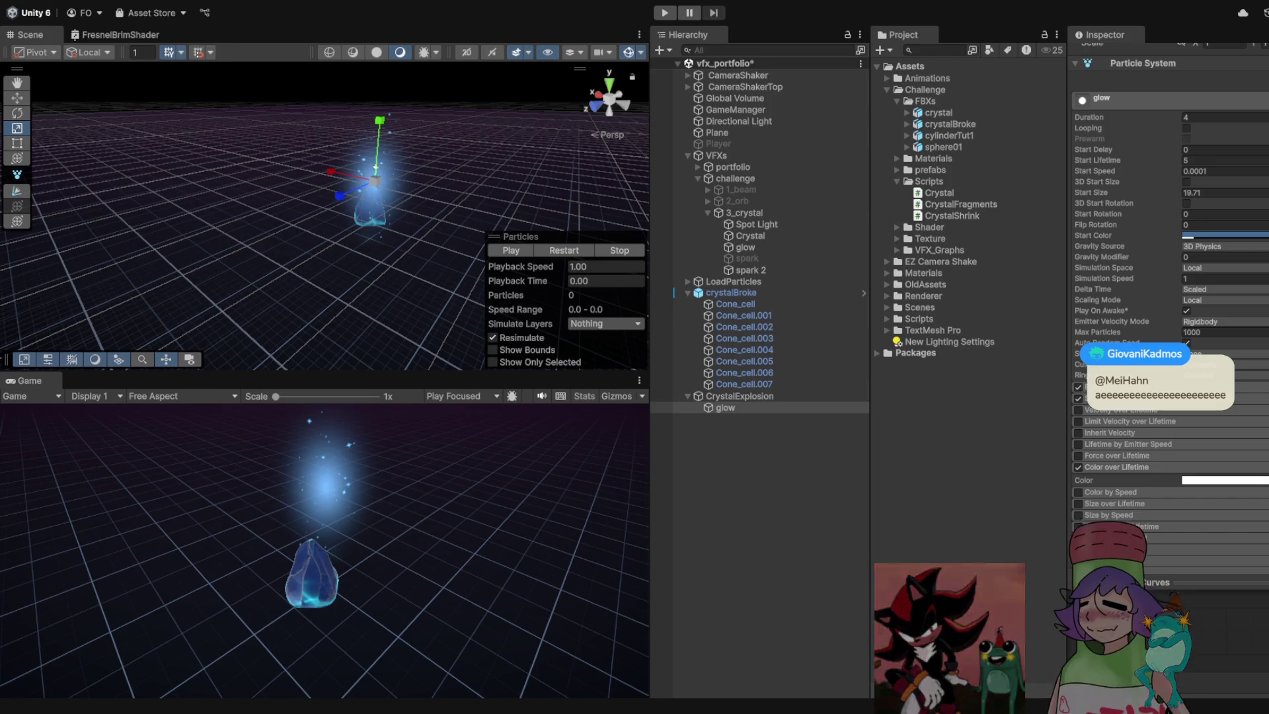
Paste a Spot Light copy into CrystalExplosion, then undo the paste
drag(317, 231, 298, 247)
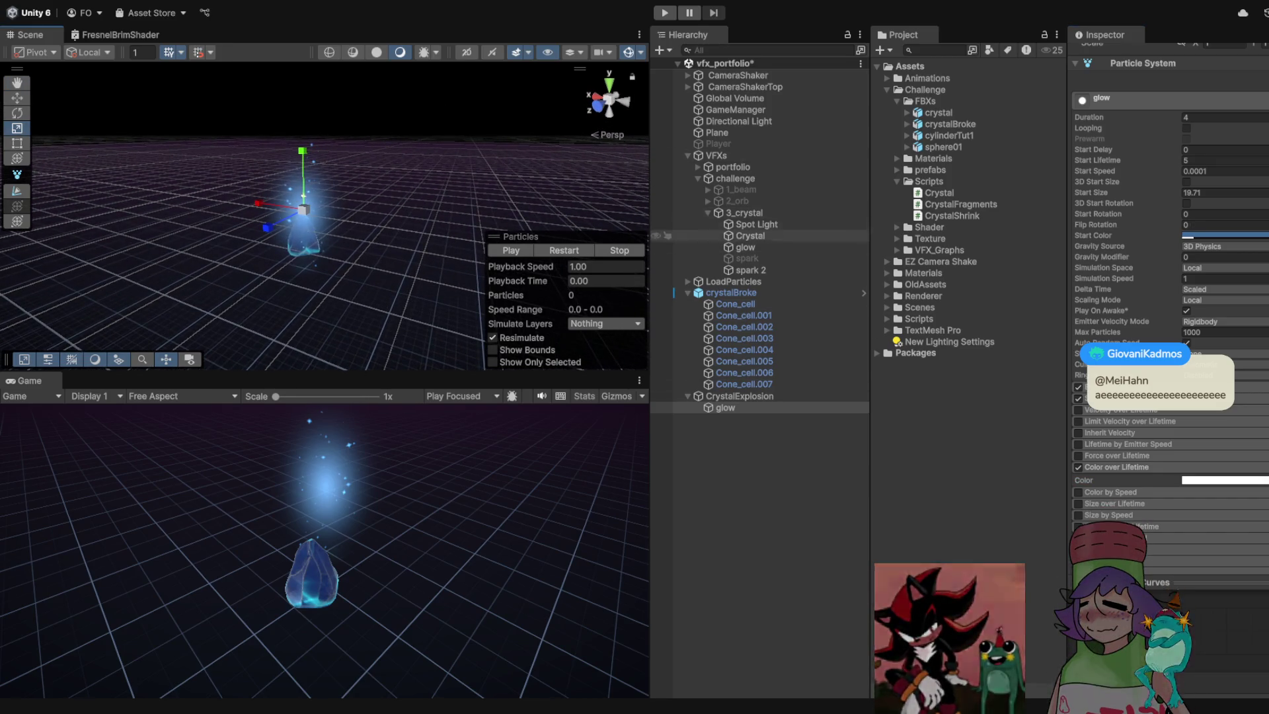
click(749, 236)
click(756, 224)
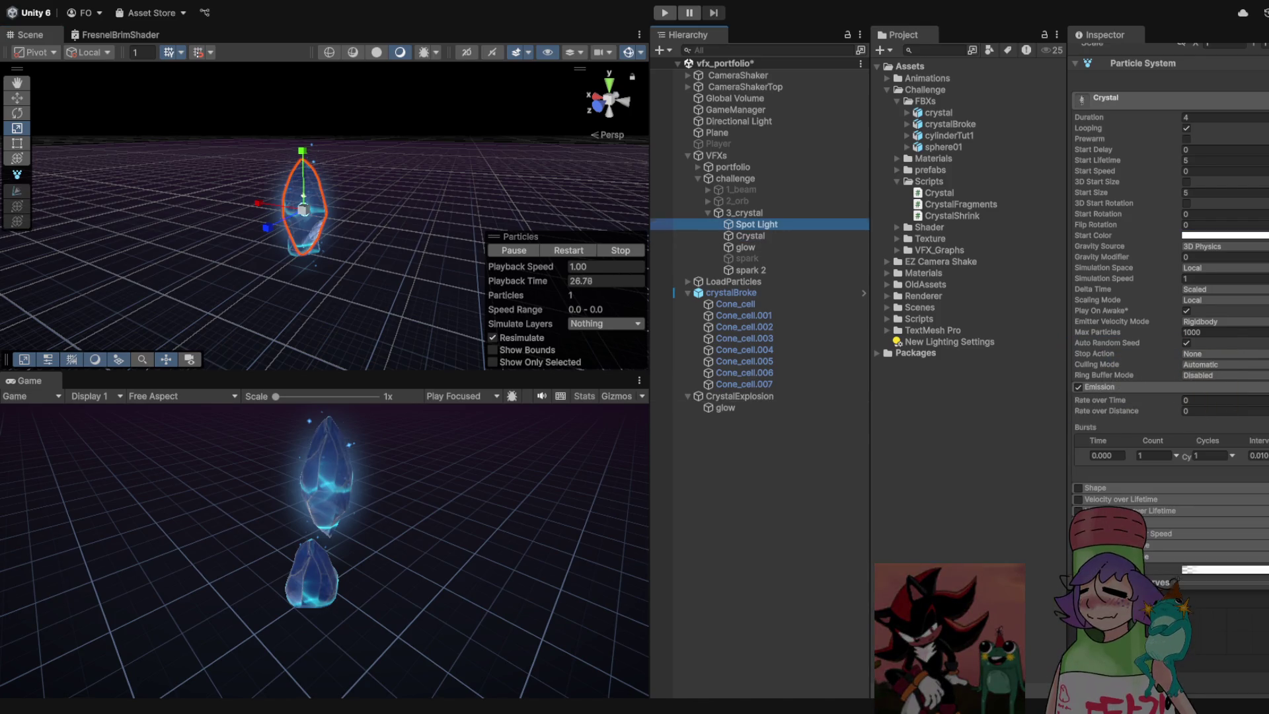
click(726, 407)
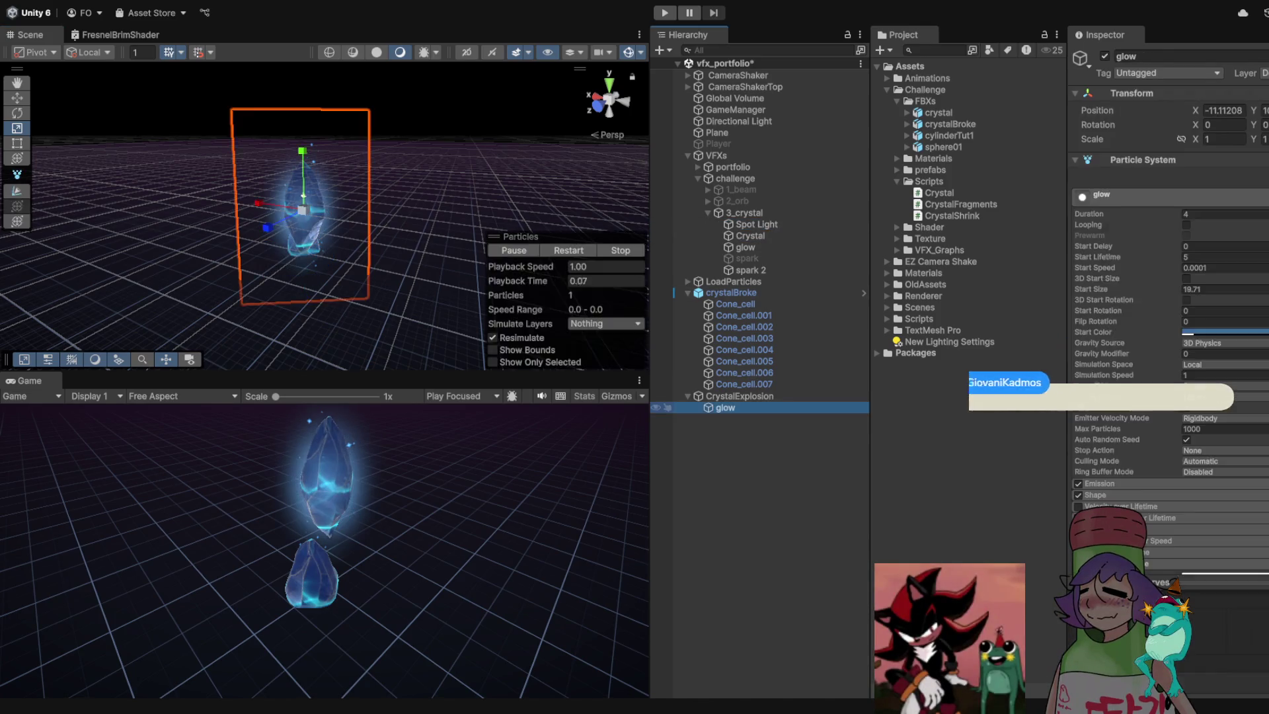
key(ctrl+v)
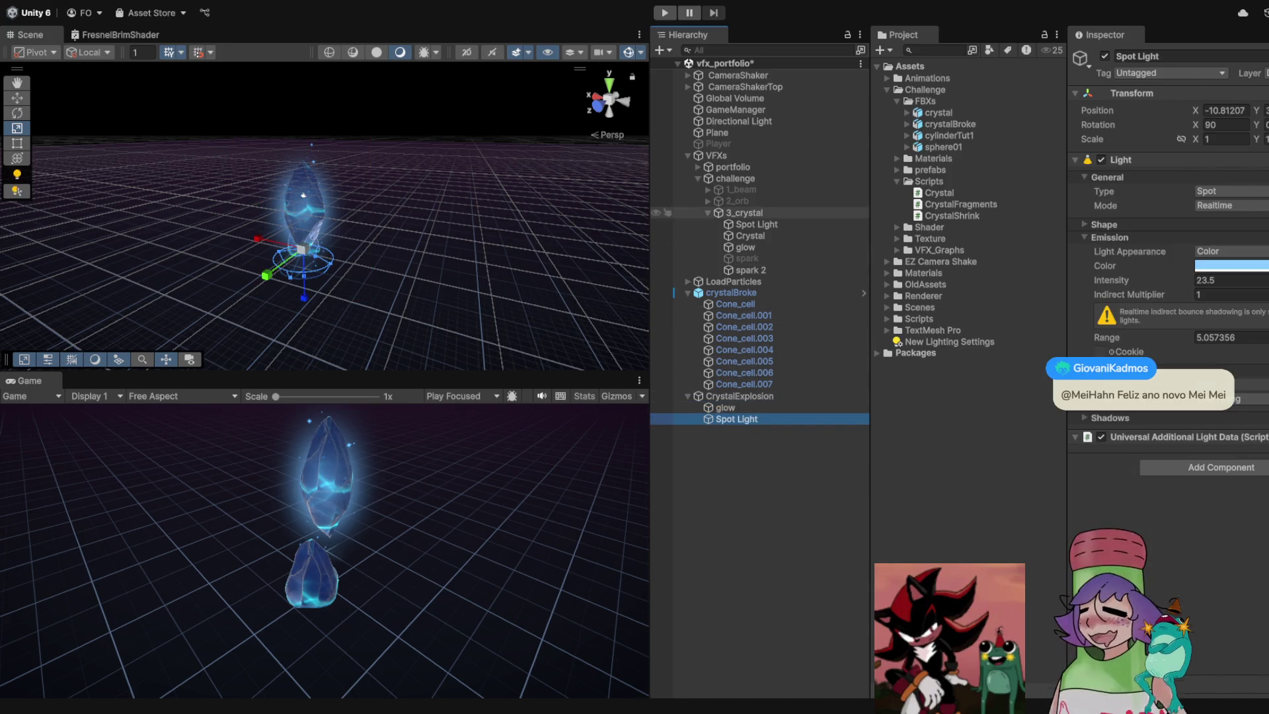
click(725, 408)
key(ctrl+z)
key(ctrl+z)
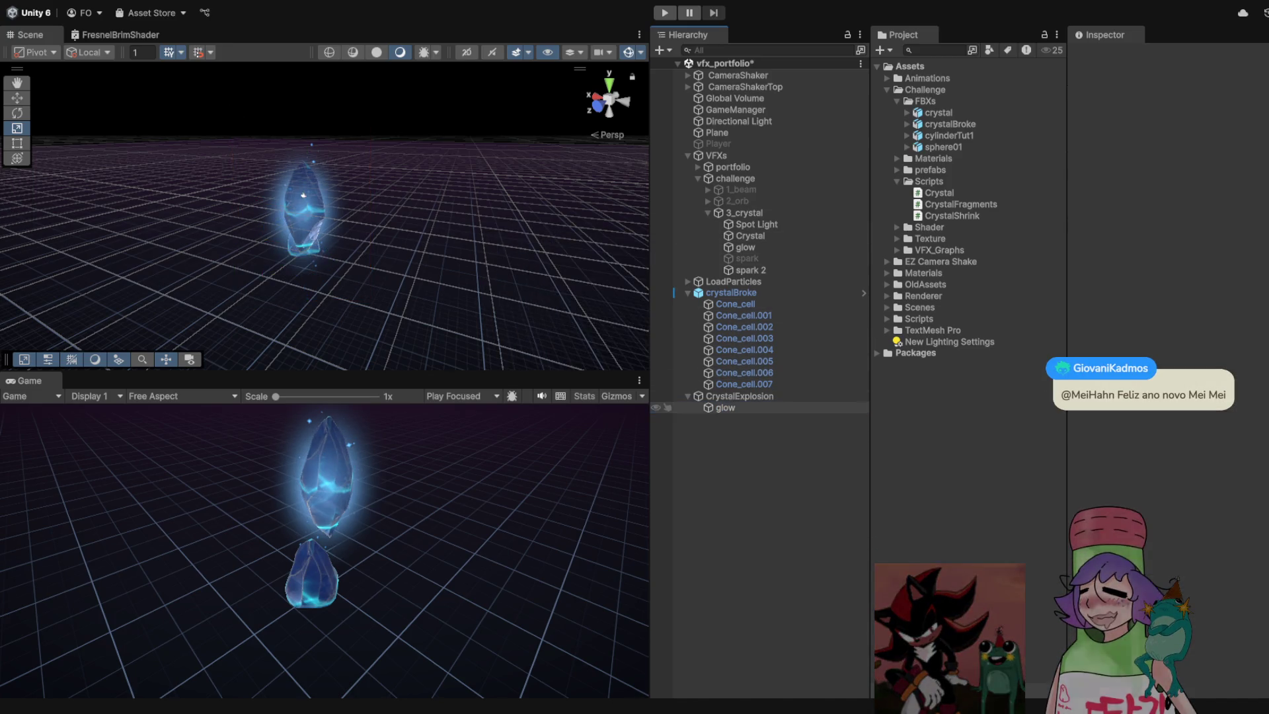
Duplicate the glow inside CrystalExplosion
scroll(322, 193, up, 6)
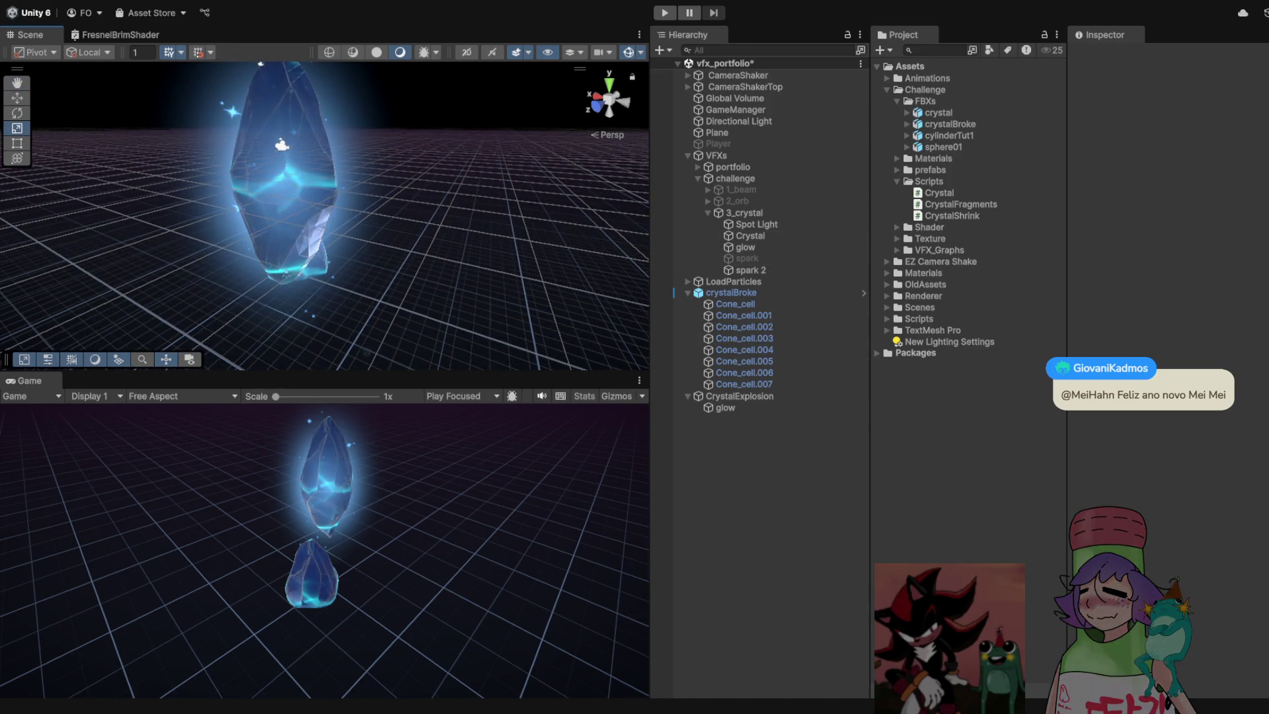
scroll(324, 217, down, 4)
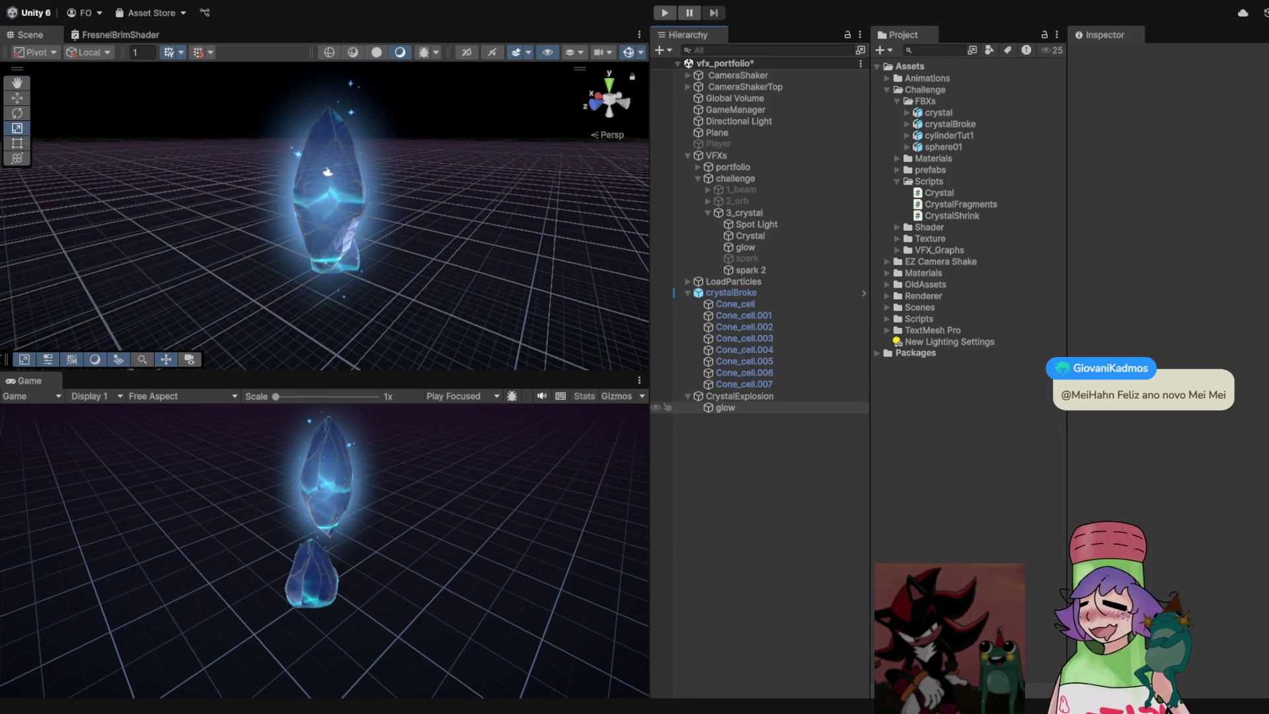
click(725, 407)
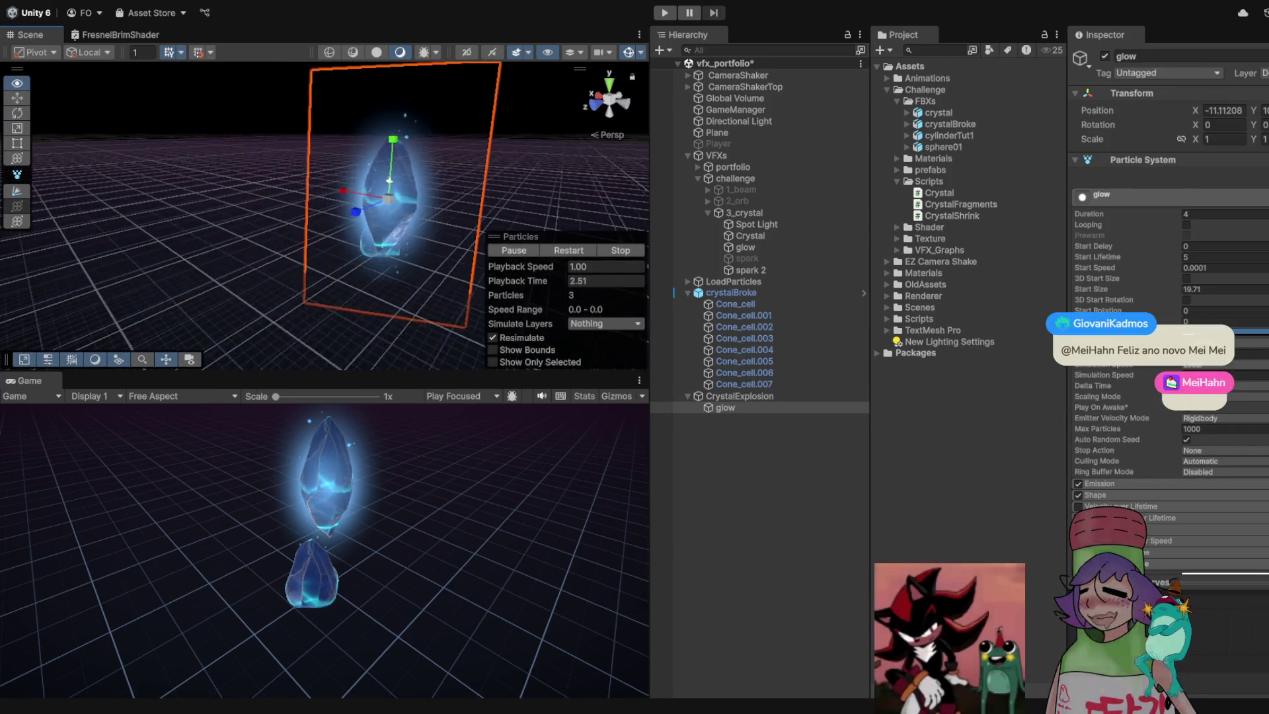
drag(324, 218, 310, 218)
click(725, 408)
key(ctrl+d)
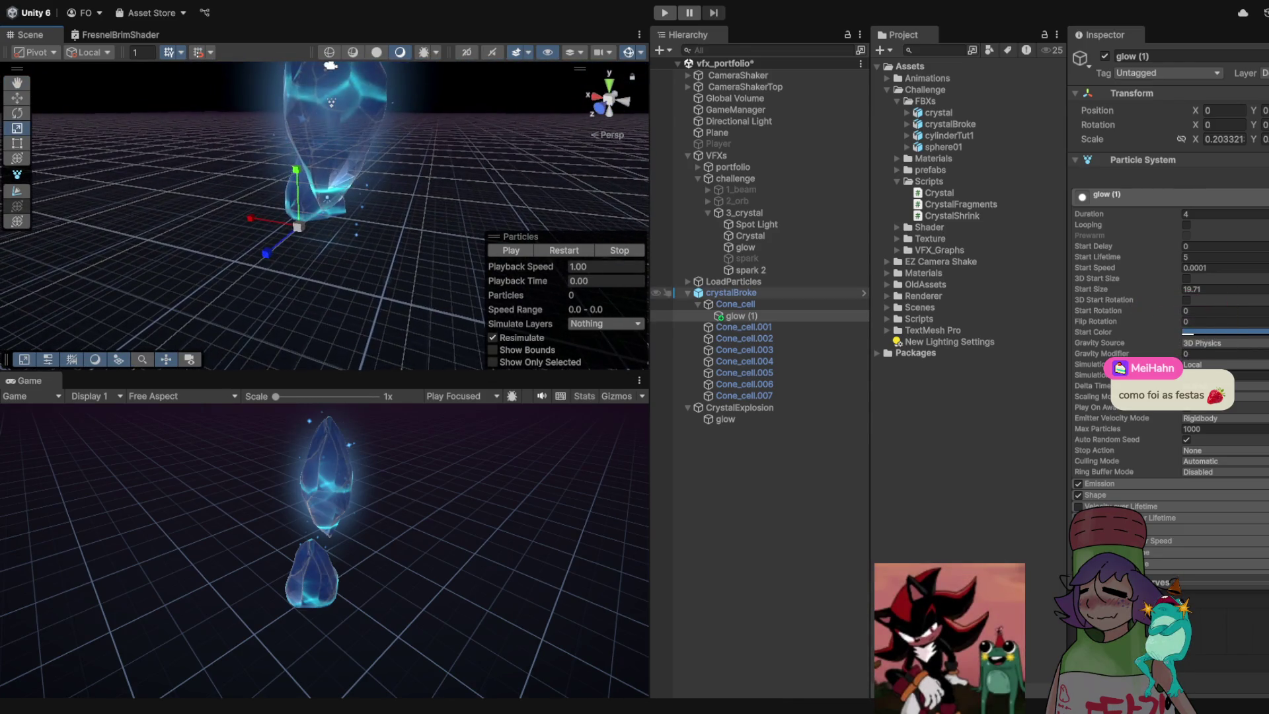
Frame the Cone_cell shard and inspect the glow (1) effect on the first fragment
click(735, 304)
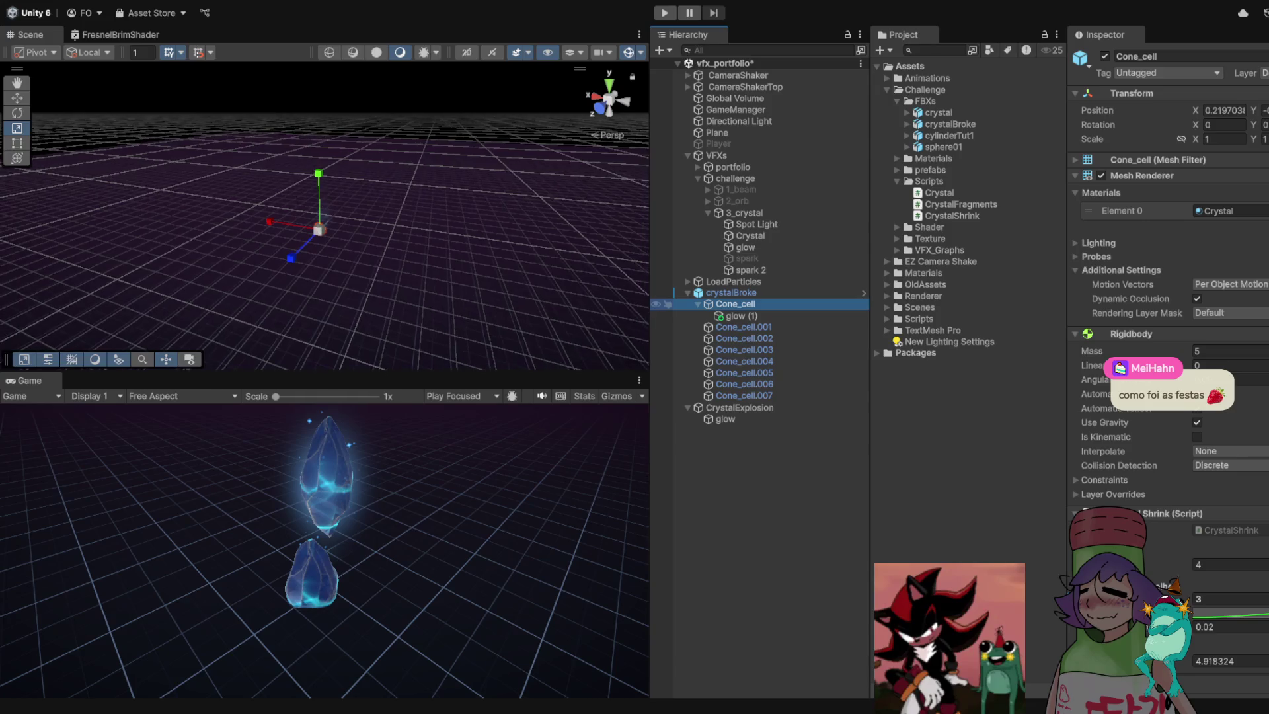
key(f)
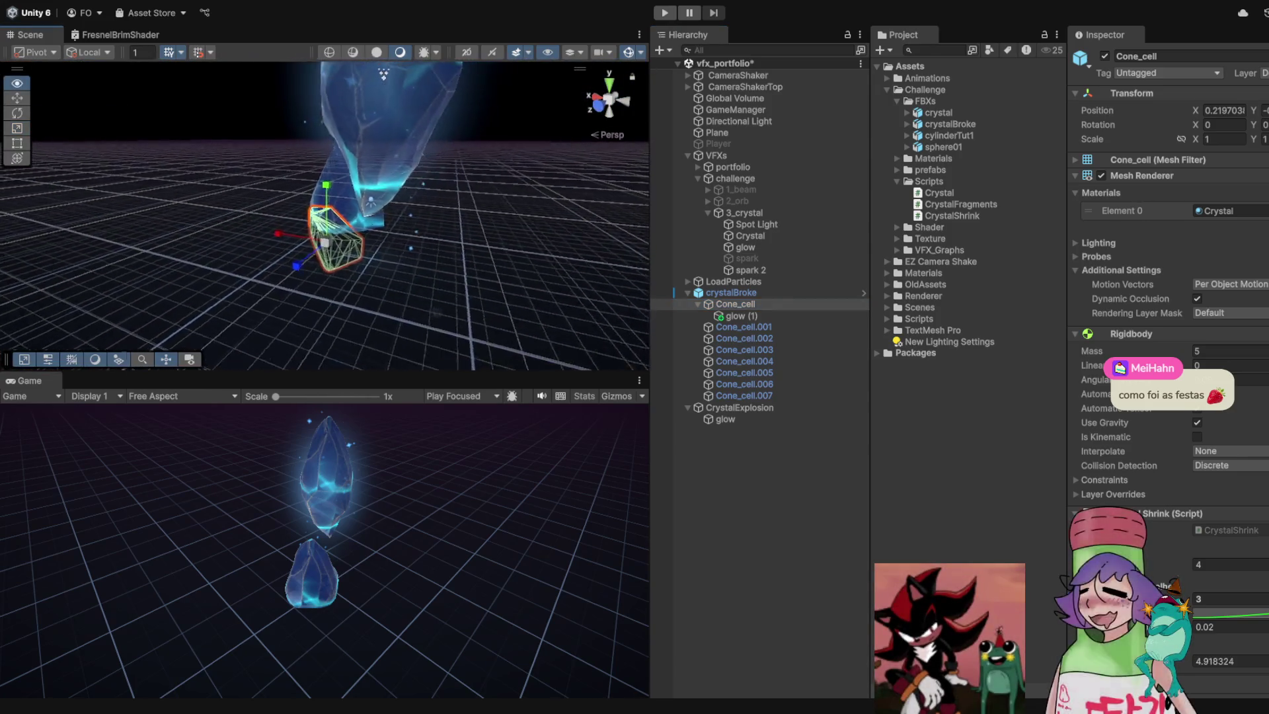
click(733, 292)
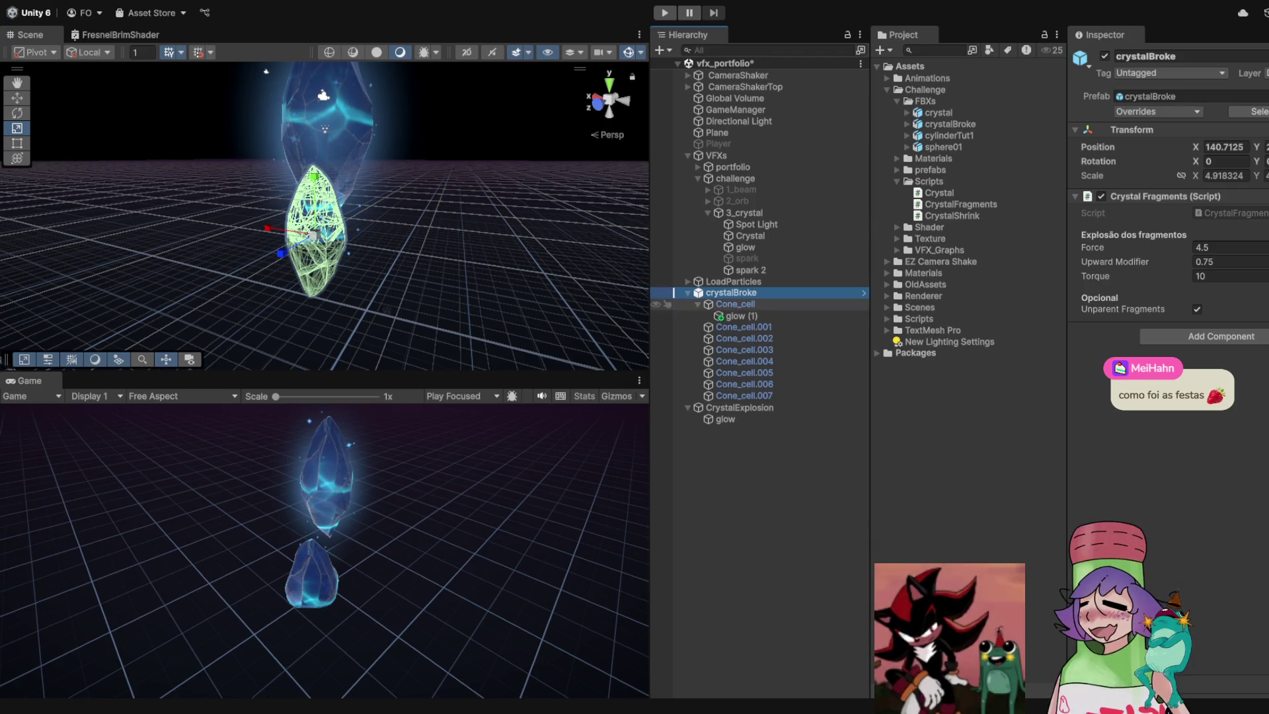
double_click(737, 316)
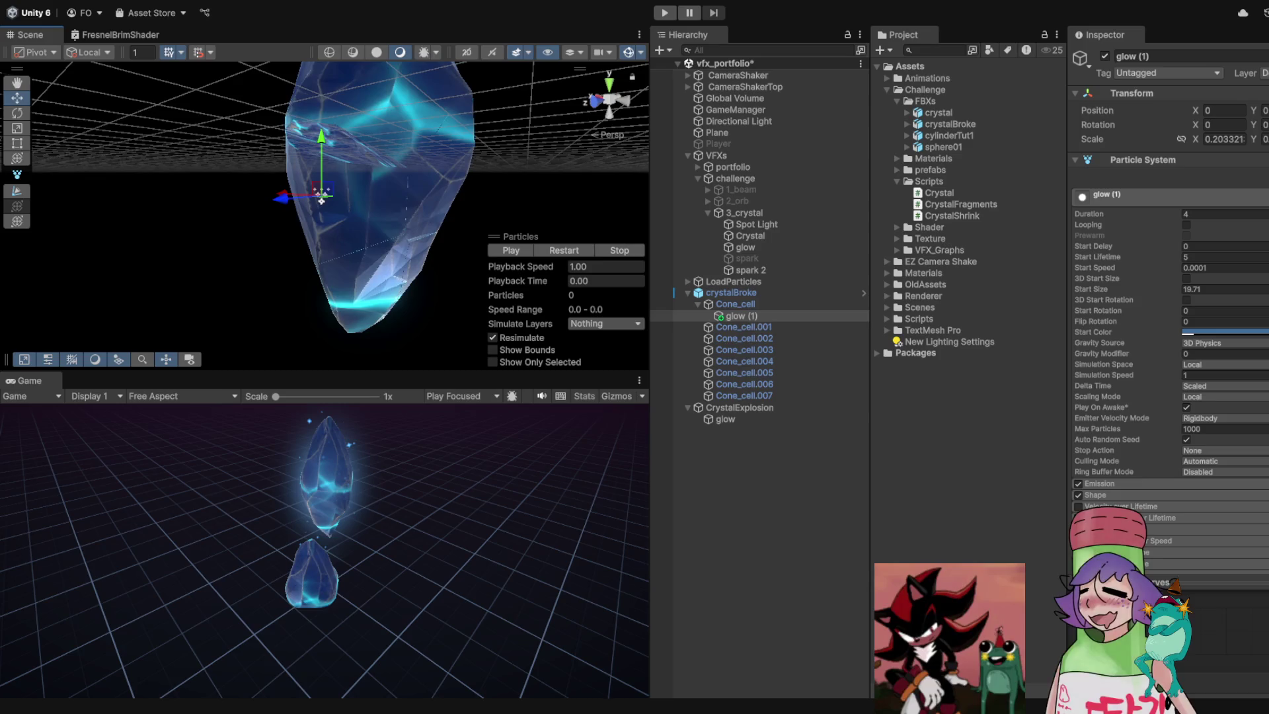
click(737, 316)
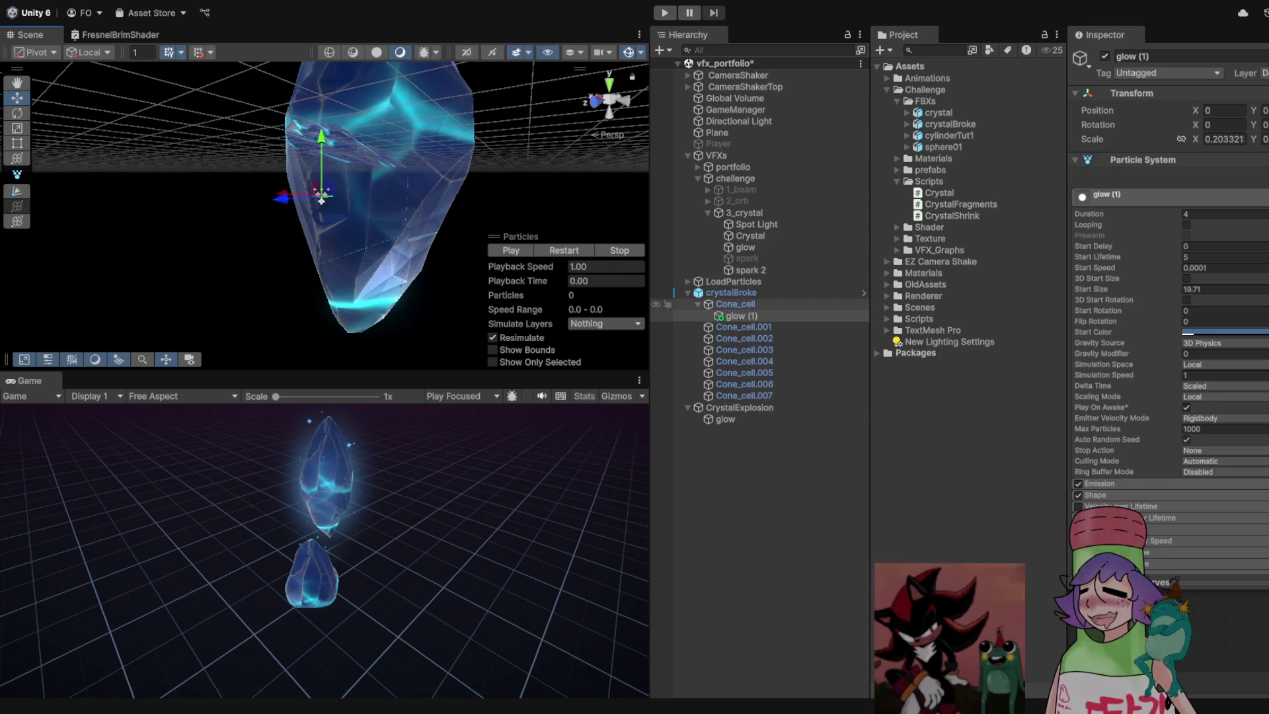
mouse_move(330, 218)
mouse_down()
mouse_move(245, 205)
mouse_move(205, 224)
mouse_move(251, 212)
mouse_up()
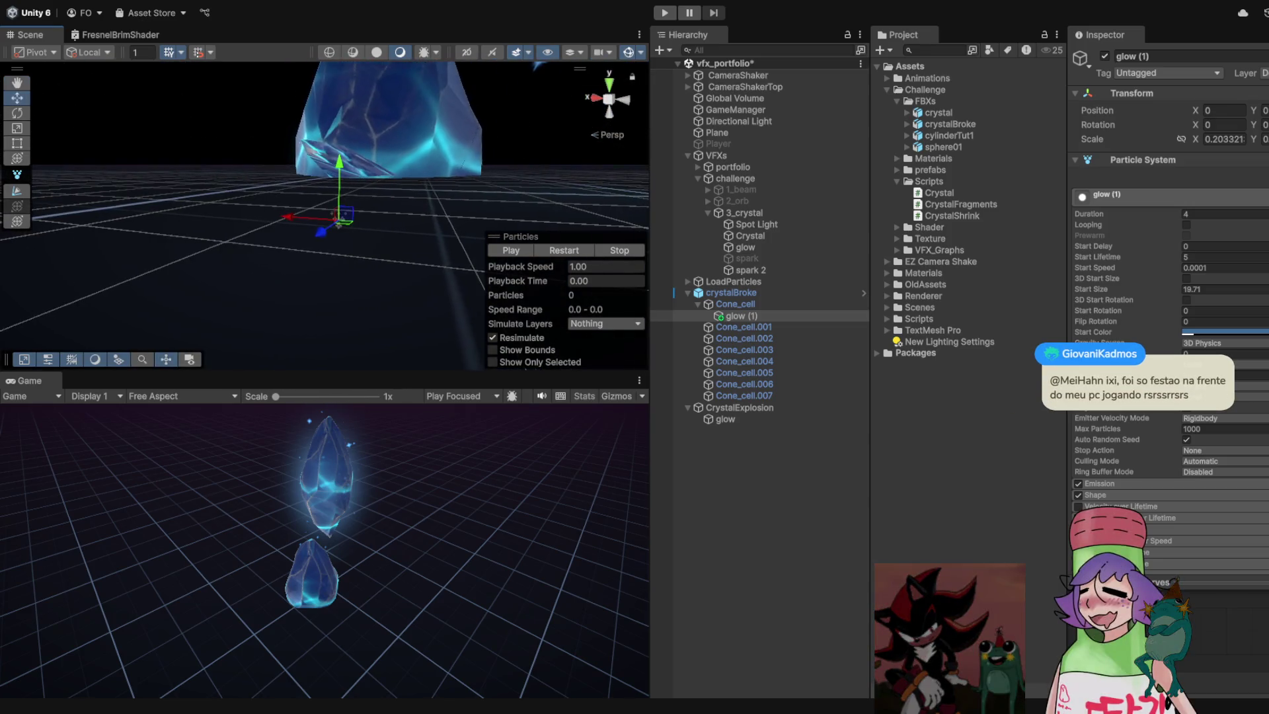
Collapse Cone_cell's children and select and frame CrystalExplosion in the Scene view
click(735, 304)
click(736, 316)
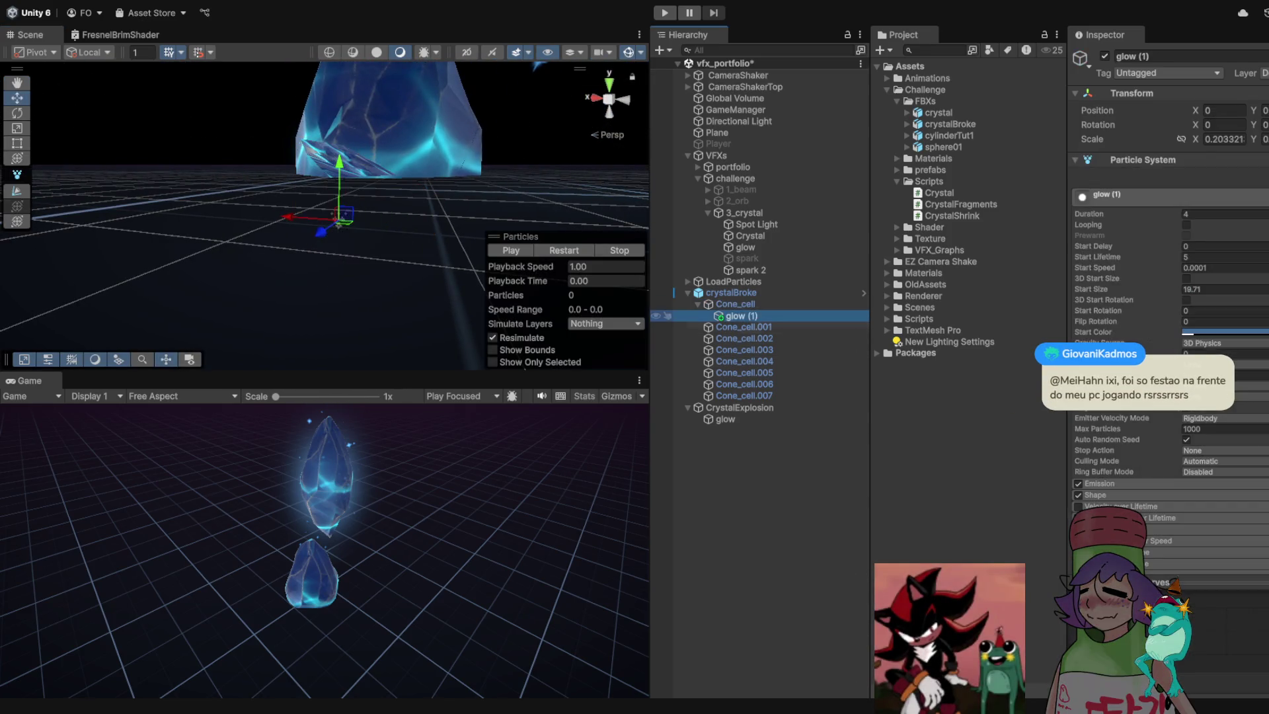
click(698, 304)
double_click(740, 396)
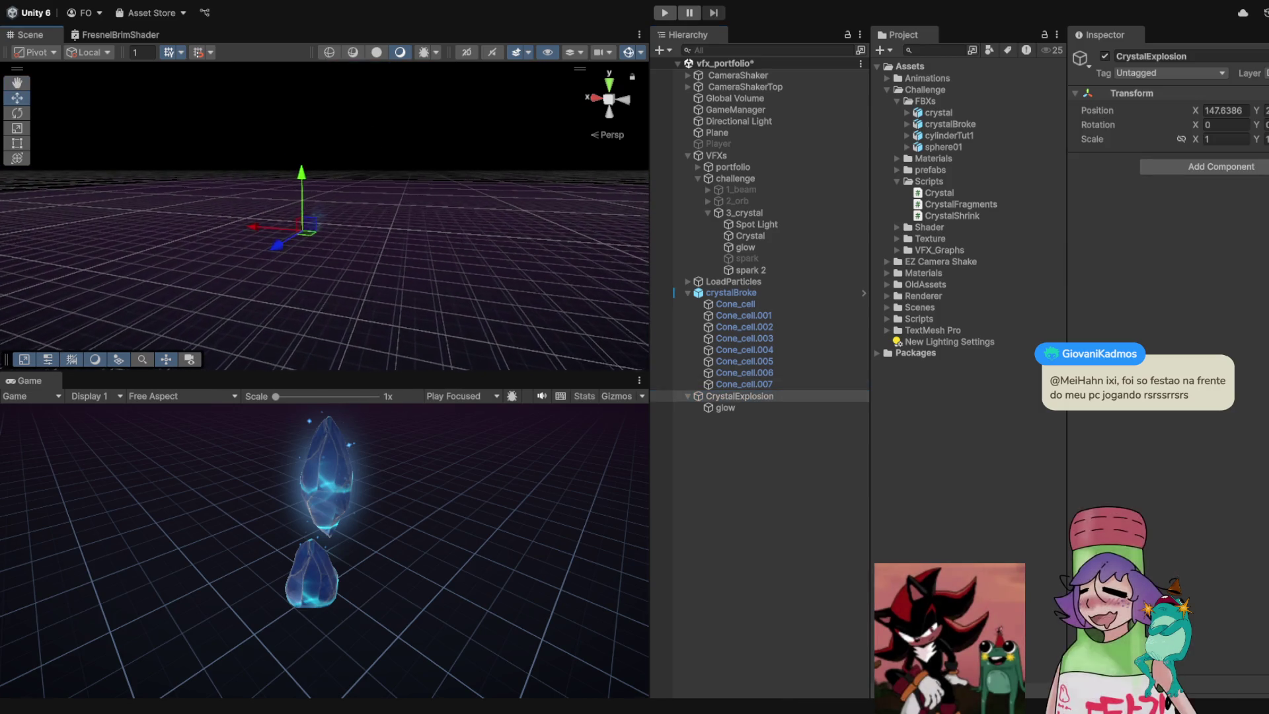
Preview the glow effect under CrystalExplosion
click(725, 407)
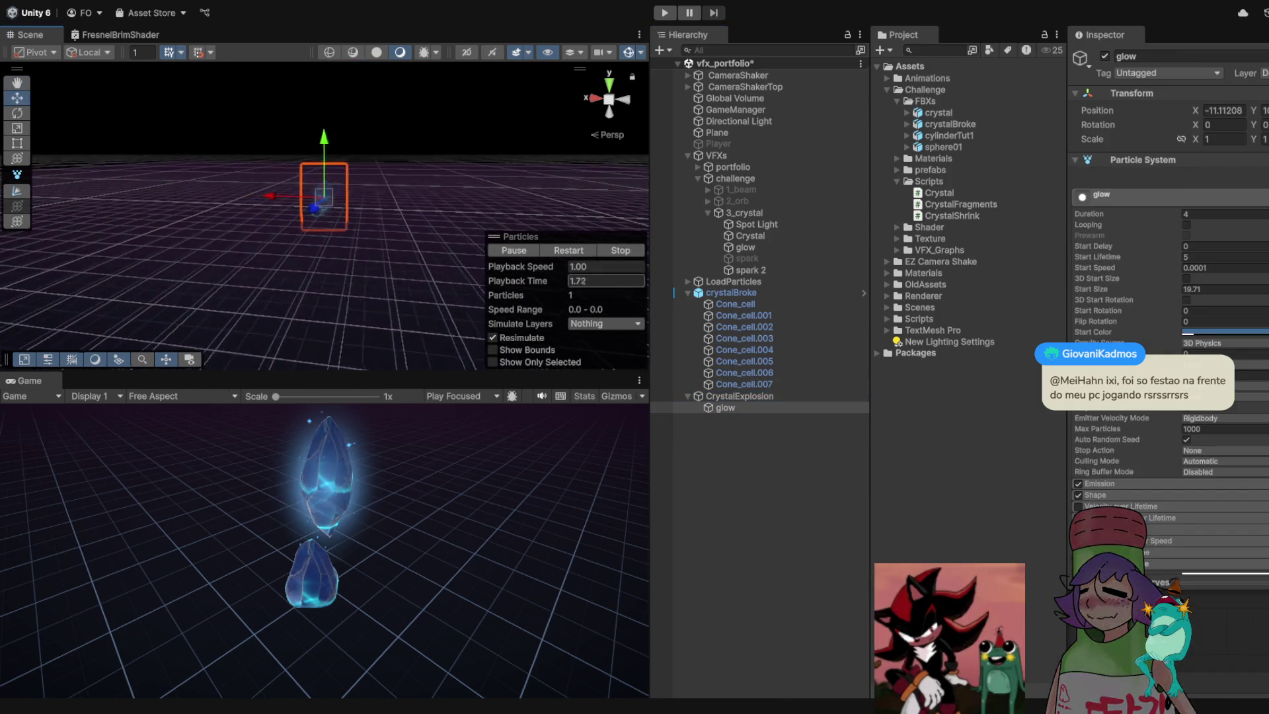
click(739, 396)
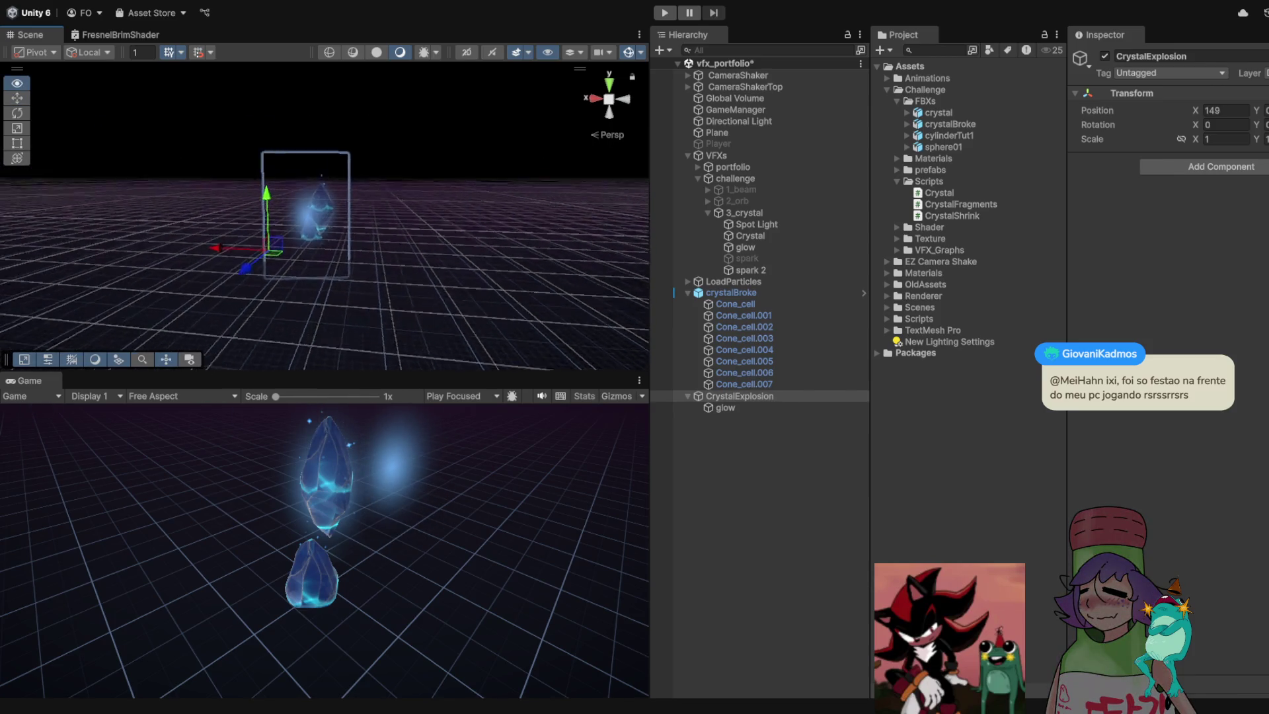
click(725, 408)
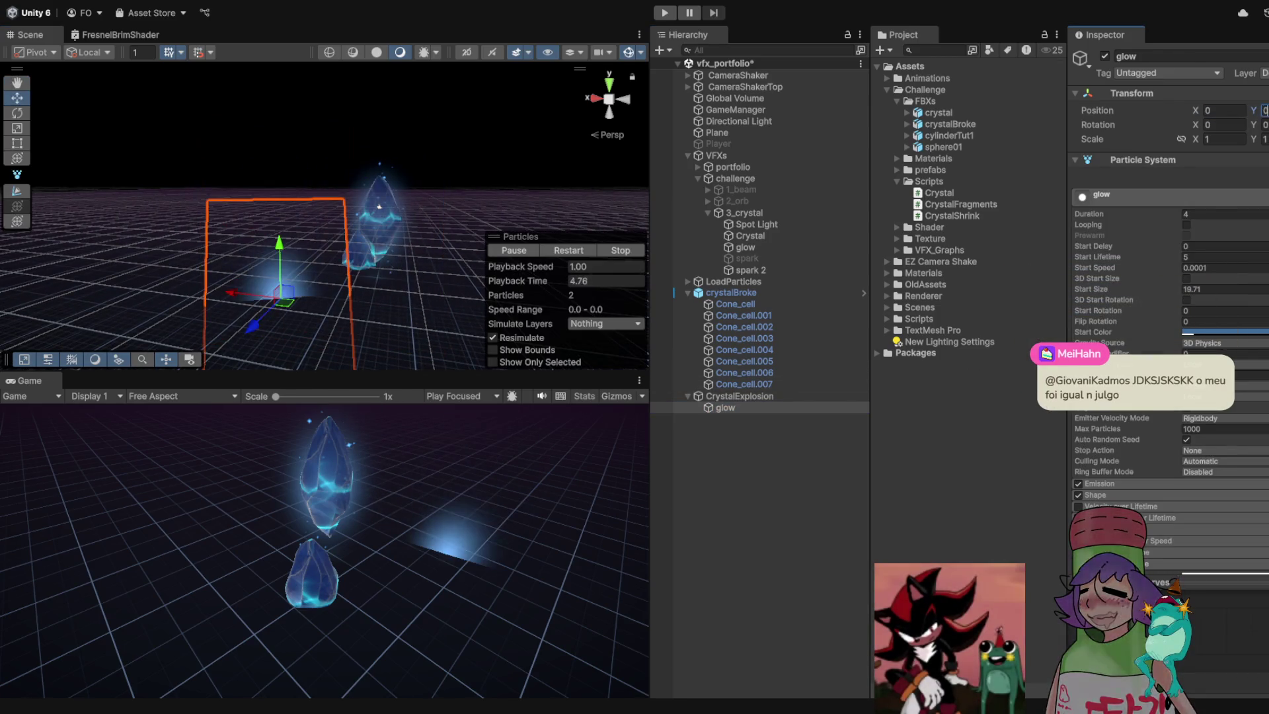
Set CrystalExplosion's Position X to 0 and frame it in the Scene view
click(739, 396)
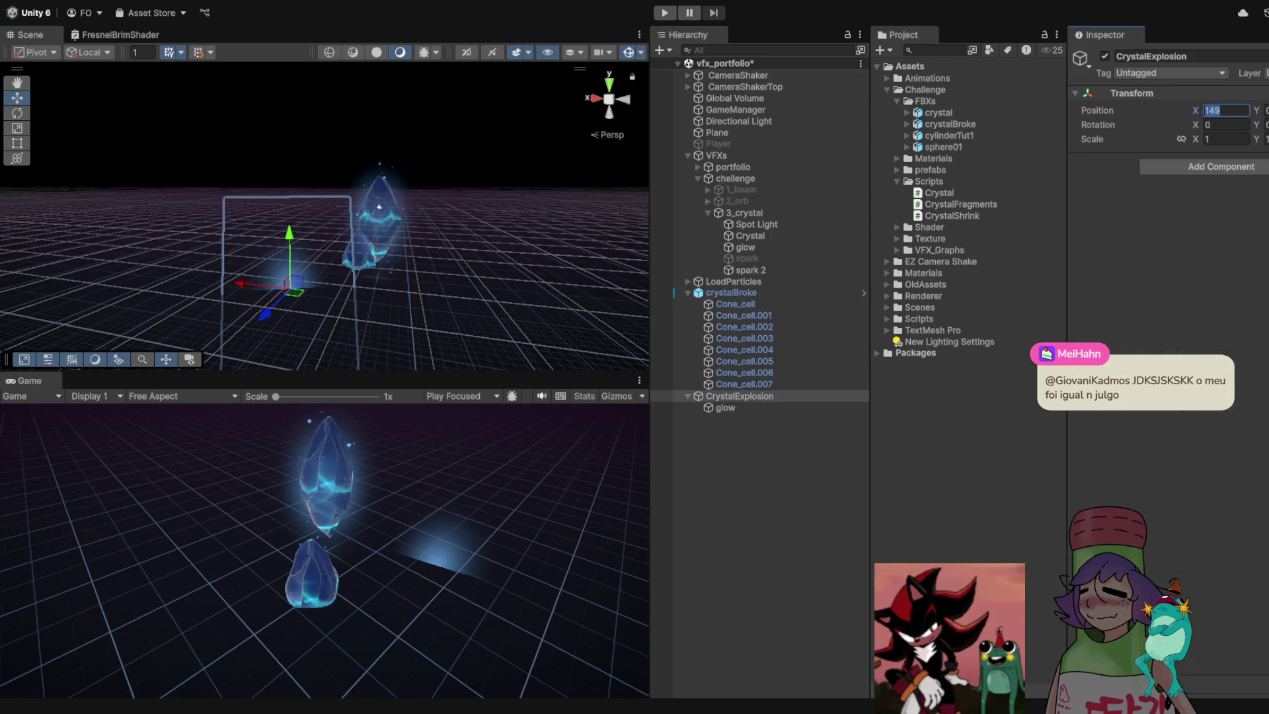
text(0)
key(Return)
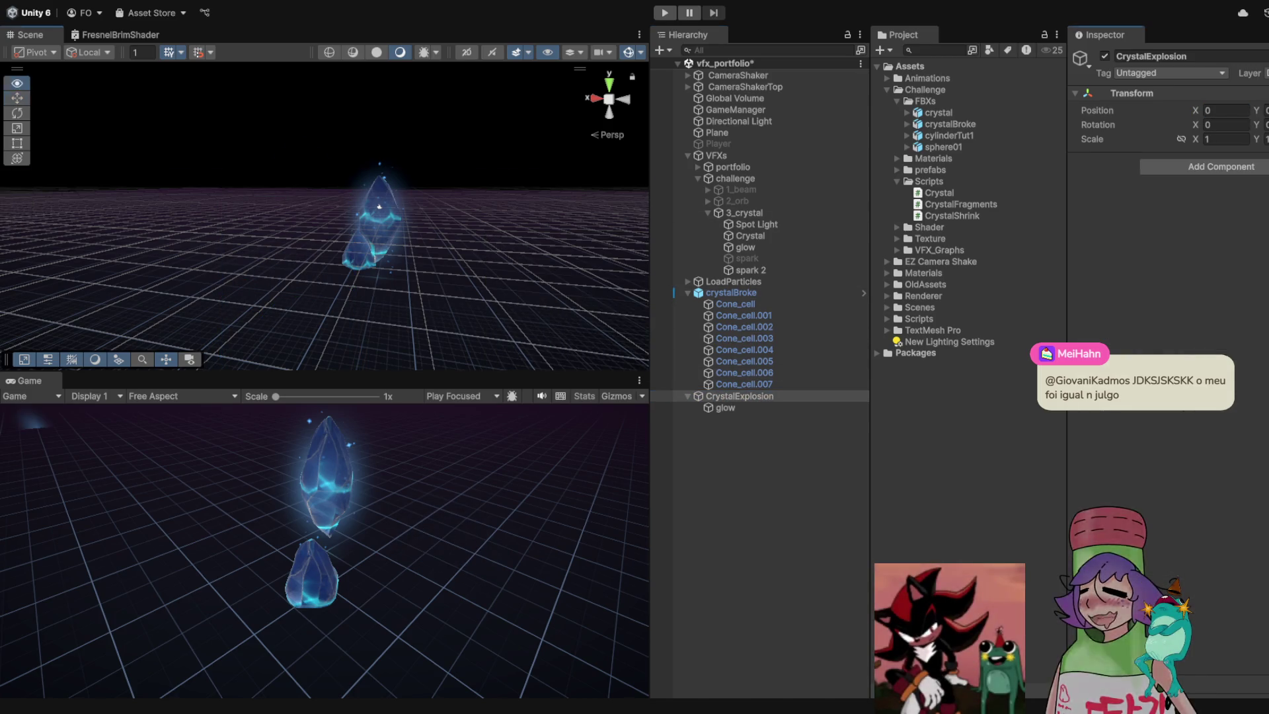
drag(324, 218, 264, 218)
drag(65, 163, 80, 168)
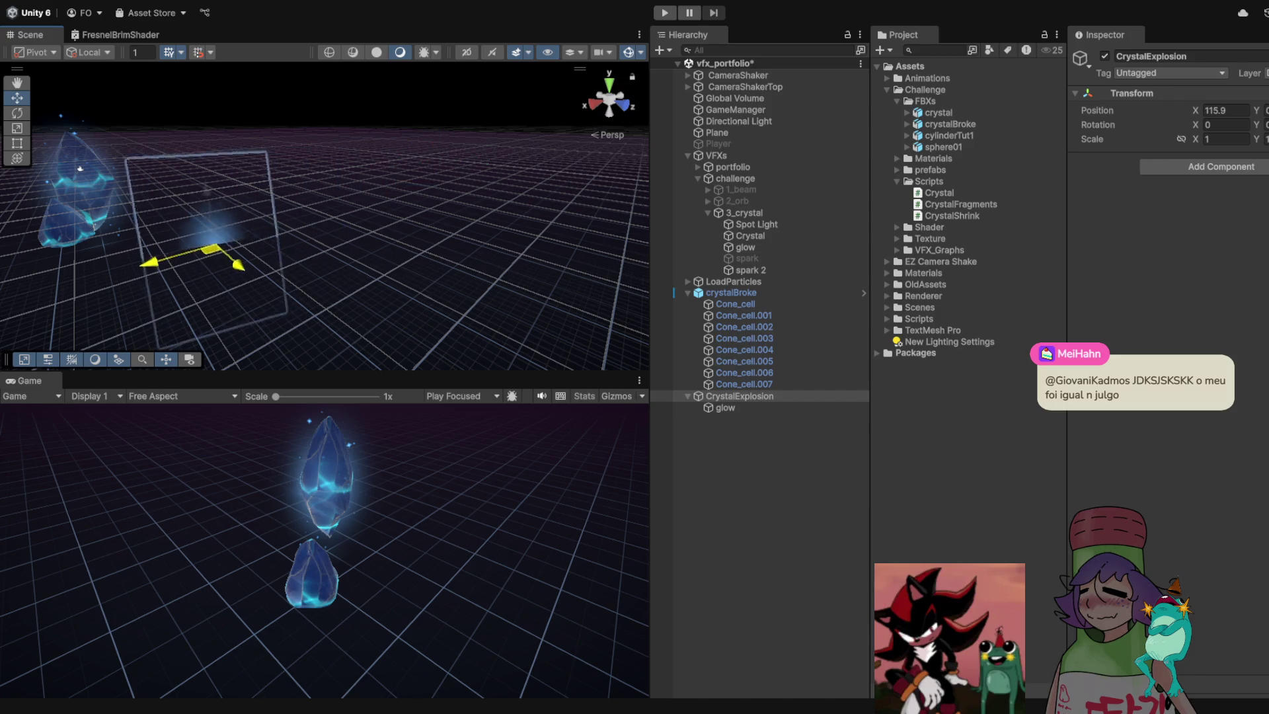
key(f)
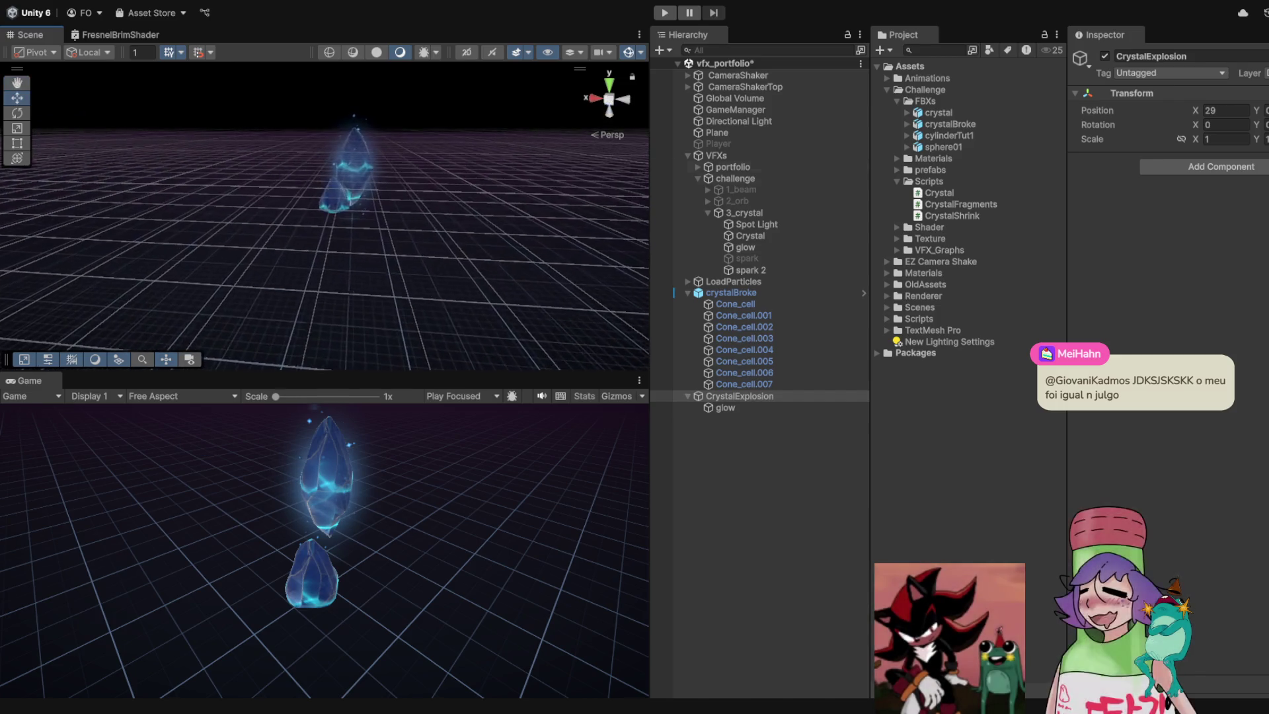
click(744, 212)
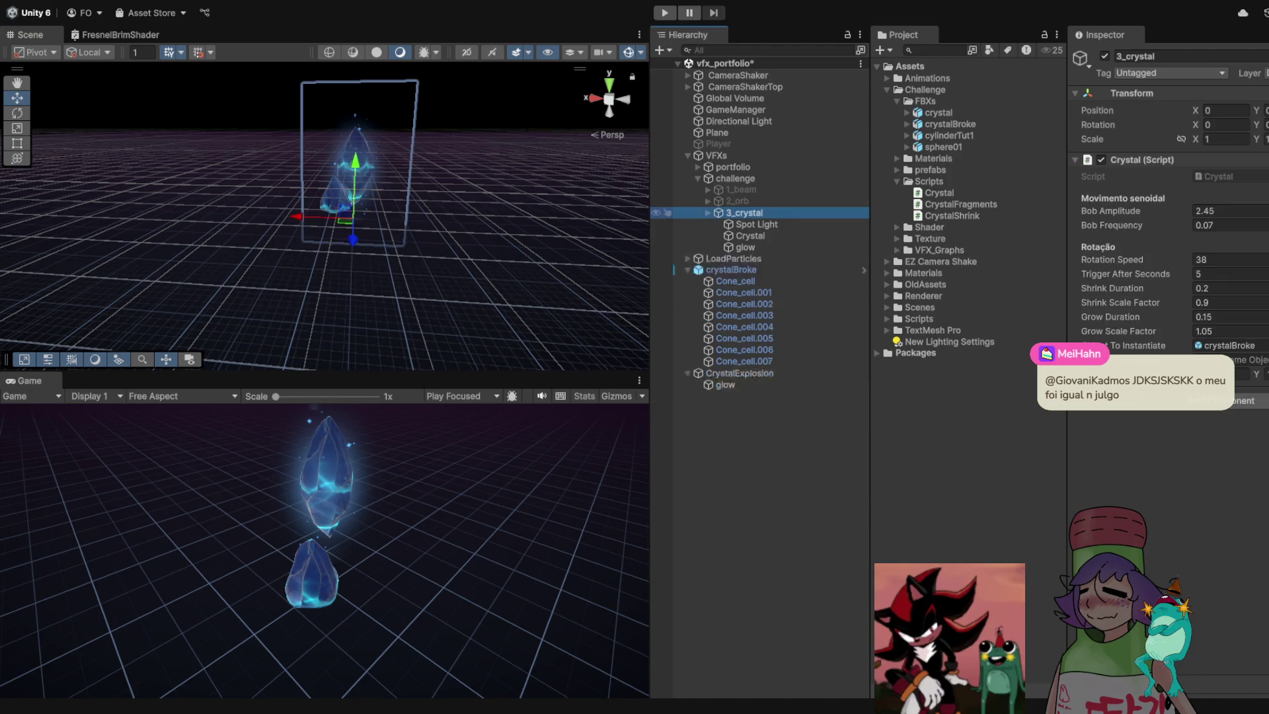
Deactivate 3_crystal and select CrystalExplosion beside the broken crystal
click(1105, 56)
drag(396, 99, 324, 87)
click(731, 235)
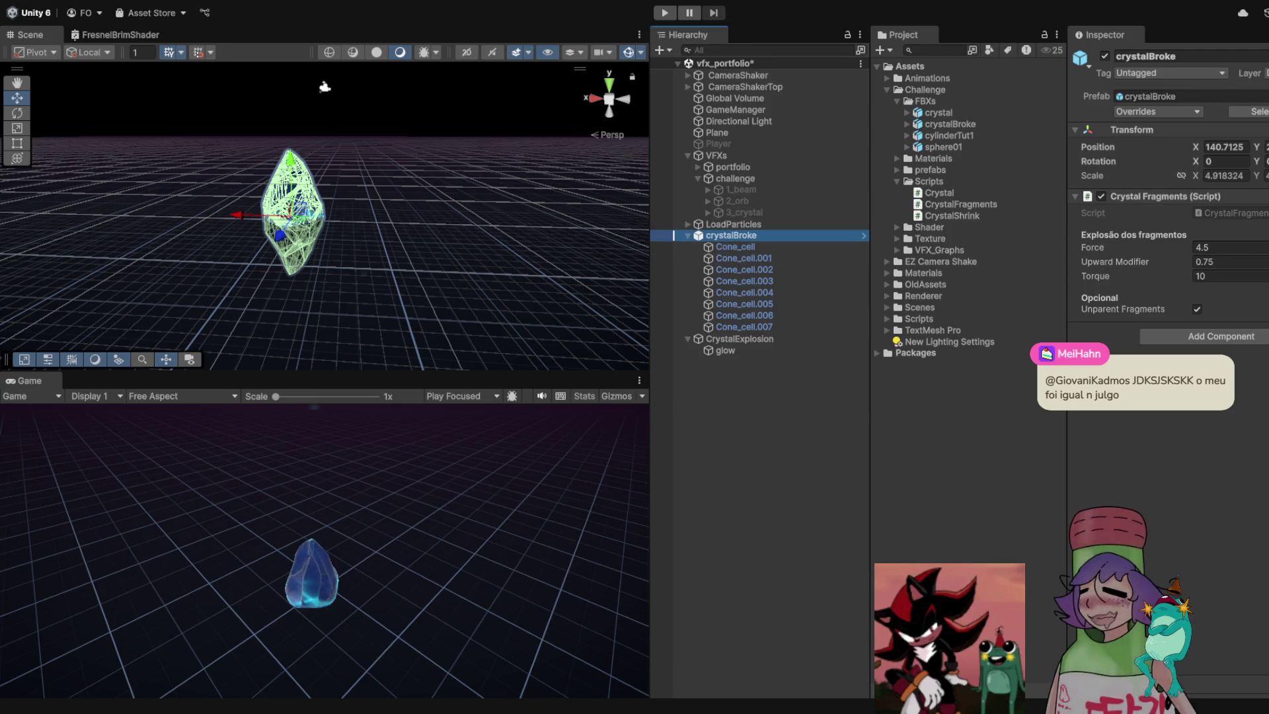
click(324, 87)
mouse_move(325, 86)
mouse_down()
mouse_move(326, 148)
mouse_move(219, 112)
mouse_move(172, 75)
mouse_move(86, 60)
mouse_up()
Drag CrystalExplosion sideways to X 123.7 and preview its glow beside the crystal
click(725, 351)
click(739, 338)
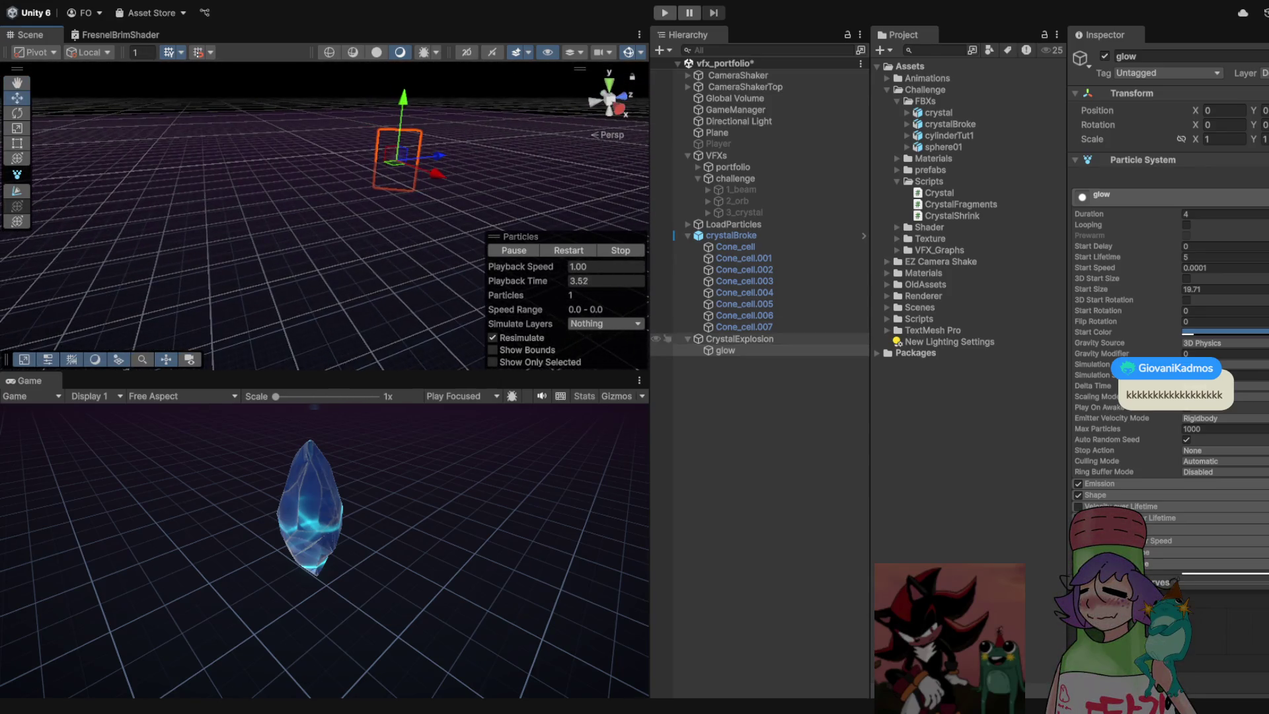
mouse_move(404, 178)
mouse_down()
mouse_move(192, 311)
mouse_move(509, 310)
mouse_move(495, 324)
mouse_move(407, 318)
mouse_move(334, 263)
mouse_move(347, 192)
mouse_move(340, 211)
mouse_move(277, 238)
mouse_move(195, 252)
mouse_move(205, 252)
mouse_up()
click(725, 351)
click(341, 218)
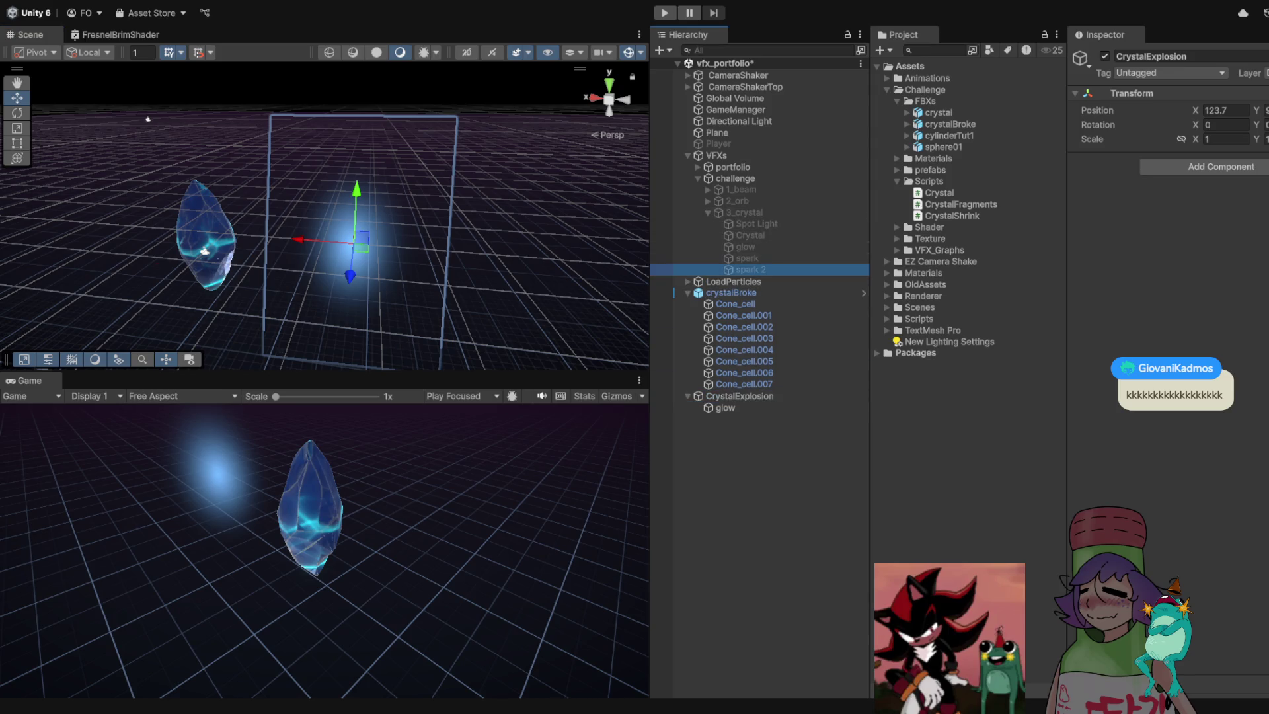
Place a copy of spark 2 under CrystalExplosion next to glow
click(707, 212)
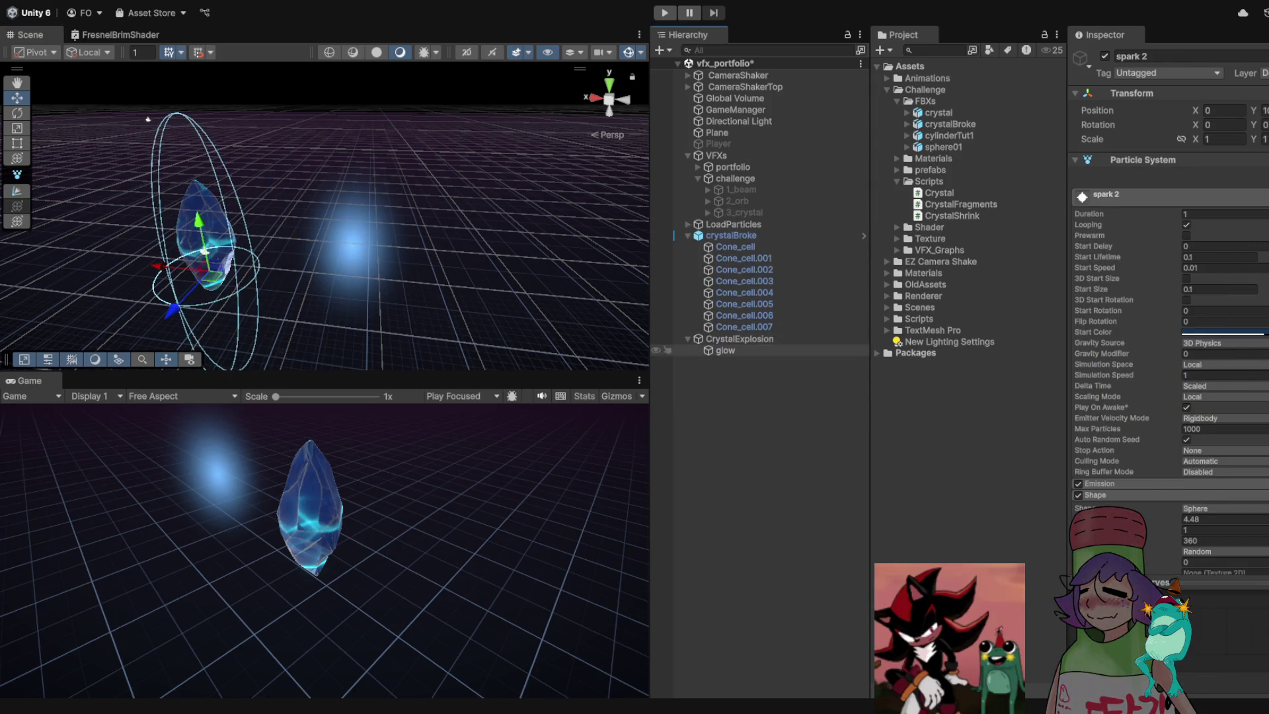
click(739, 338)
key(ctrl+z)
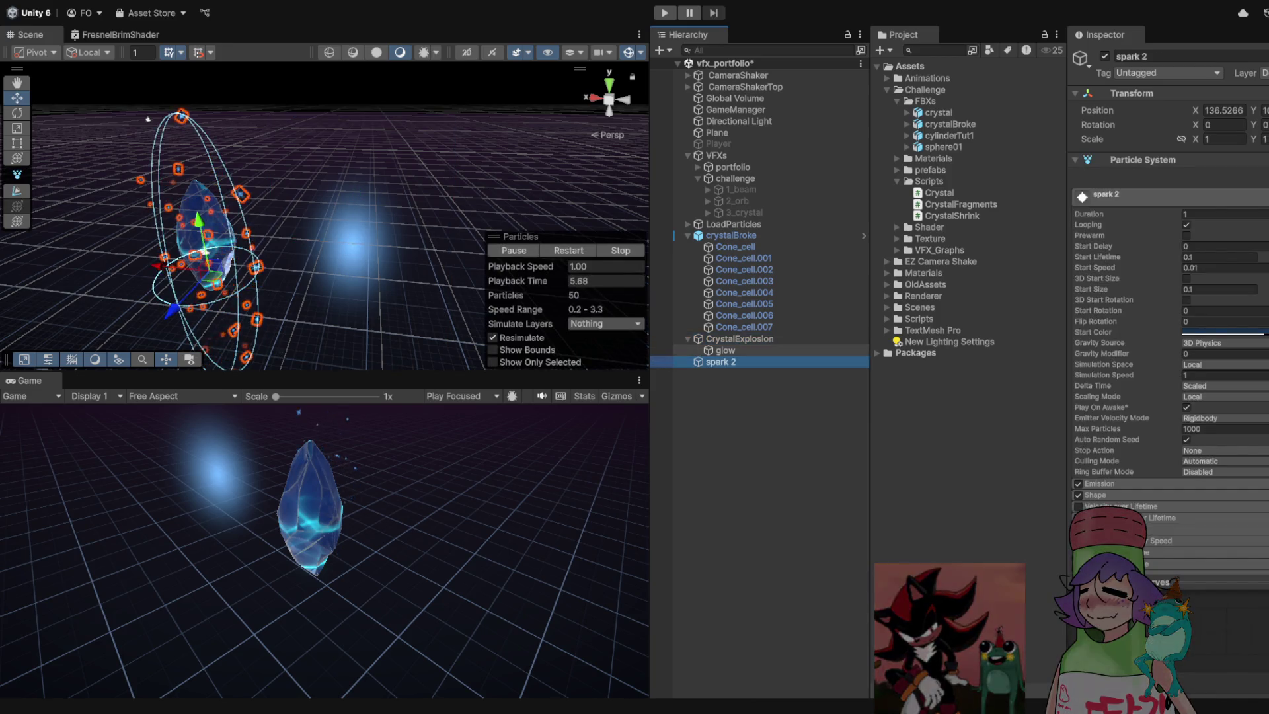
drag(734, 333, 734, 337)
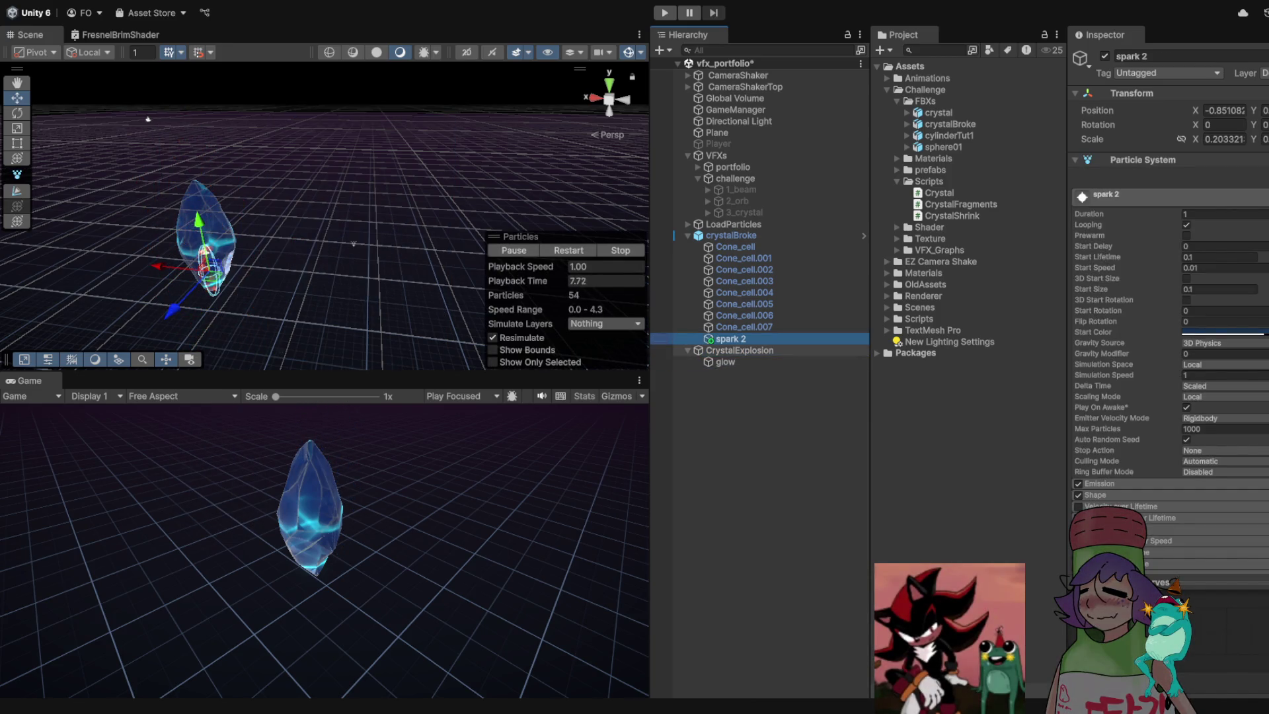
key(ctrl+z)
drag(353, 243, 311, 229)
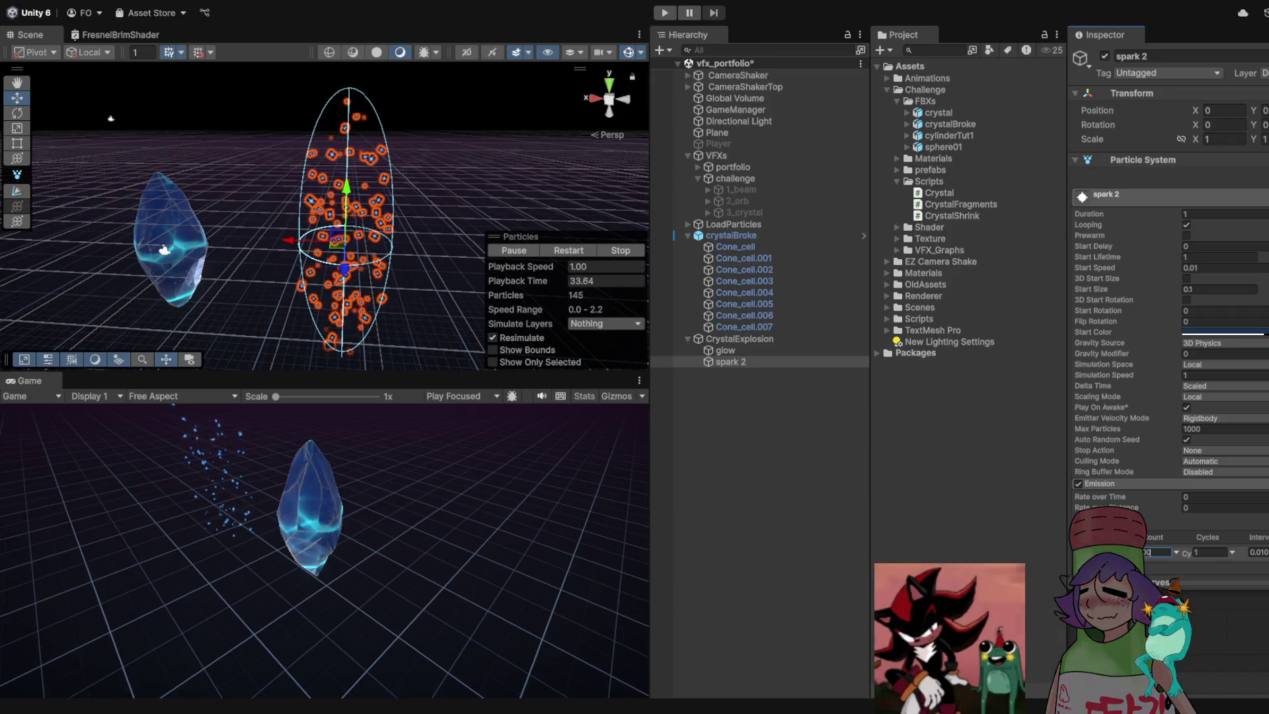
Turn off looping on spark 2, set its Duration to 2, and preview the sparks
key(ctrl+z)
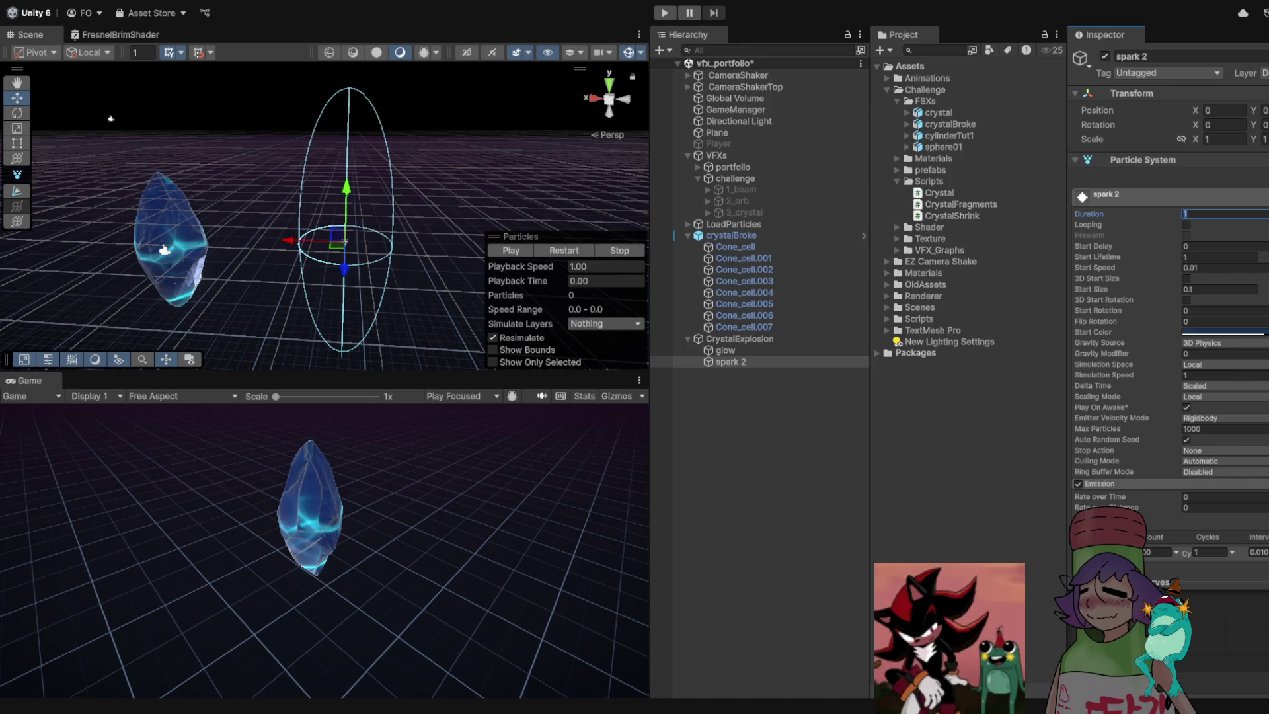
text(2)
scroll(1169, 308, down, 5)
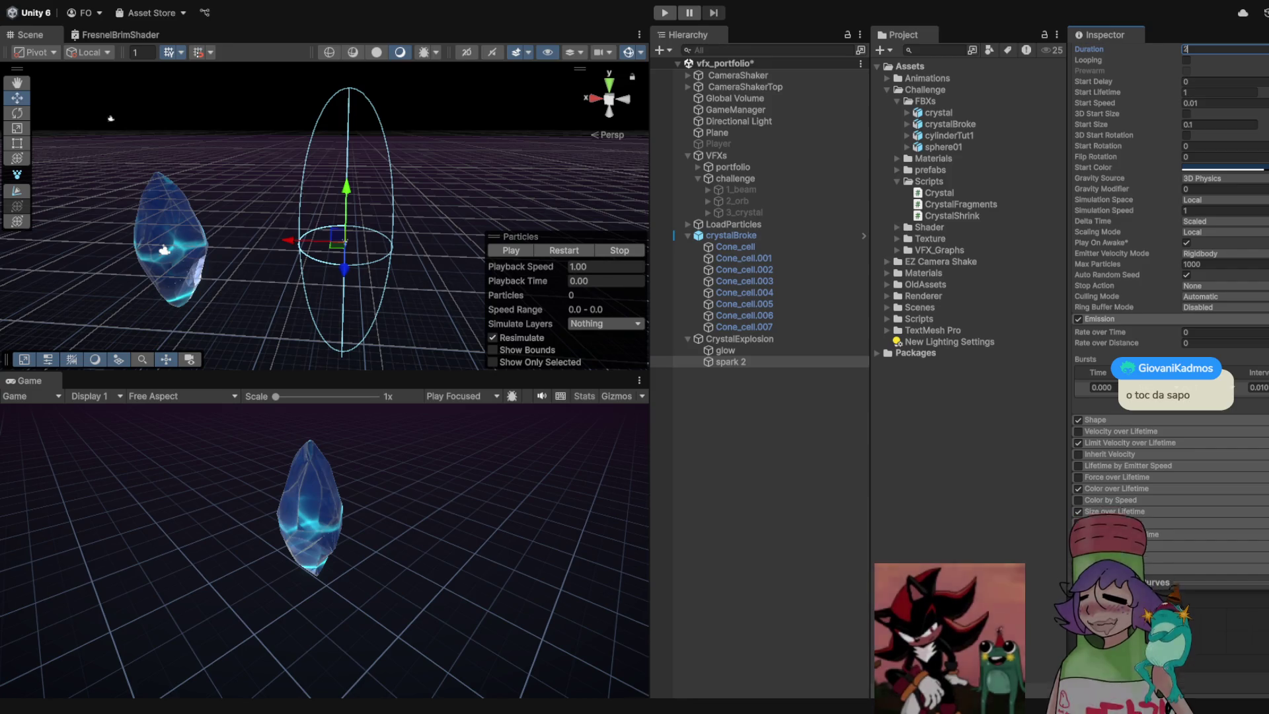
text(2)
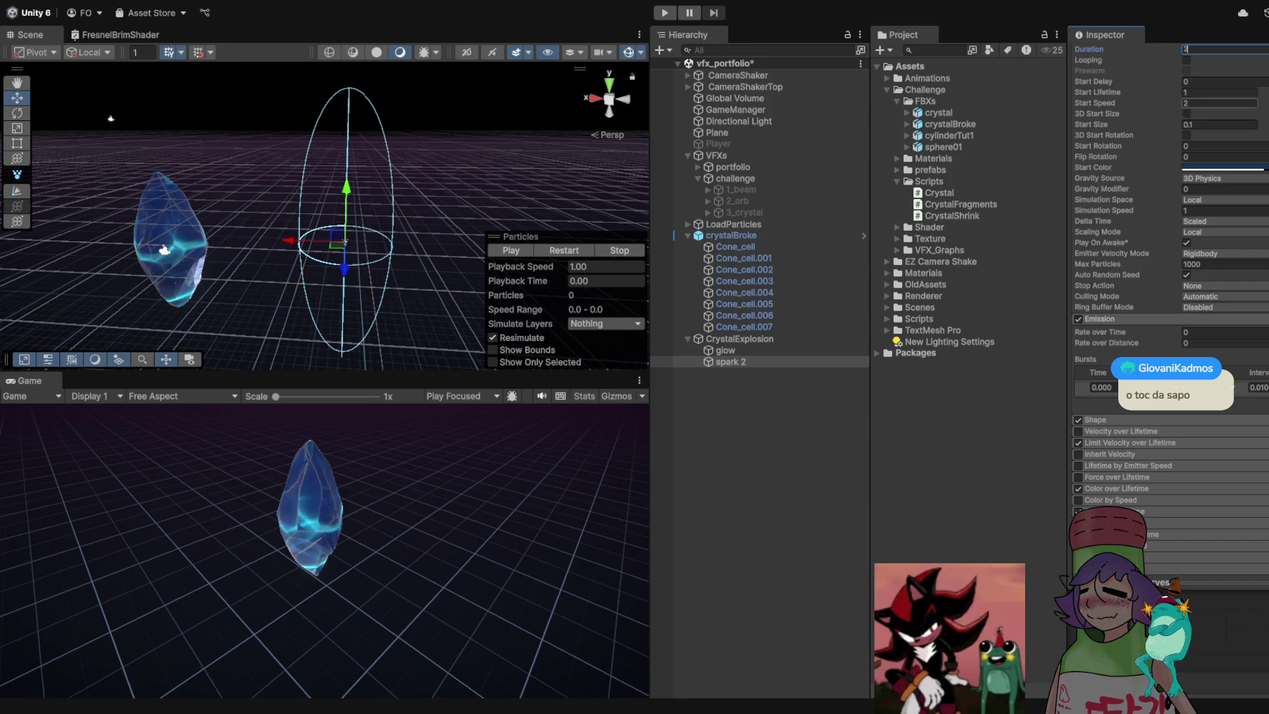
key(Return)
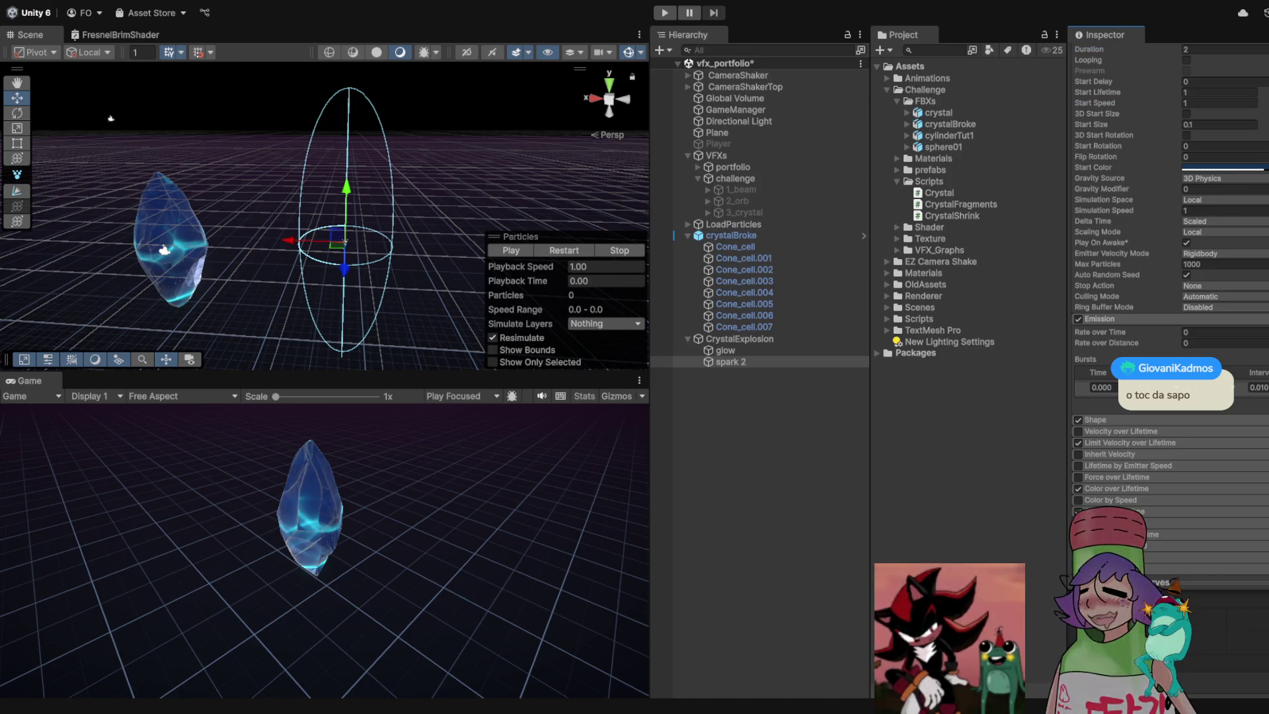
key(comma)
key(slash)
key(slash)
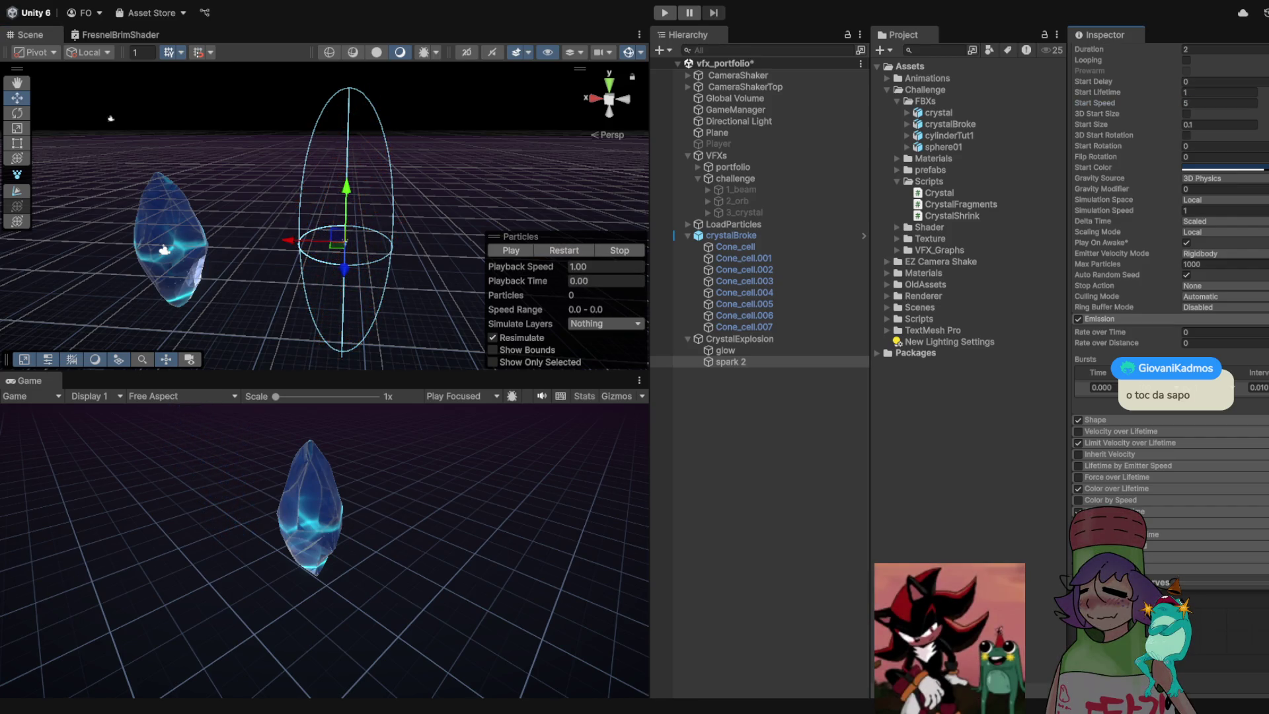
key(slash)
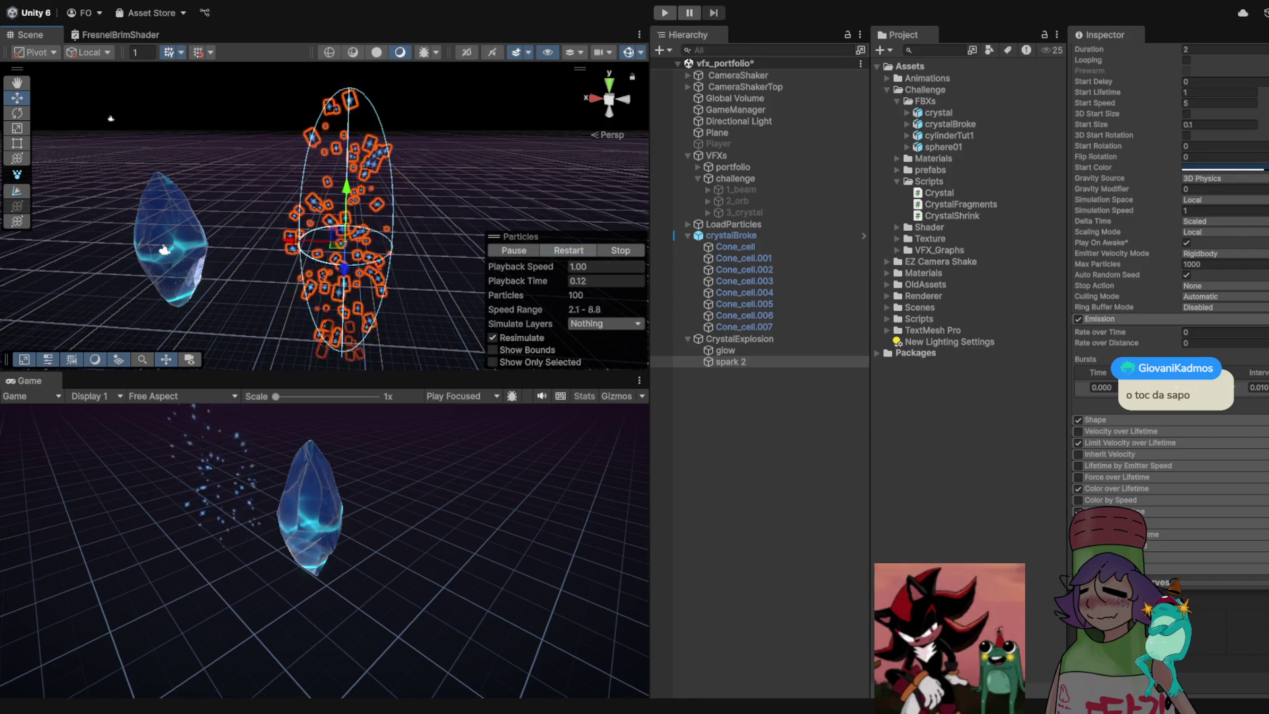
drag(110, 119, 162, 121)
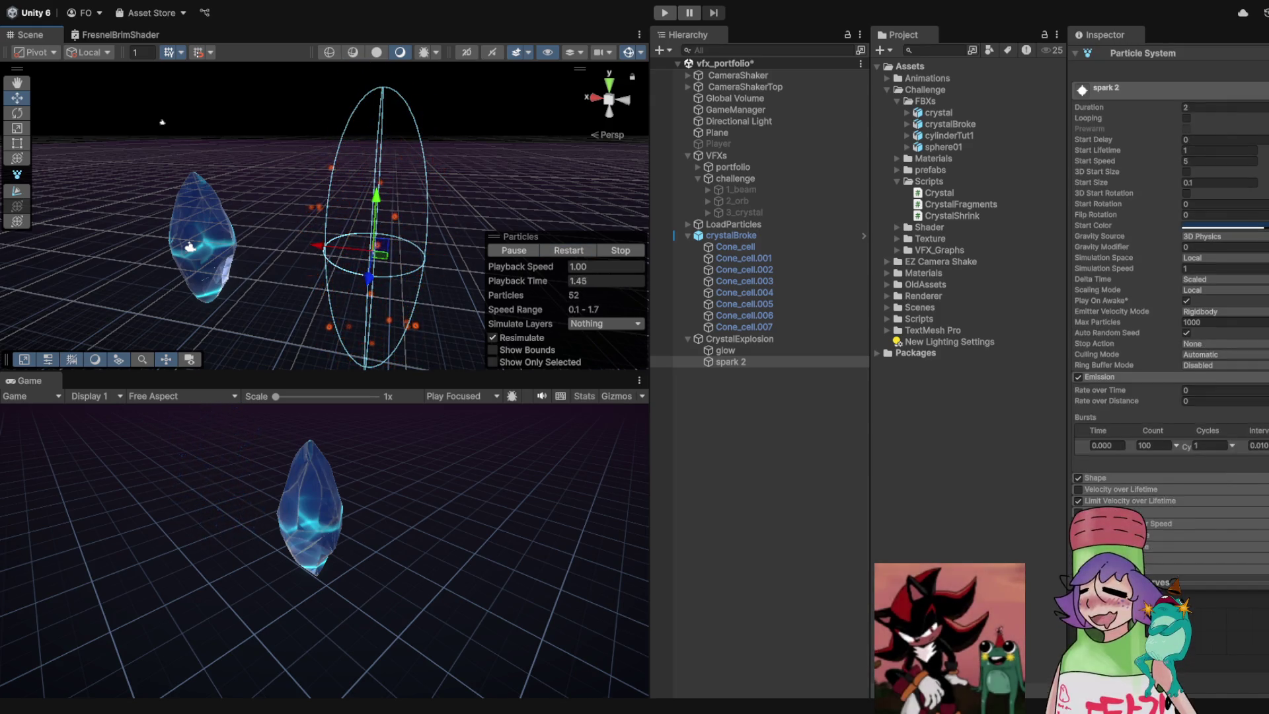
Raise the spark 2 emission burst count from 100 to 200
text(200)
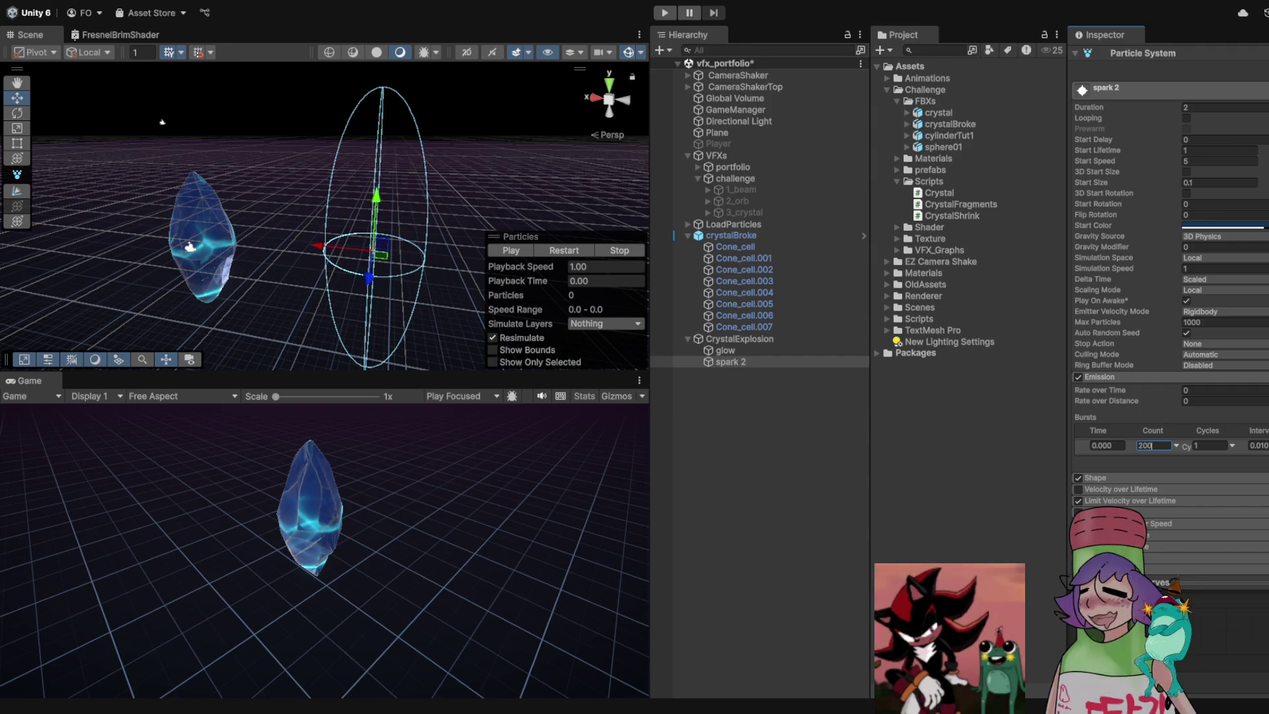
key(Return)
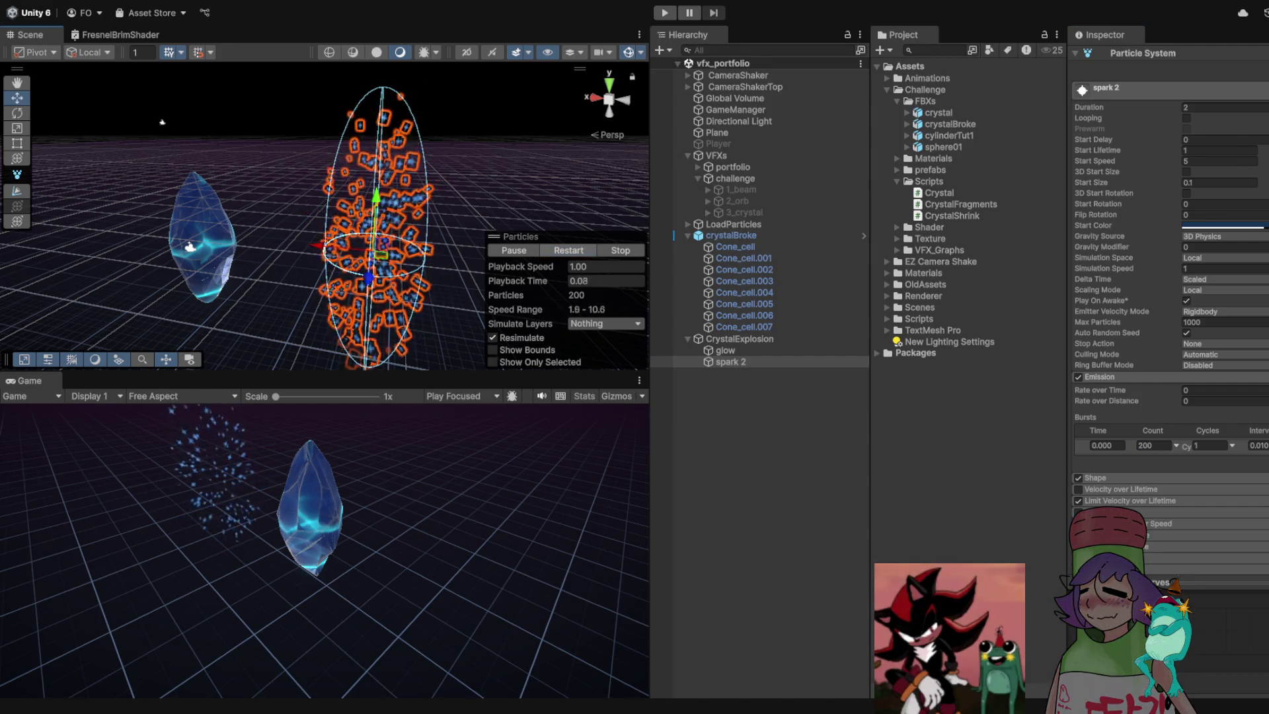
drag(162, 122, 235, 128)
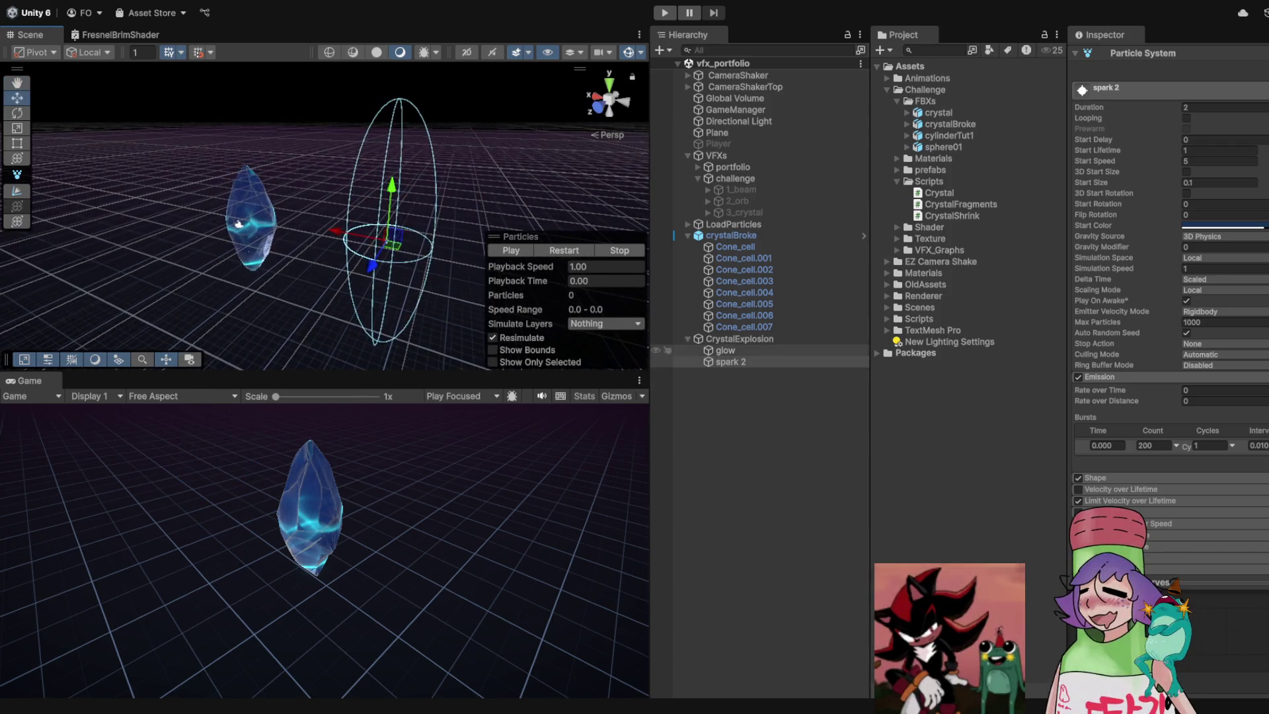
scroll(1169, 331, down, 5)
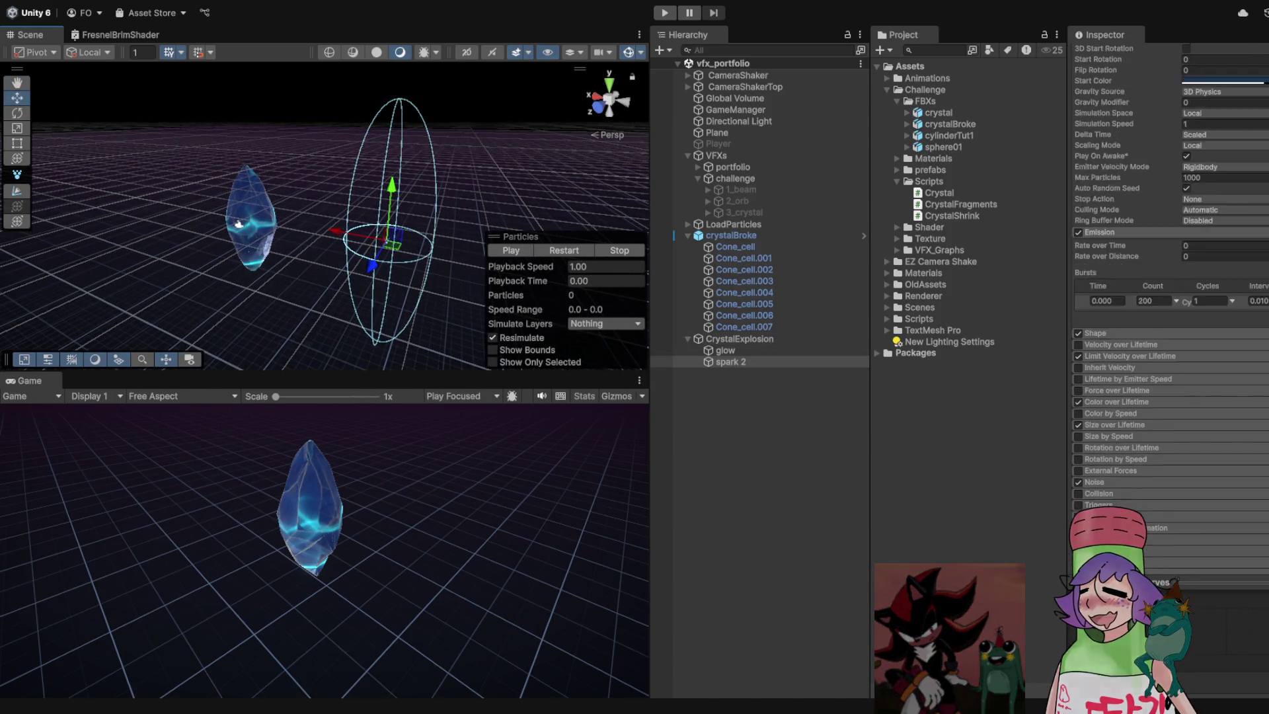
click(739, 339)
click(731, 362)
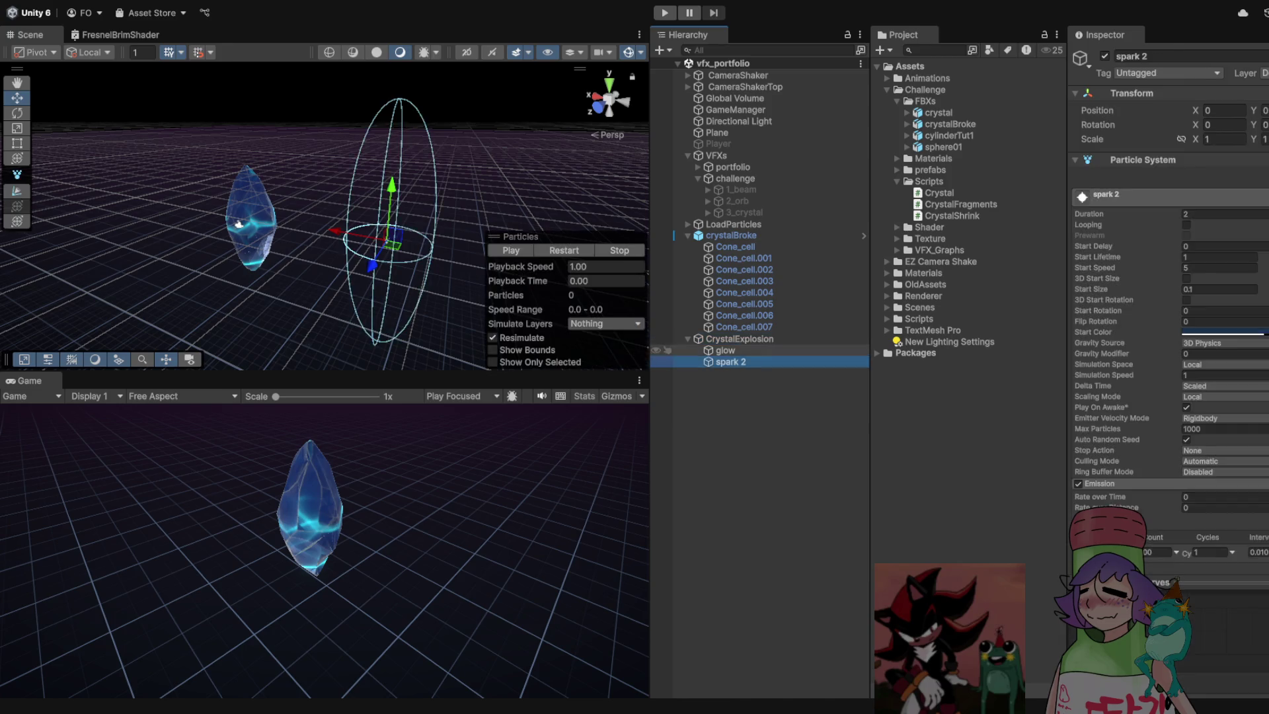
Set the glow particle Duration to 3 and preview the CrystalExplosion effect
click(725, 351)
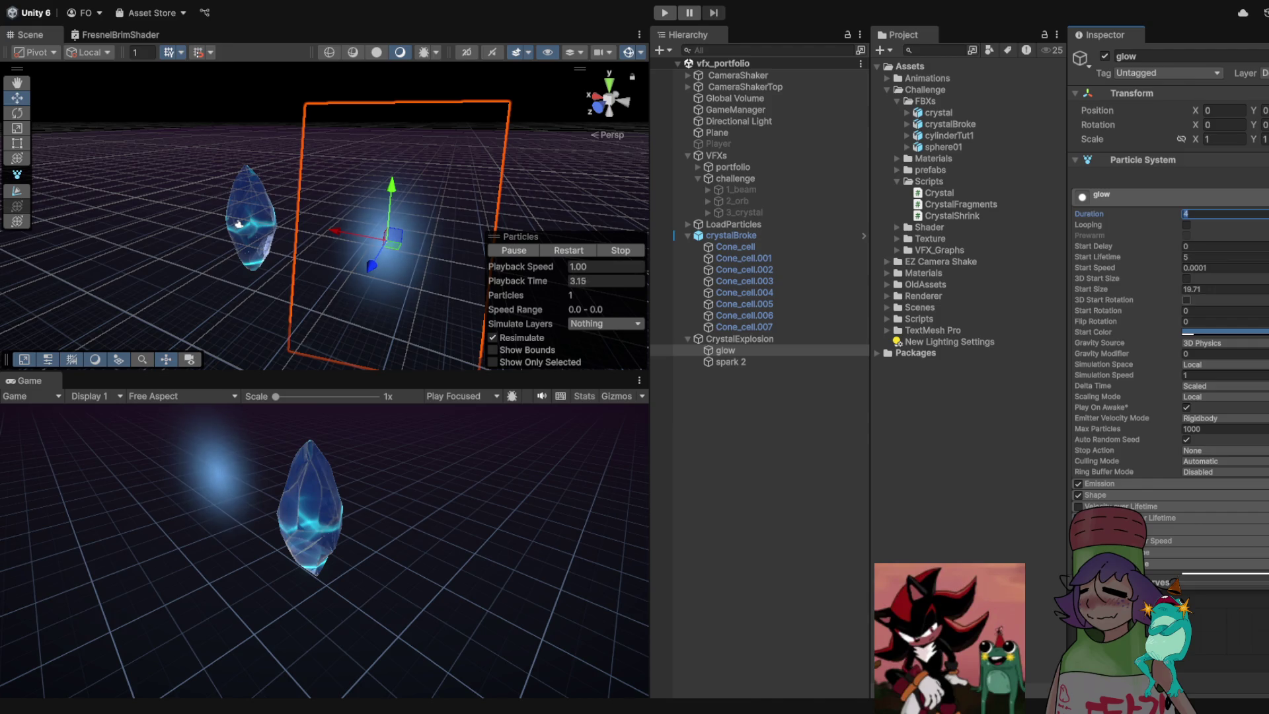
text(3)
key(Tab)
text(3)
drag(240, 223, 128, 211)
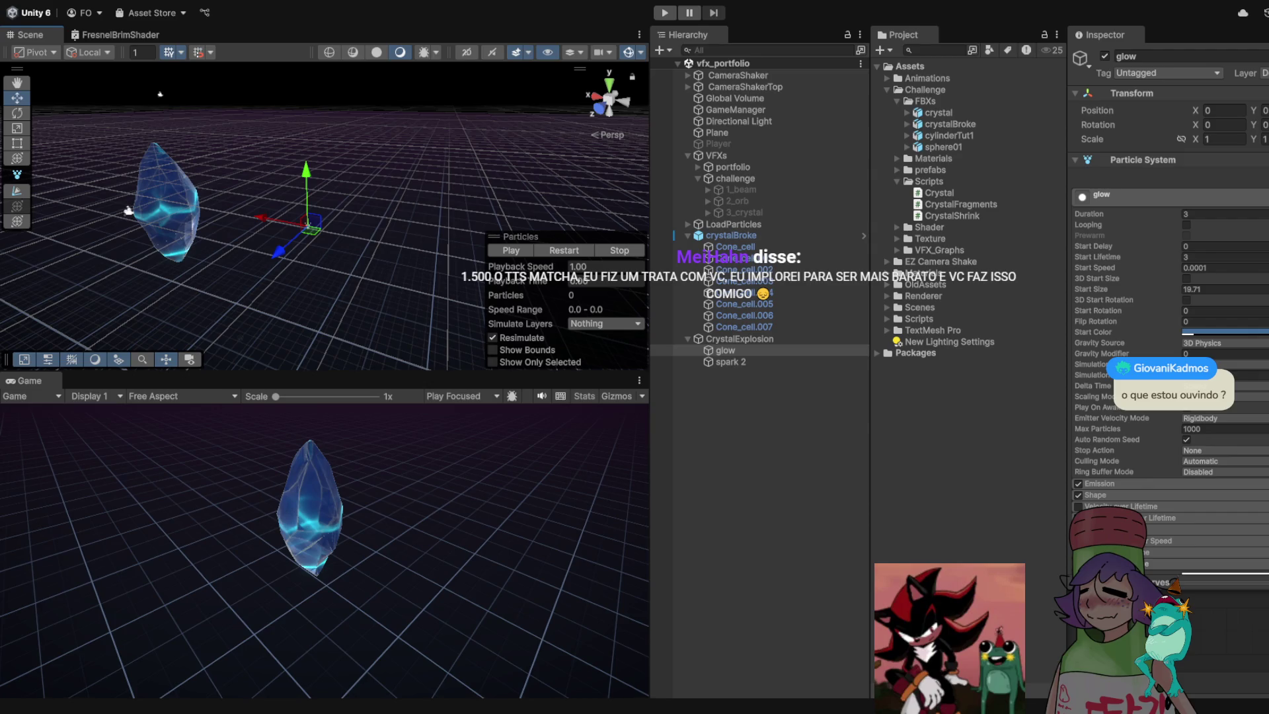
click(738, 338)
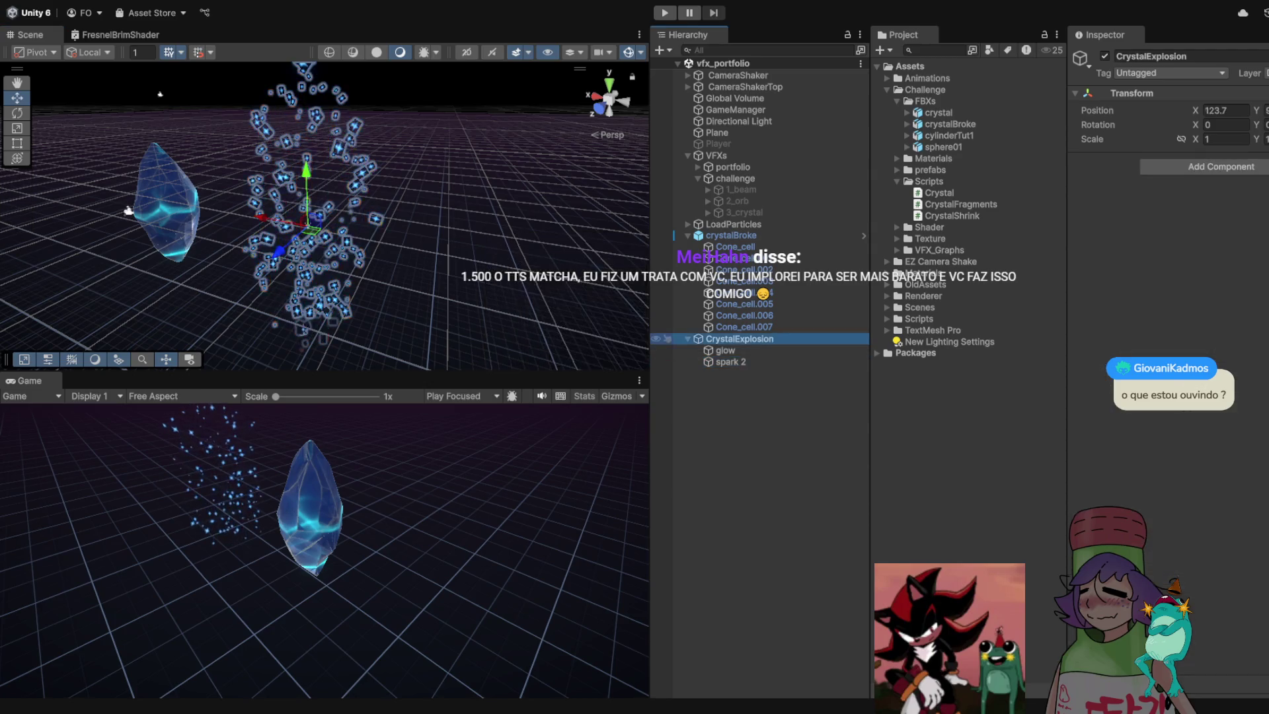
click(725, 350)
Enable Play On Awake on spark 2 and replay its 200-particle burst
click(730, 361)
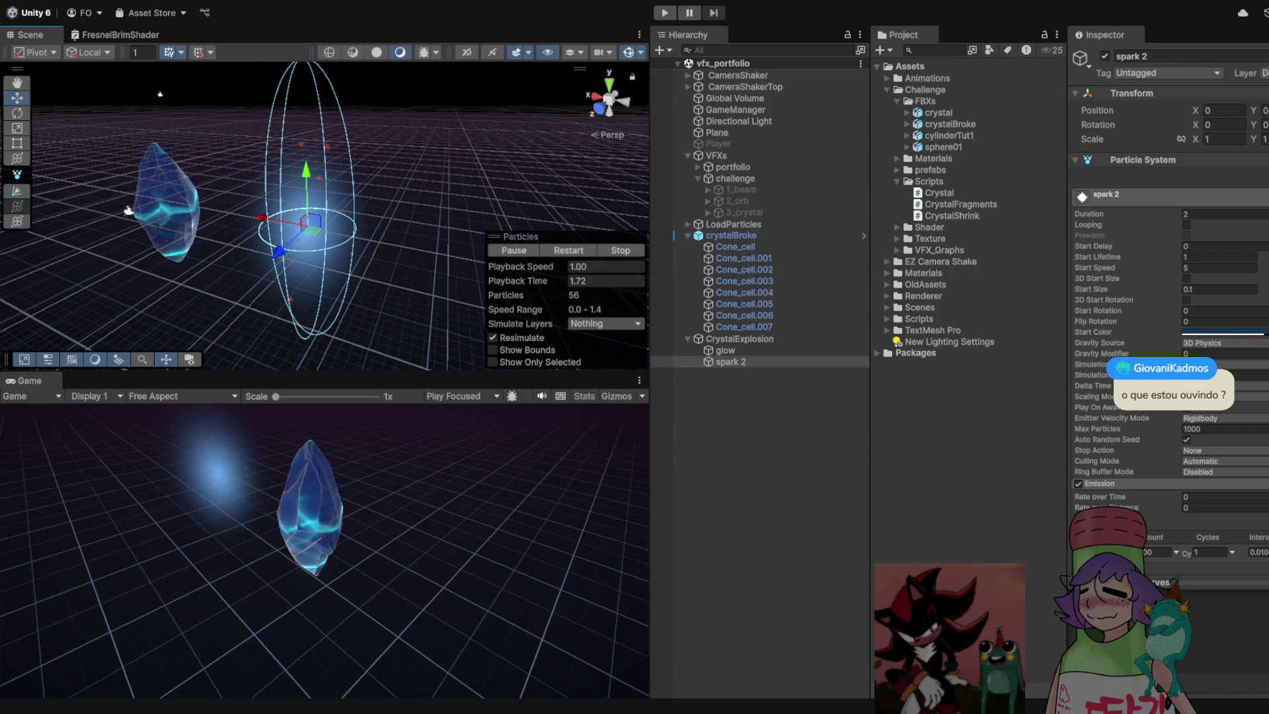
click(1187, 408)
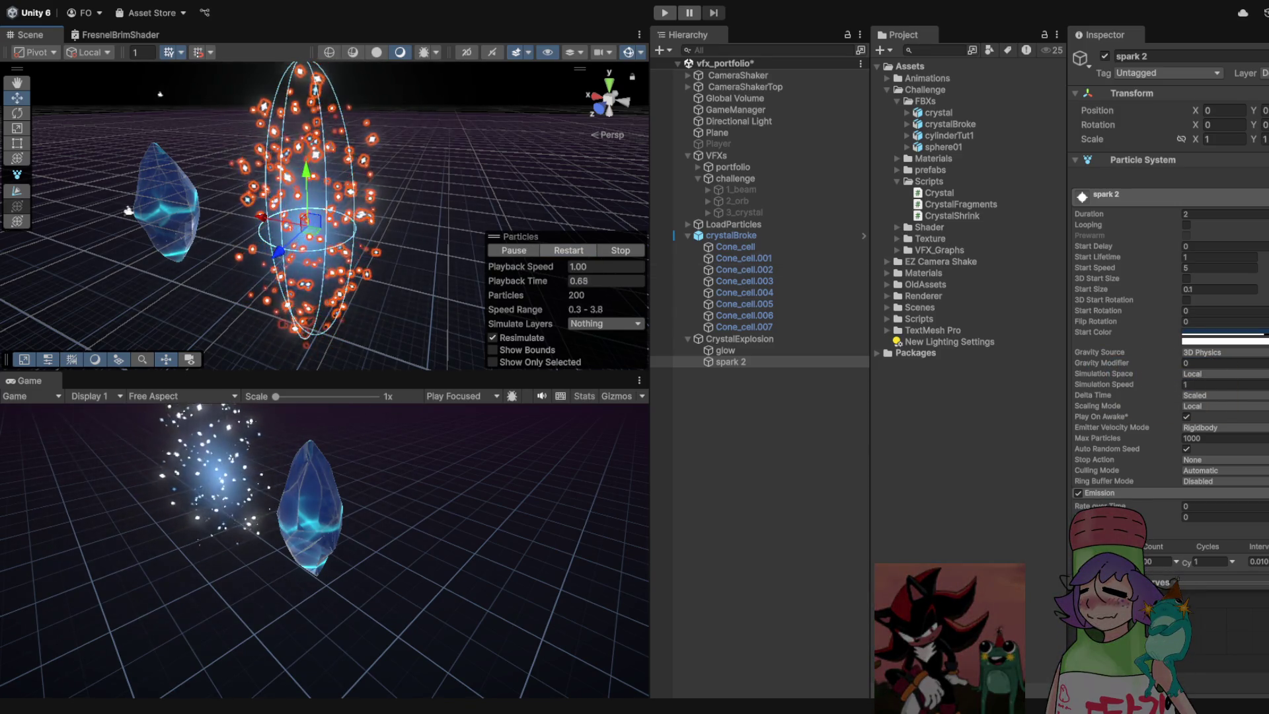
click(568, 250)
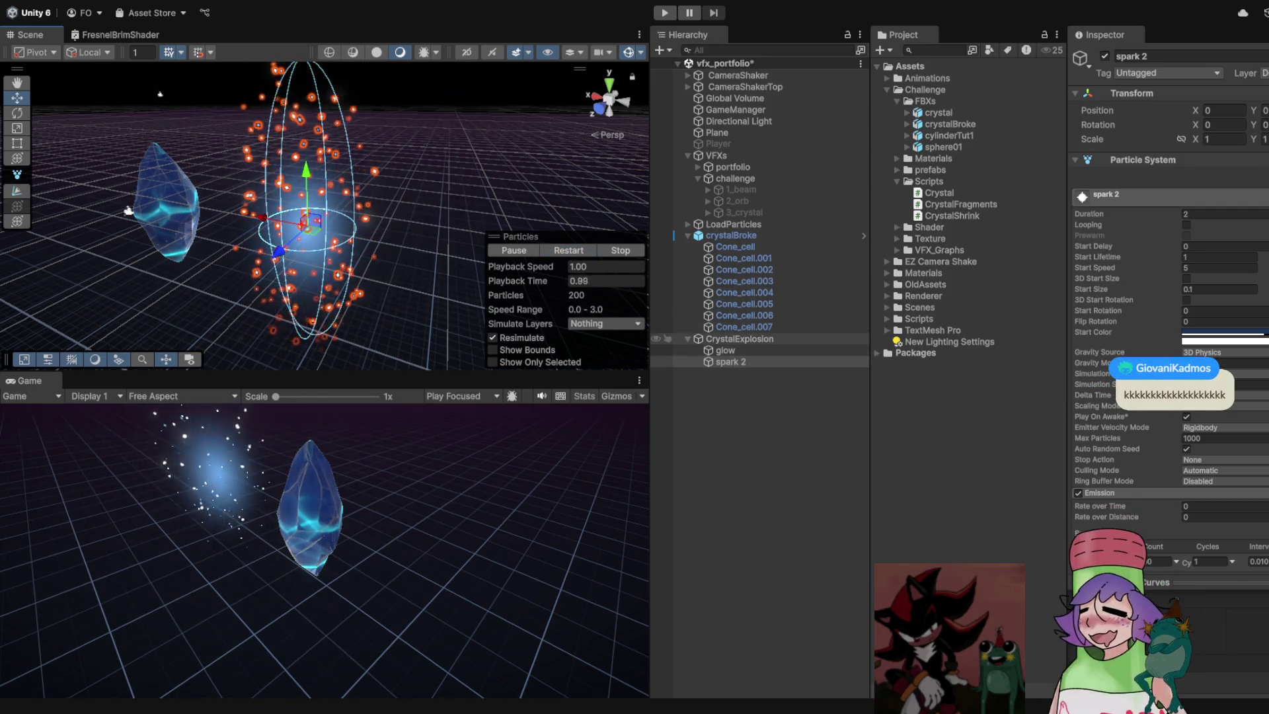
click(688, 338)
click(896, 170)
Save CrystalExplosion as a prefab in Assets/Challenge/prefabs and check 3_crystal's Crystal script
click(739, 339)
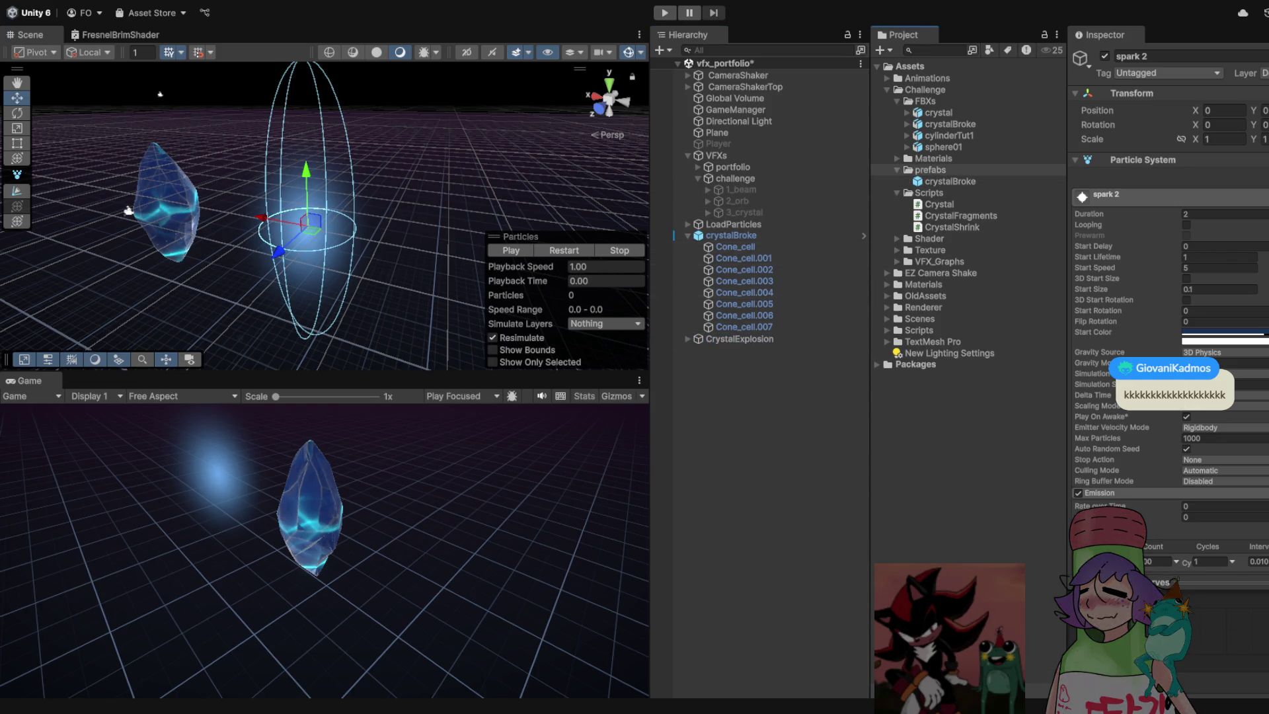
drag(738, 338, 931, 170)
click(739, 338)
key(Delete)
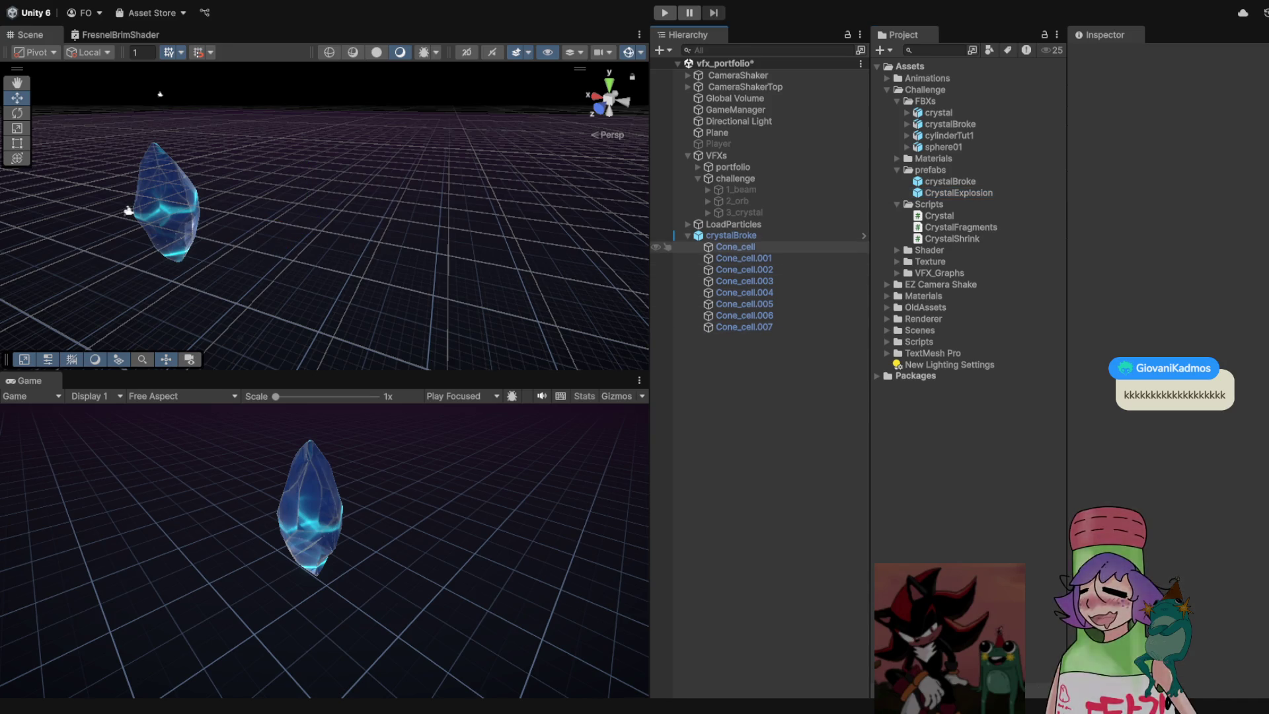
click(730, 235)
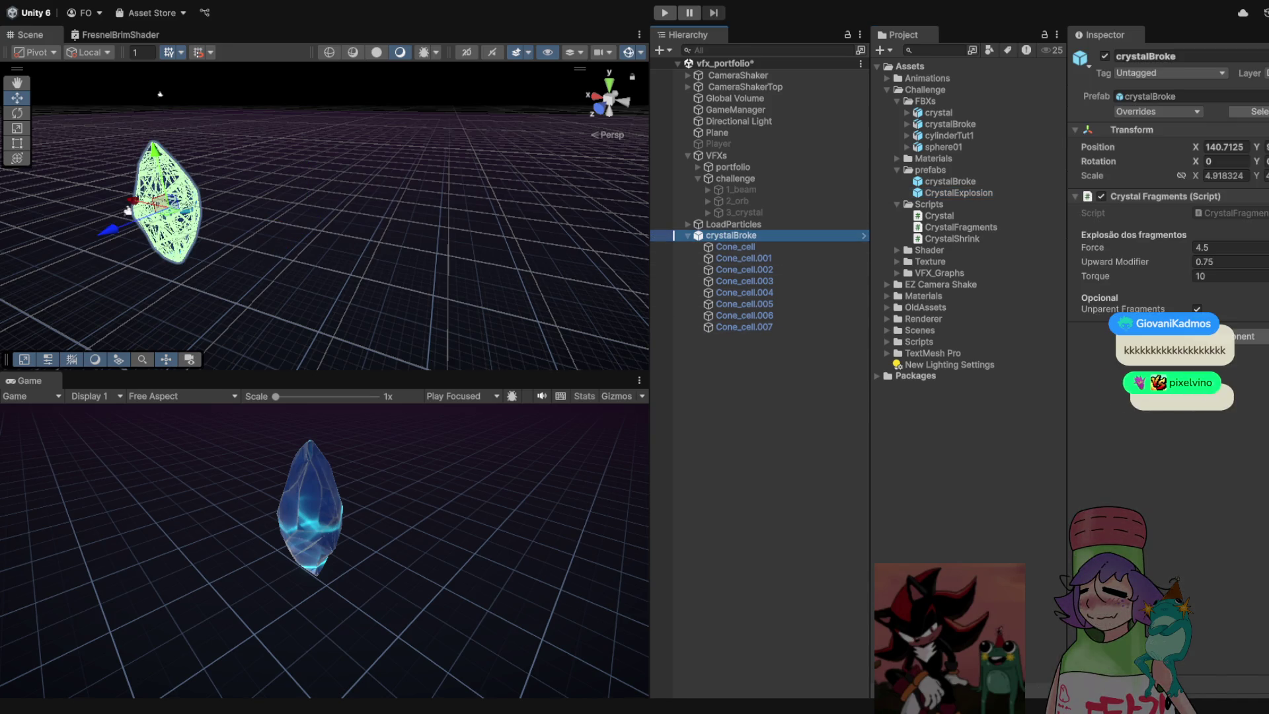
click(734, 224)
click(731, 235)
click(735, 178)
click(744, 212)
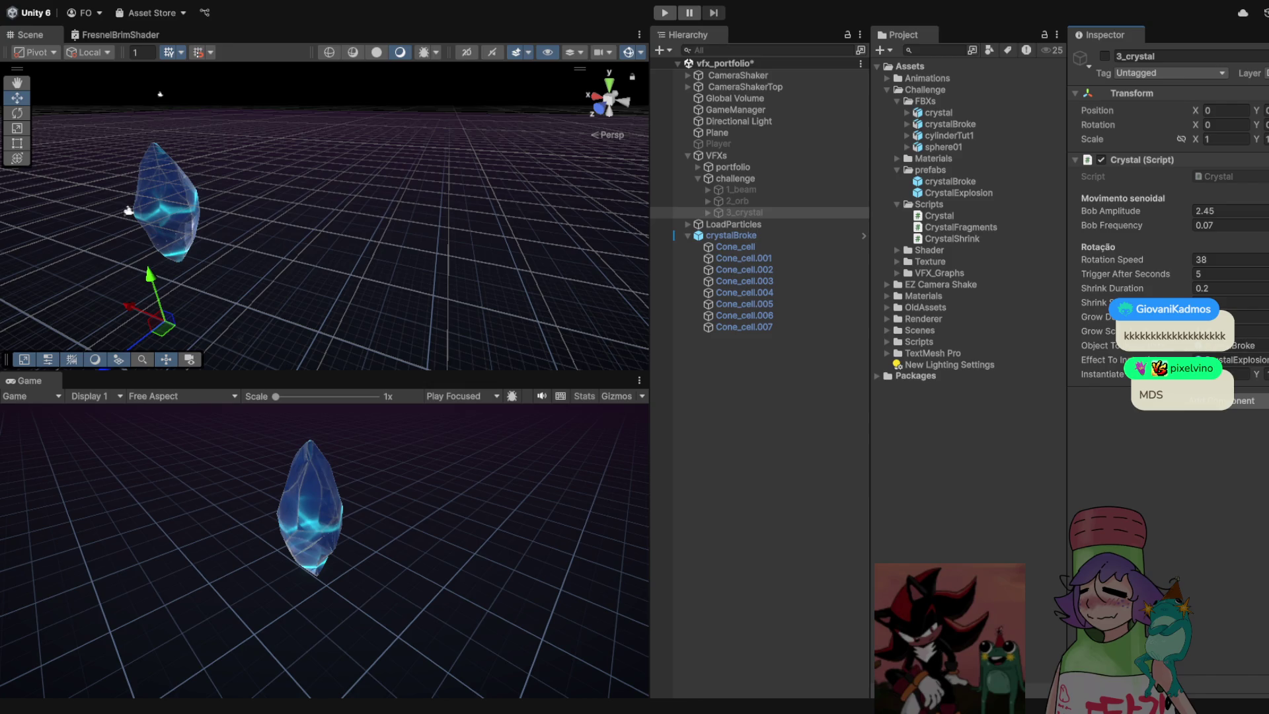
key(ctrl+z)
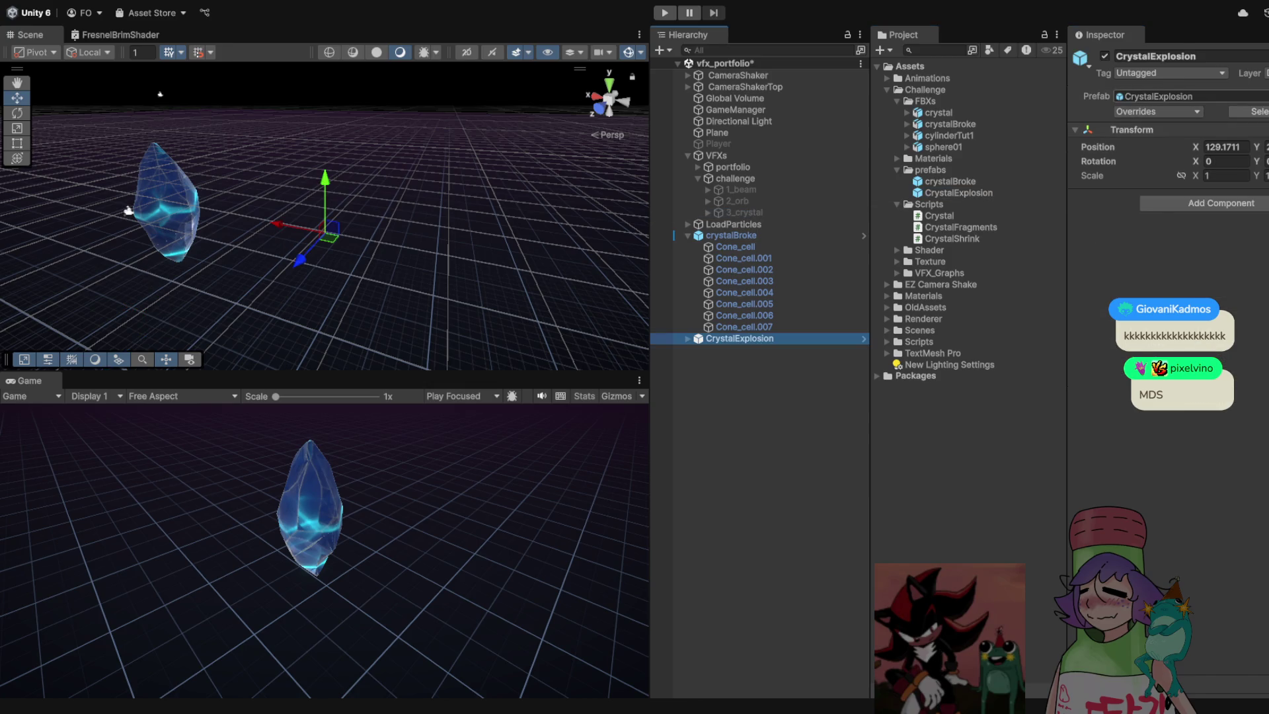
Set Position X to 0 for both CrystalExplosion and crystalBroke
click(1226, 146)
text(0)
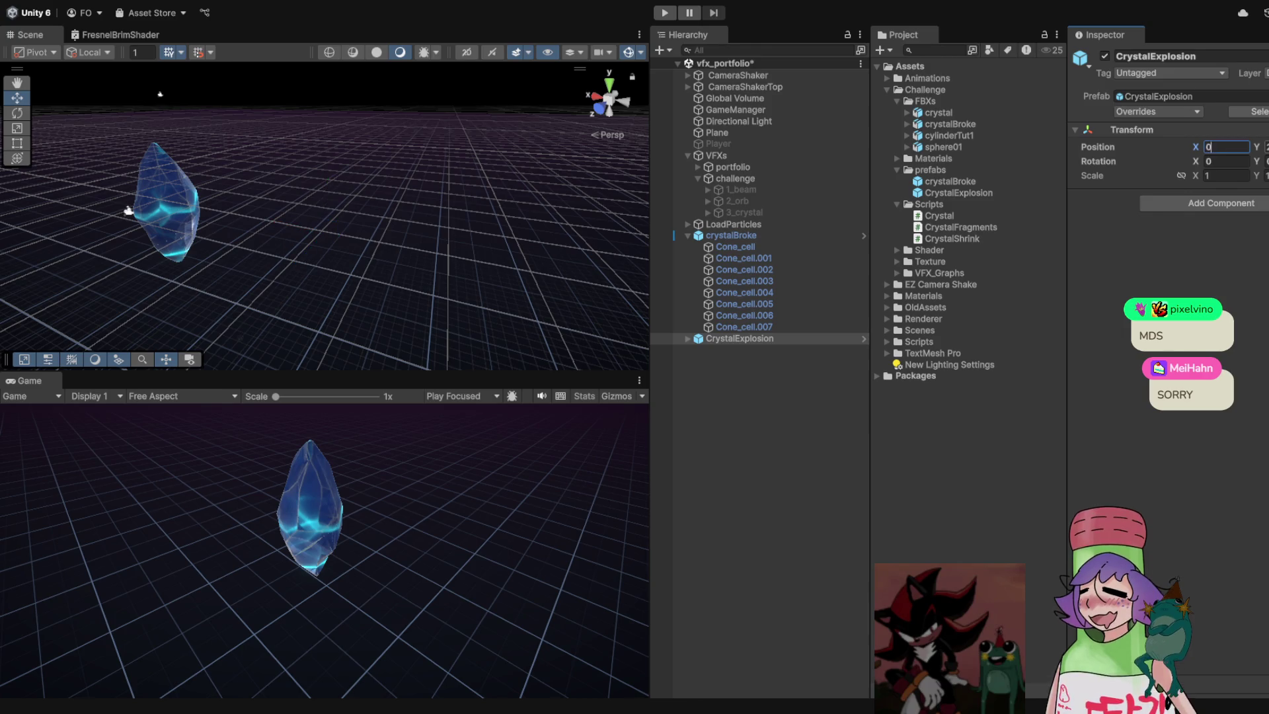
click(731, 236)
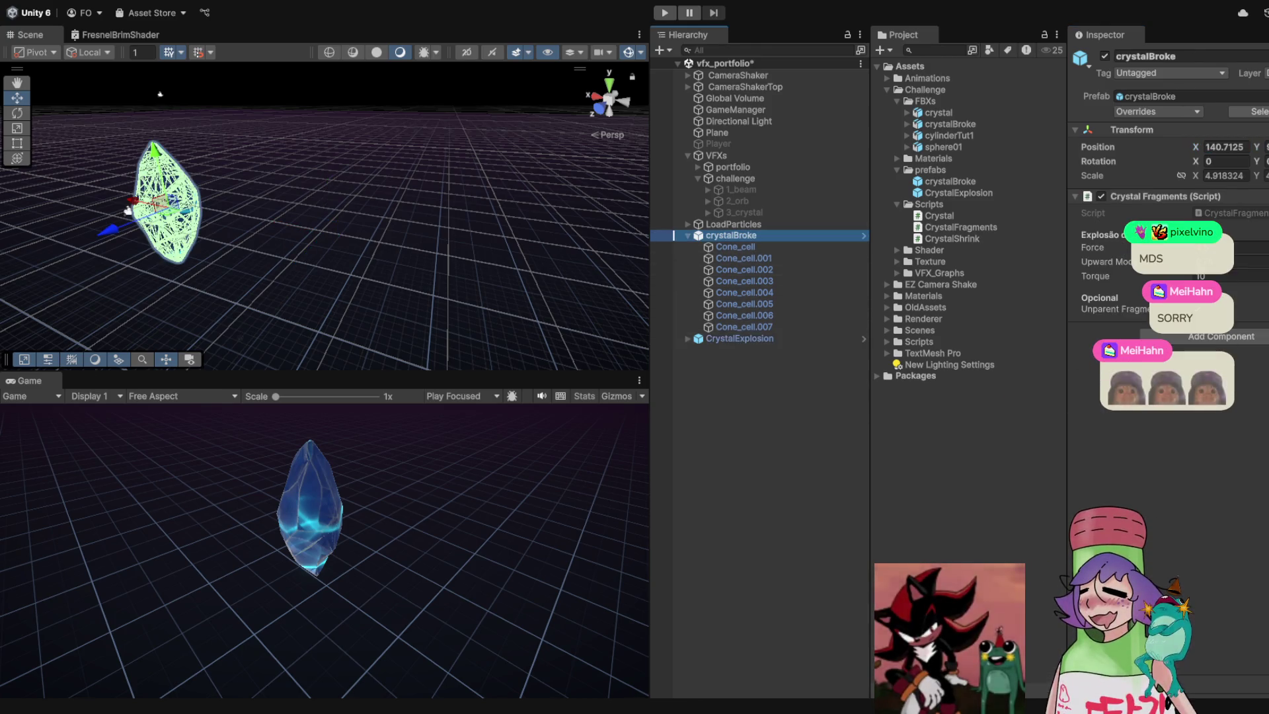
click(1224, 146)
text(0)
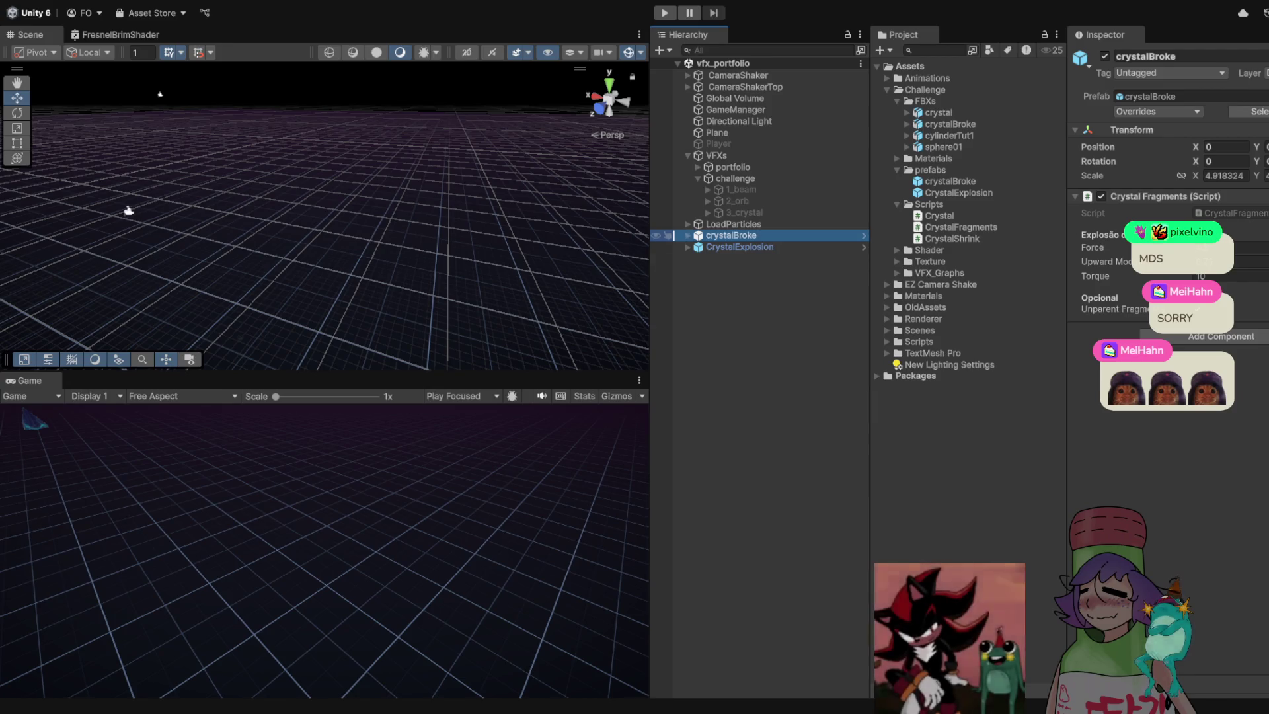
Select crystalBroke and CrystalExplosion together to deactivate them
click(735, 247)
mouse_move(324, 218)
mouse_down()
mouse_move(436, 199)
mouse_move(397, 205)
mouse_move(430, 211)
mouse_up()
click(688, 235)
click(739, 246)
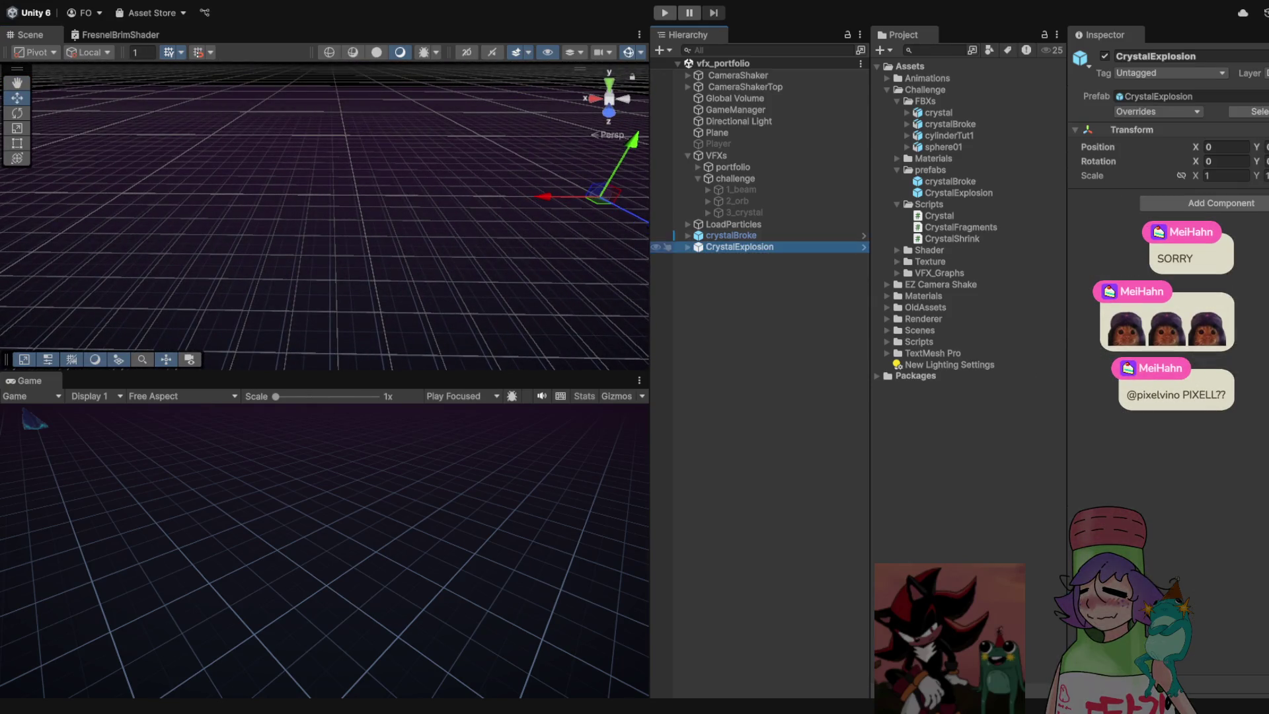
shift+click(731, 235)
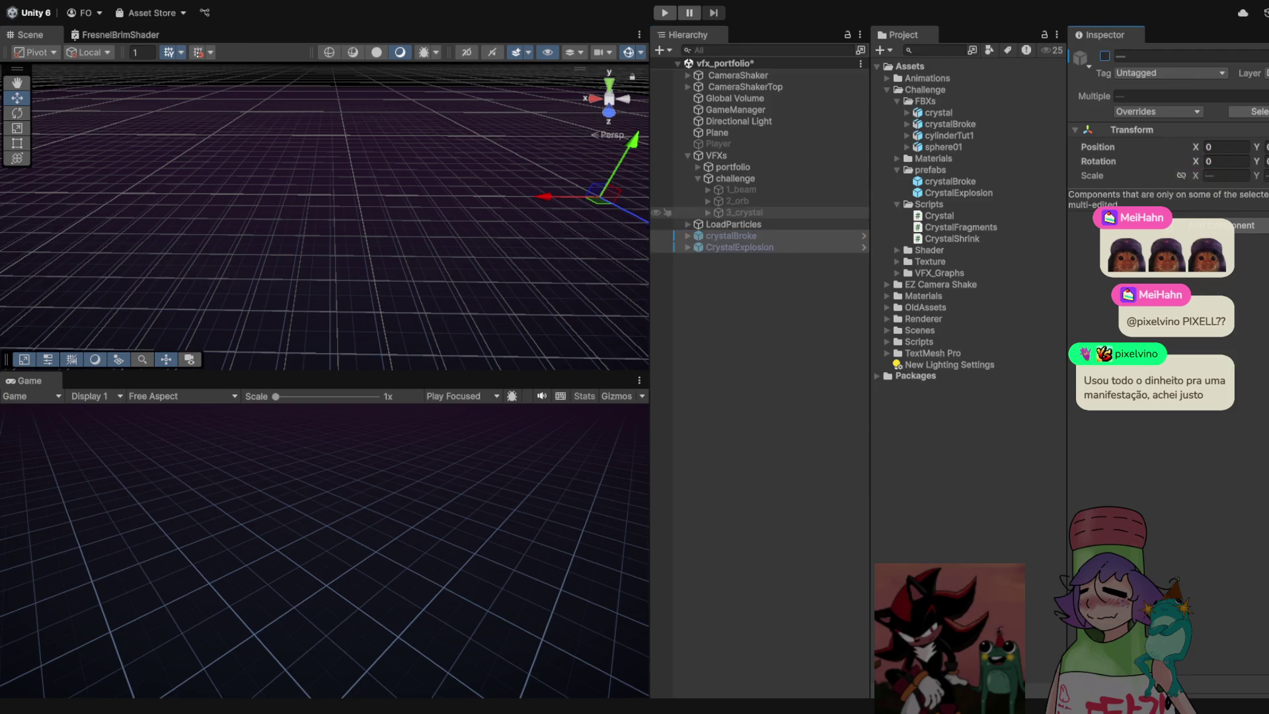
Review 3_crystal's Spot Light, glow, spark 2 and Crystal, framing the crystal in view
click(744, 213)
drag(297, 139, 277, 133)
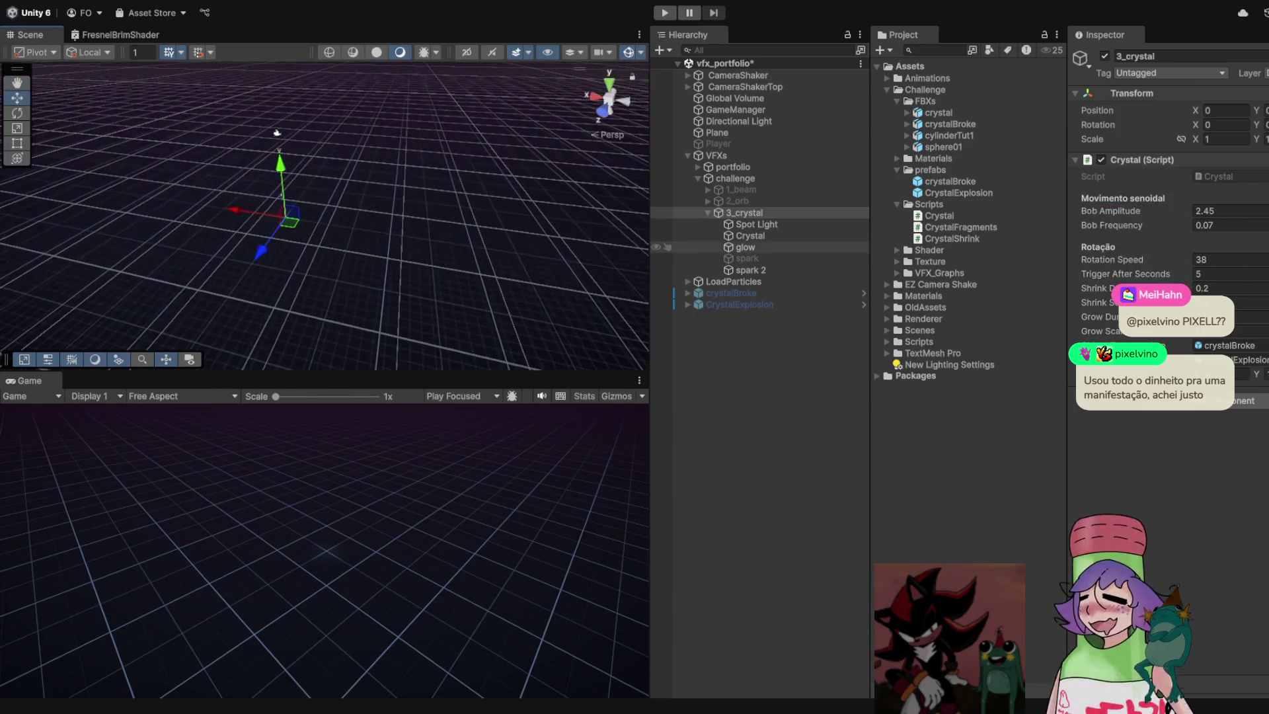
click(753, 224)
click(745, 247)
click(751, 270)
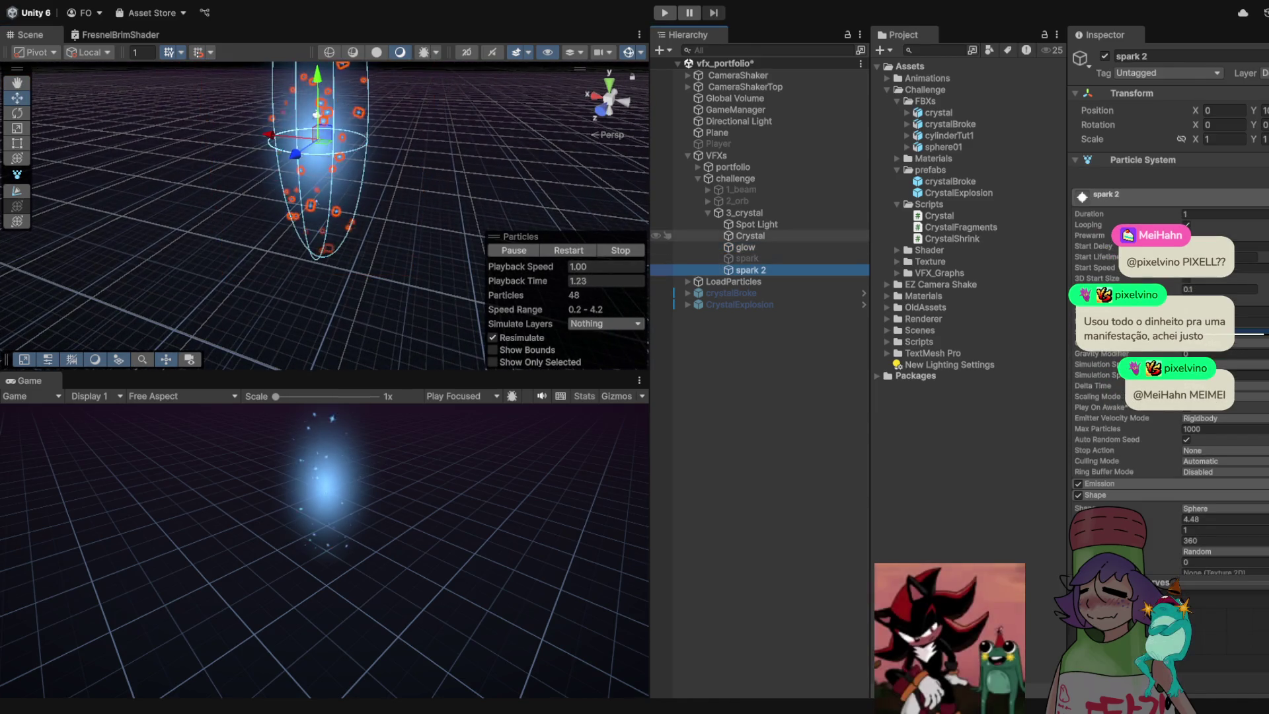
click(753, 224)
click(750, 236)
key(f)
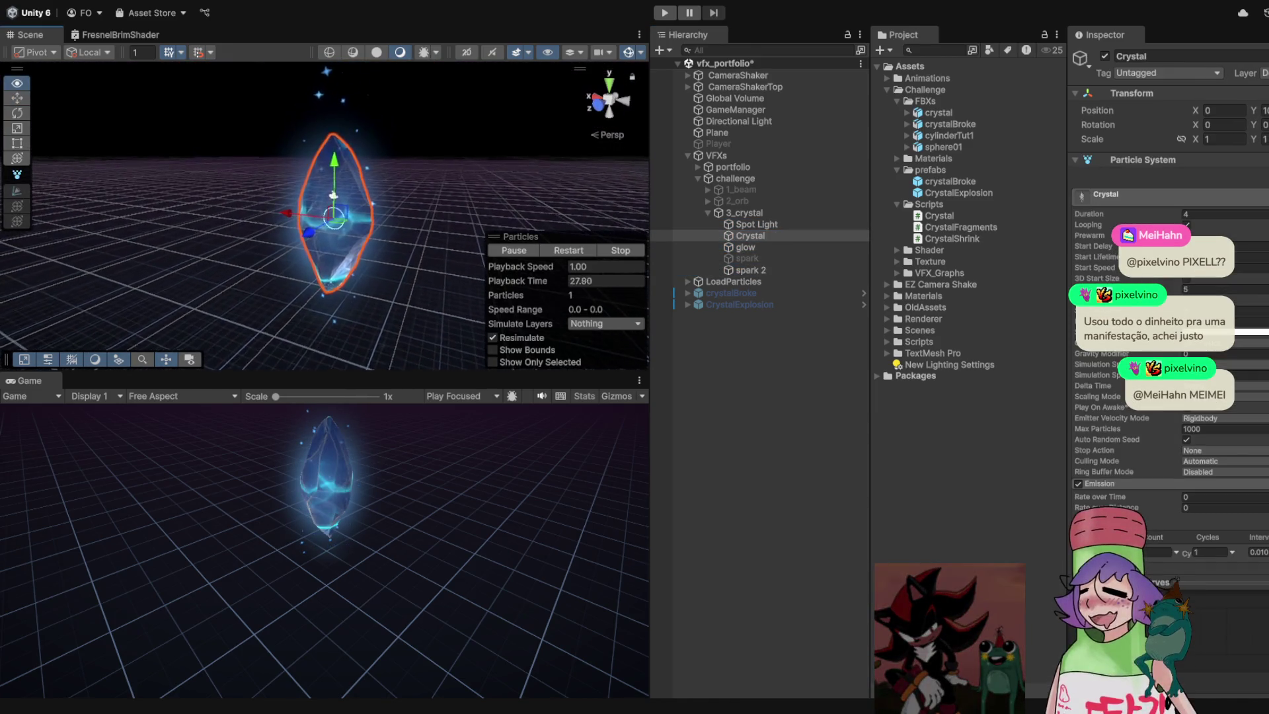
click(753, 224)
click(745, 212)
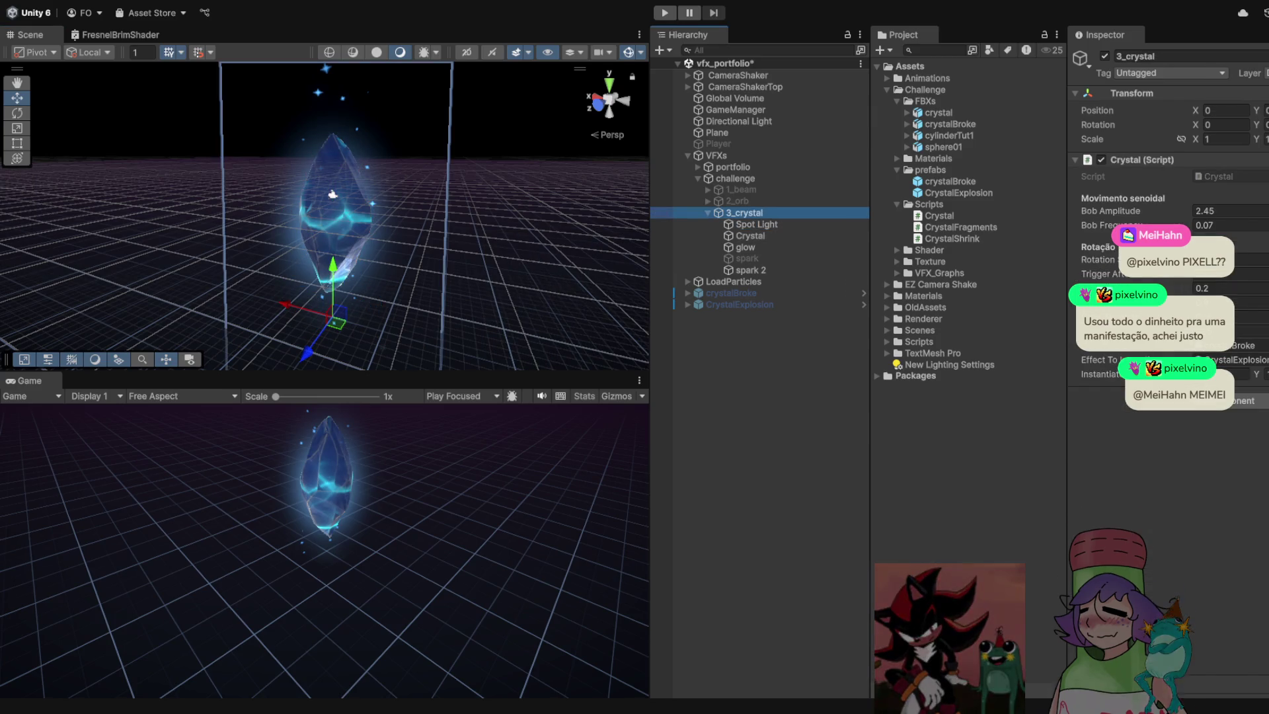
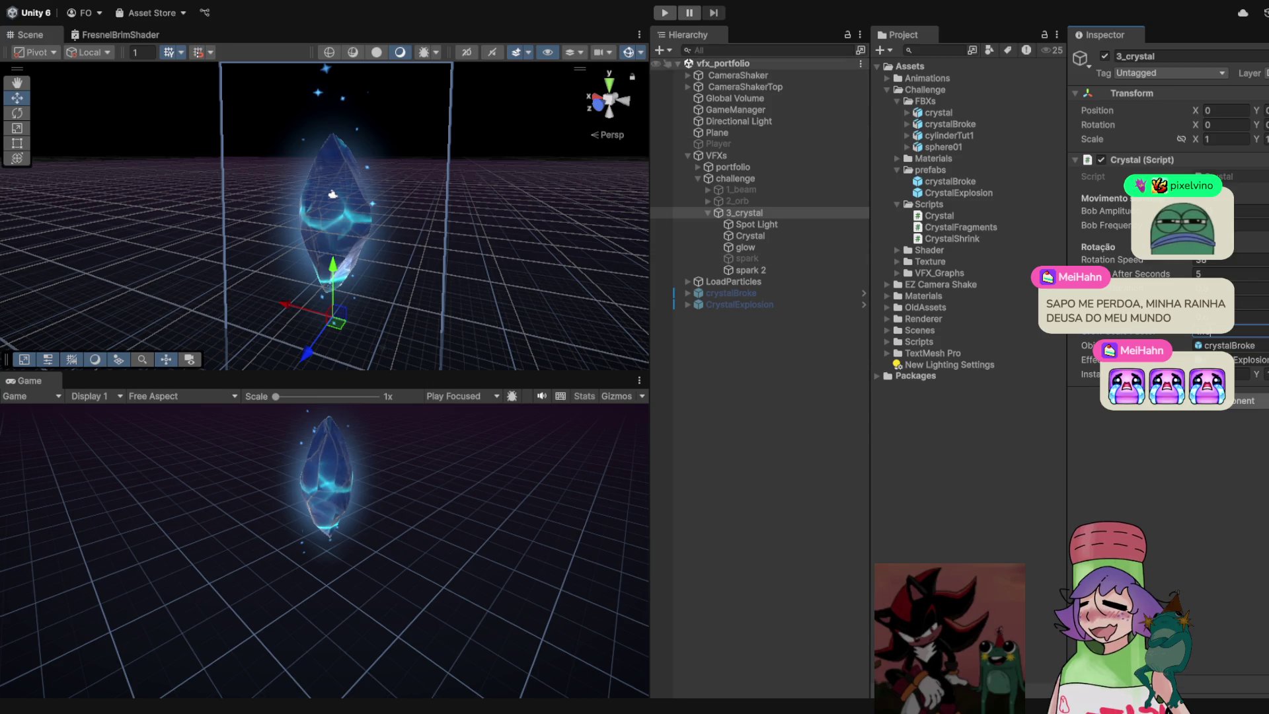
Test-play the scene, then expand crystalBroke and inspect its eight Cone_cell fragments
key(ctrl+p)
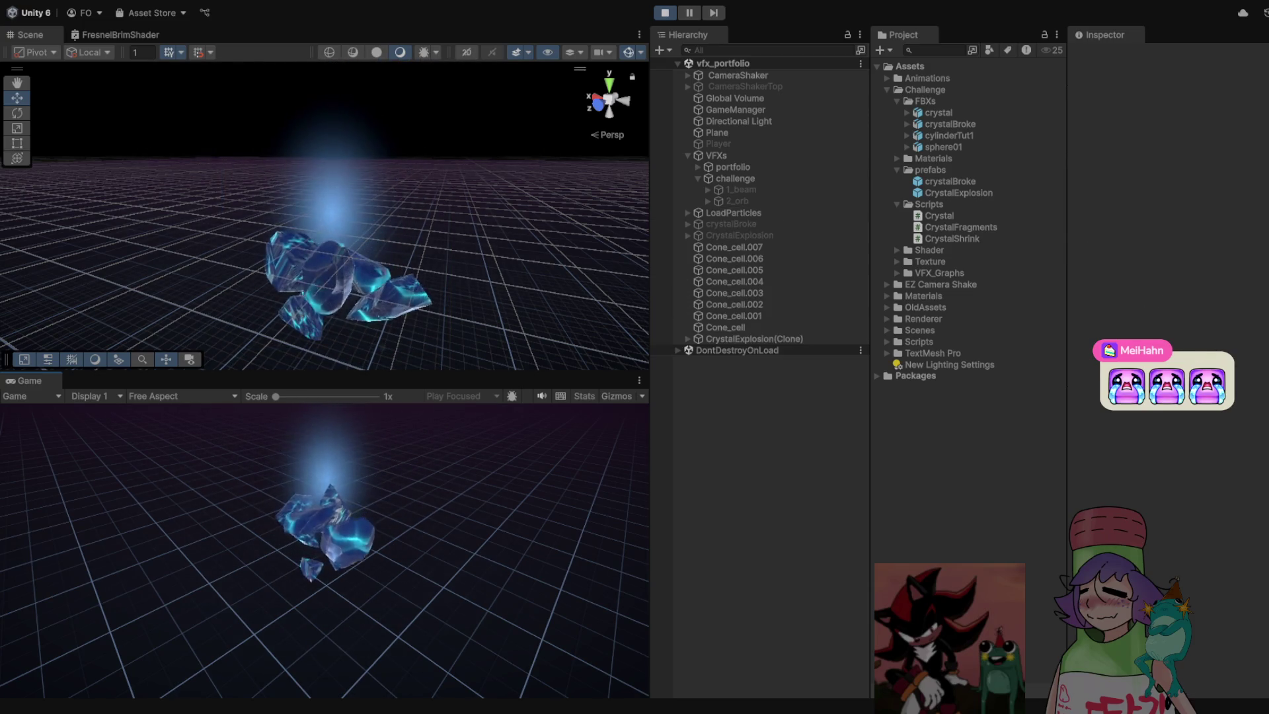
key(ctrl+p)
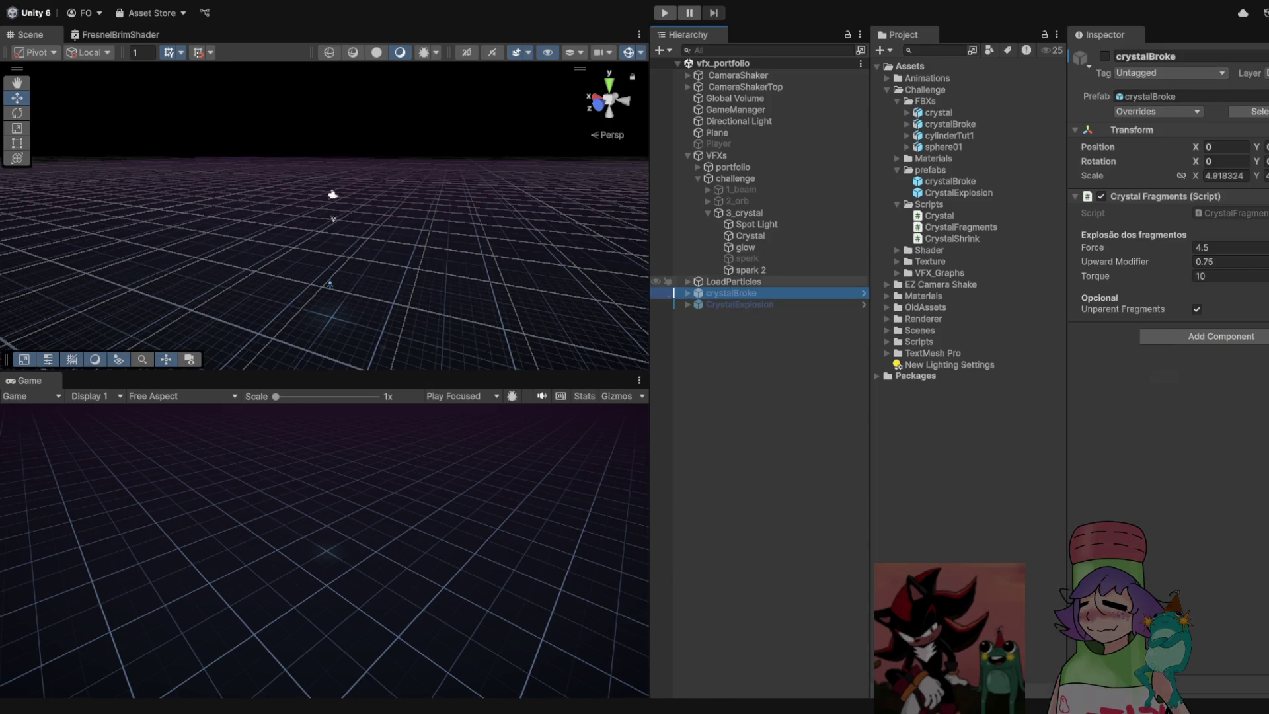
click(731, 293)
click(688, 293)
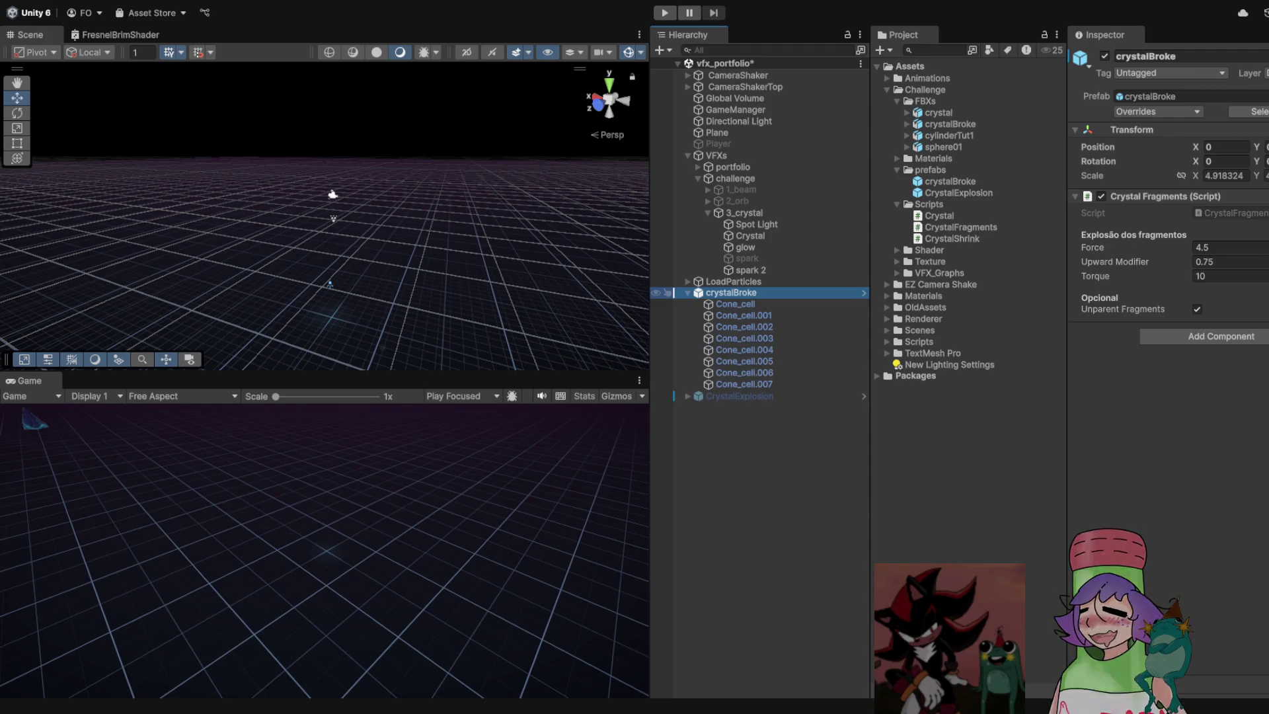
click(735, 304)
shift+click(745, 384)
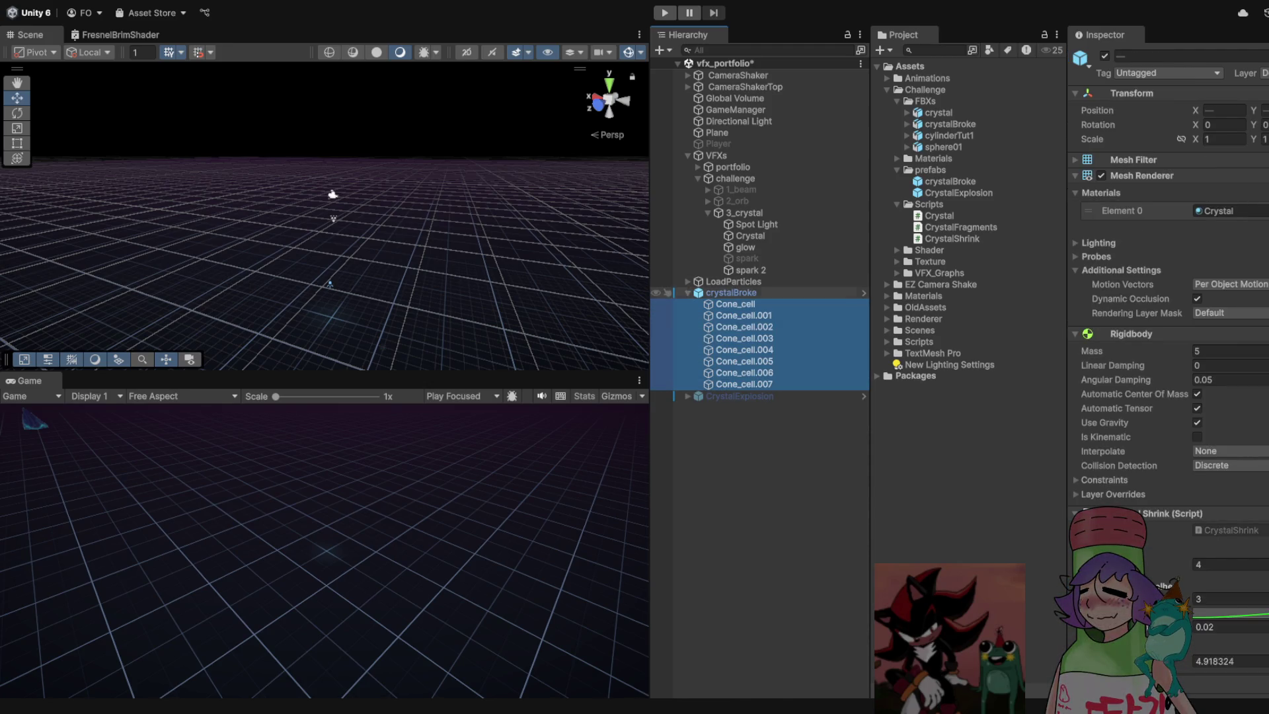
scroll(1163, 330, down, 3)
scroll(1170, 357, down, 7)
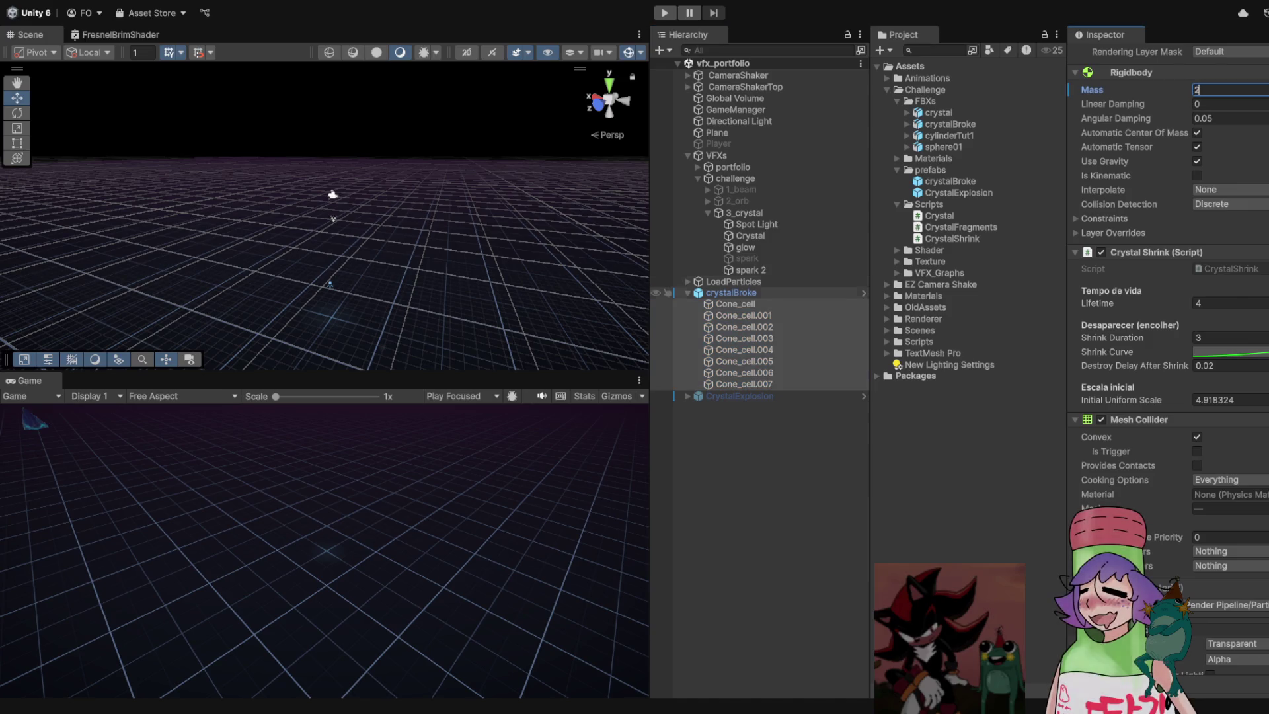
Set crystalBroke's fragment explosion Force to 8 and stop the test run
click(731, 293)
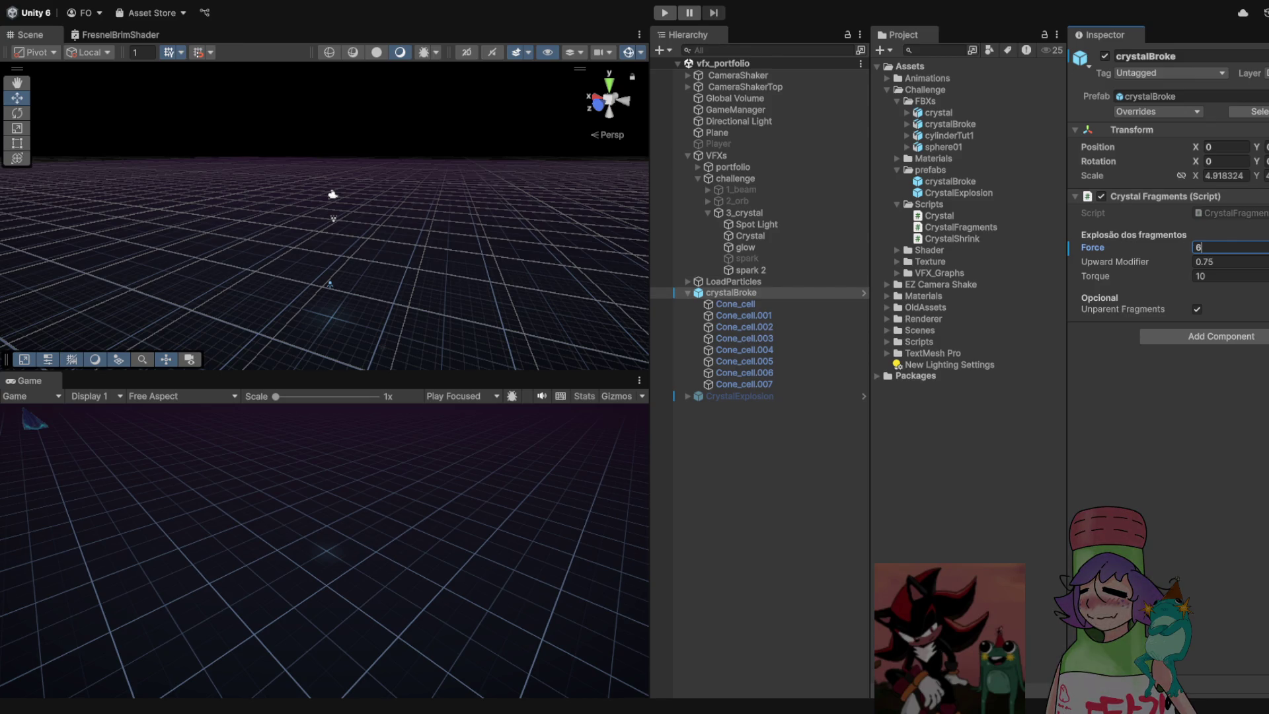
text(8)
click(688, 293)
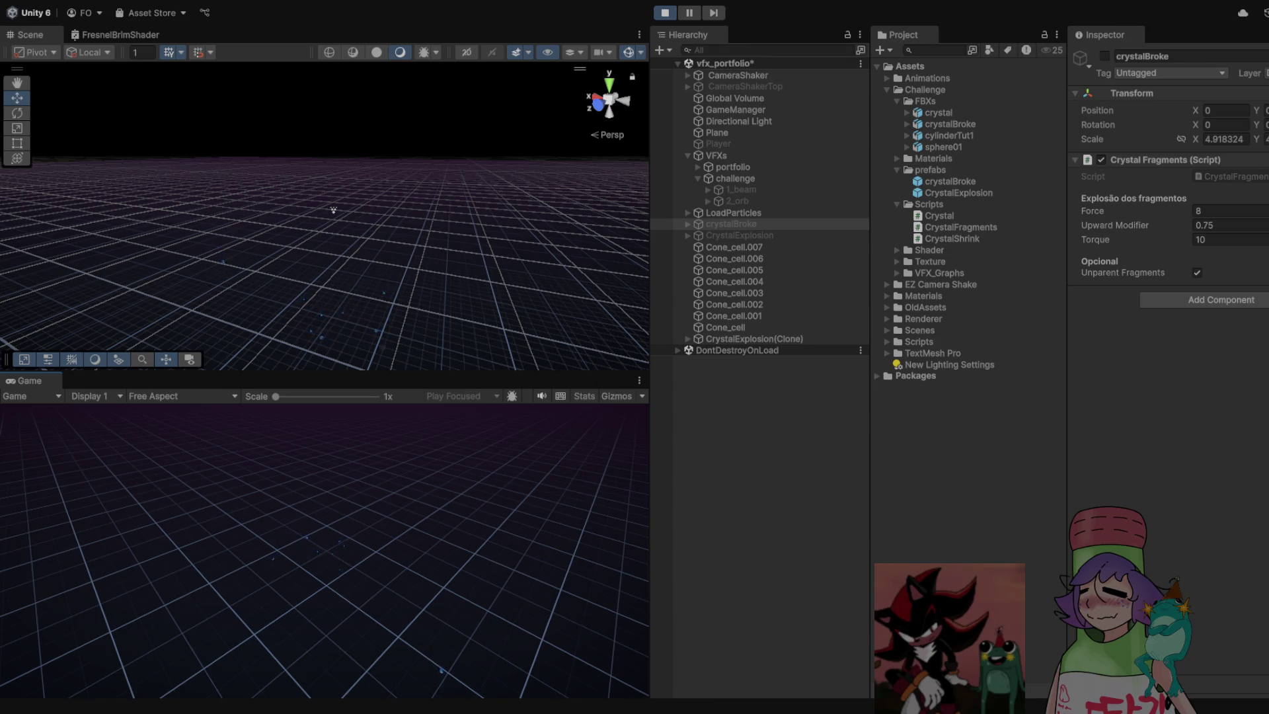
key(ctrl+p)
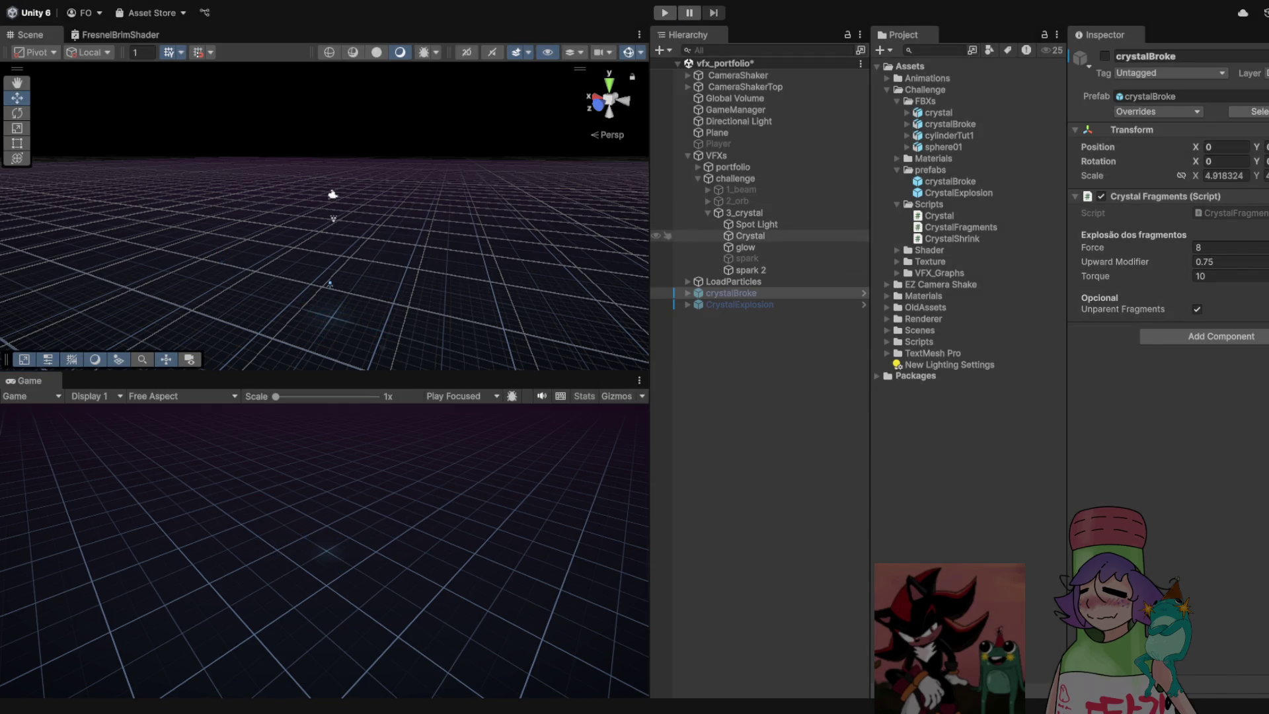
On 3_crystal, set Shrink Duration to 0.3 and Shrink Scale Factor to 0.7
click(744, 212)
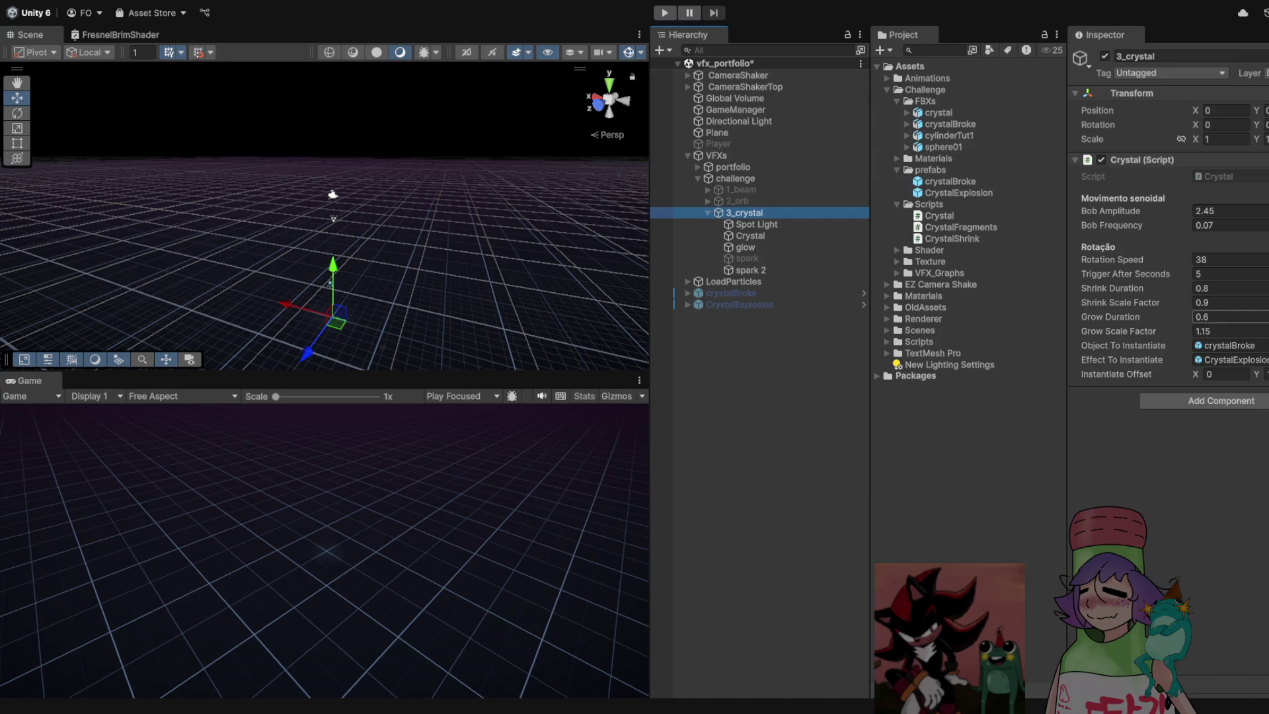
click(1209, 288)
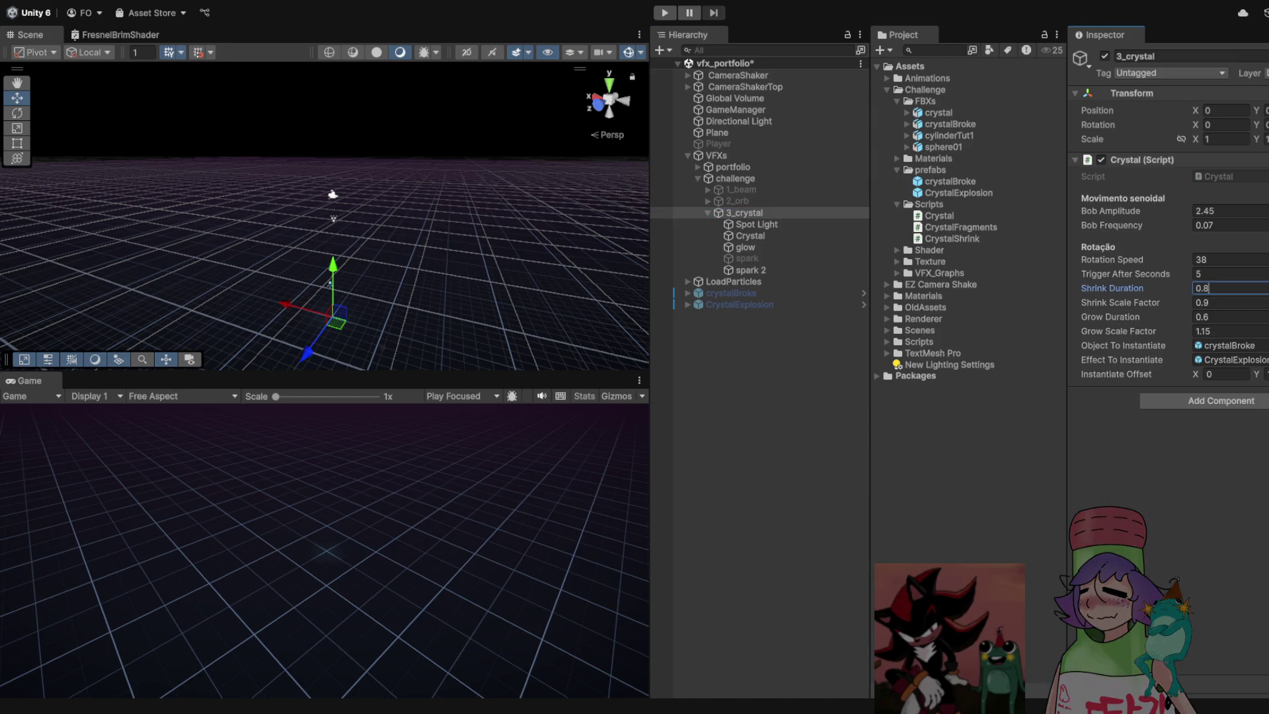
text(0.3)
key(Tab)
text(7)
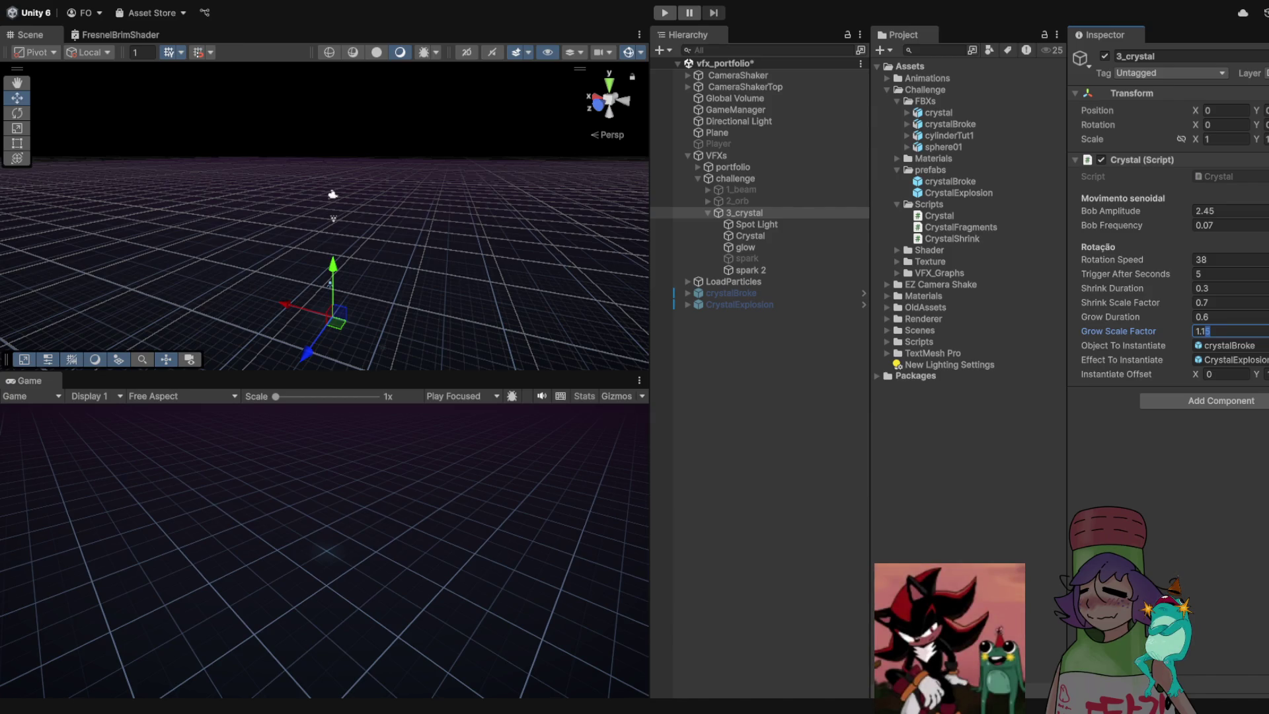
Test-play the shrink, then set Grow Scale Factor to 1.1 and play again
click(665, 13)
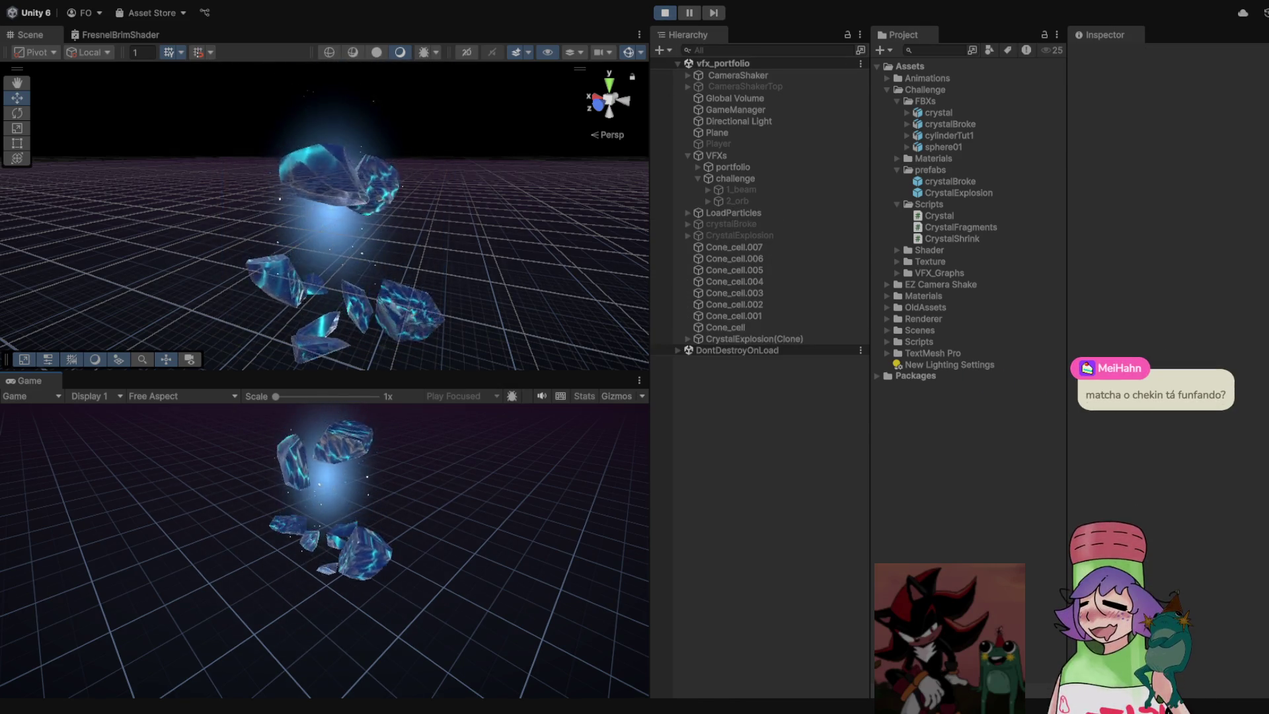
key(ctrl+p)
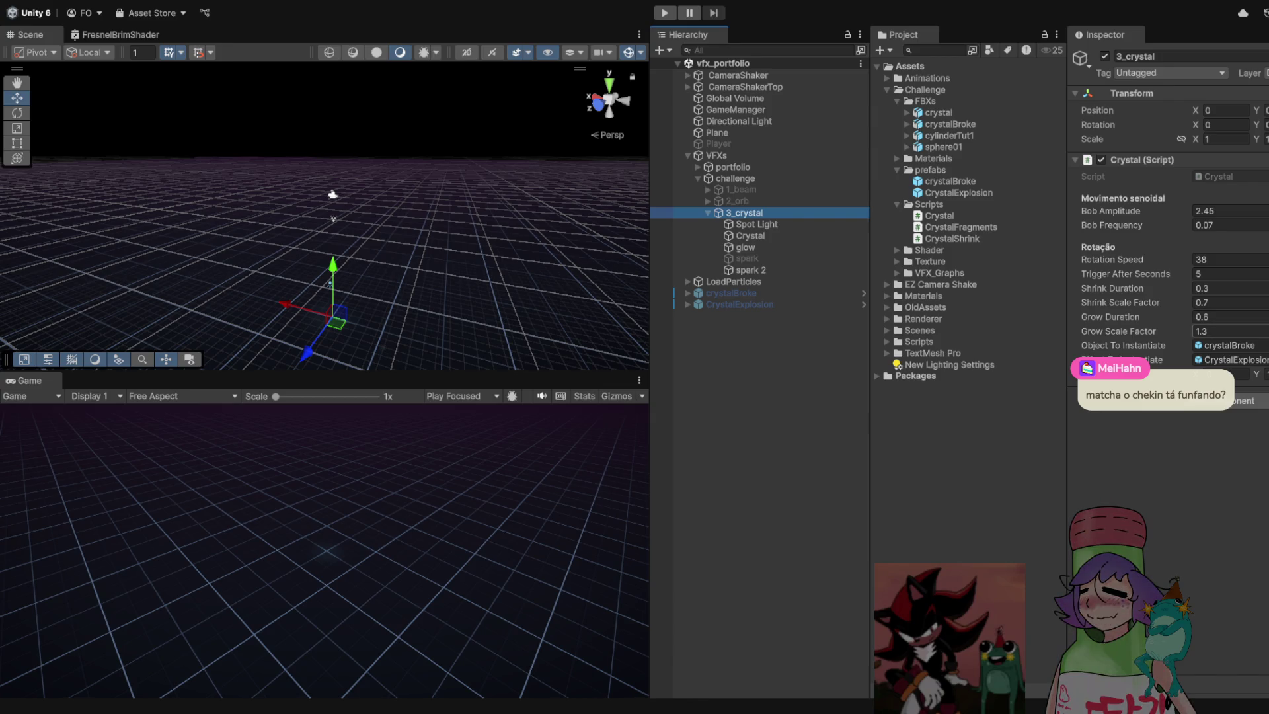
text(1)
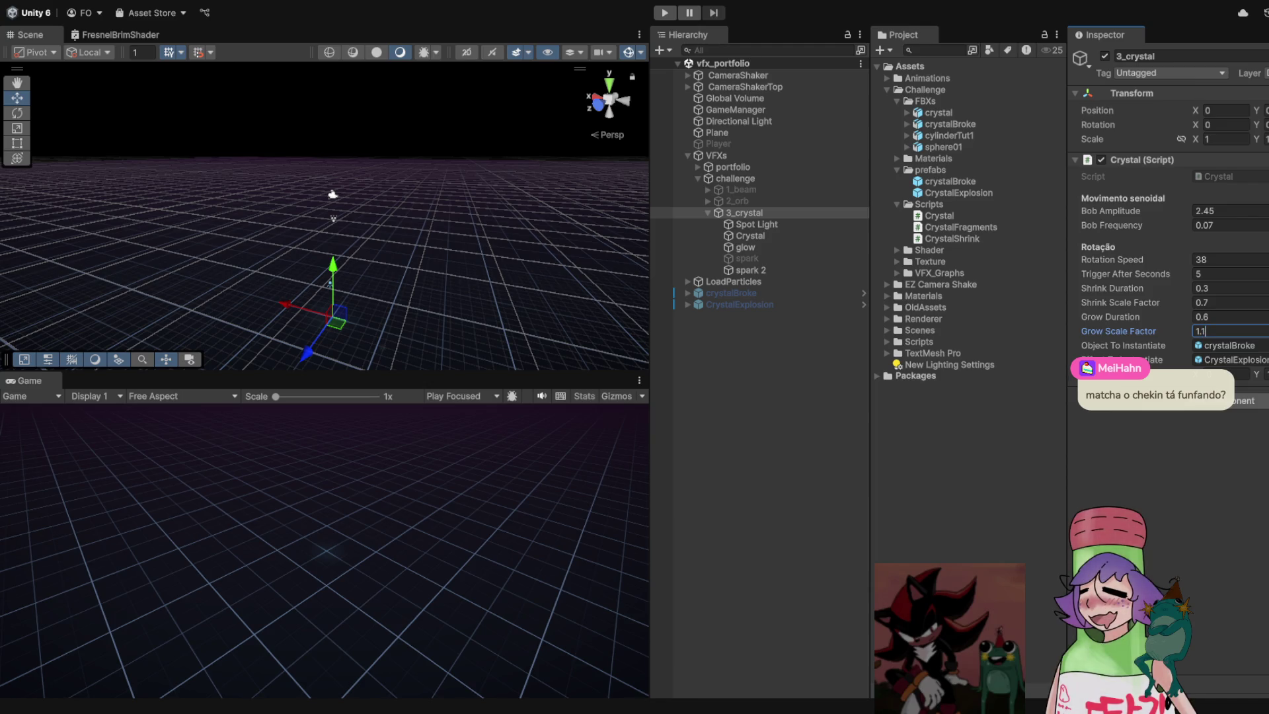
key(ctrl+p)
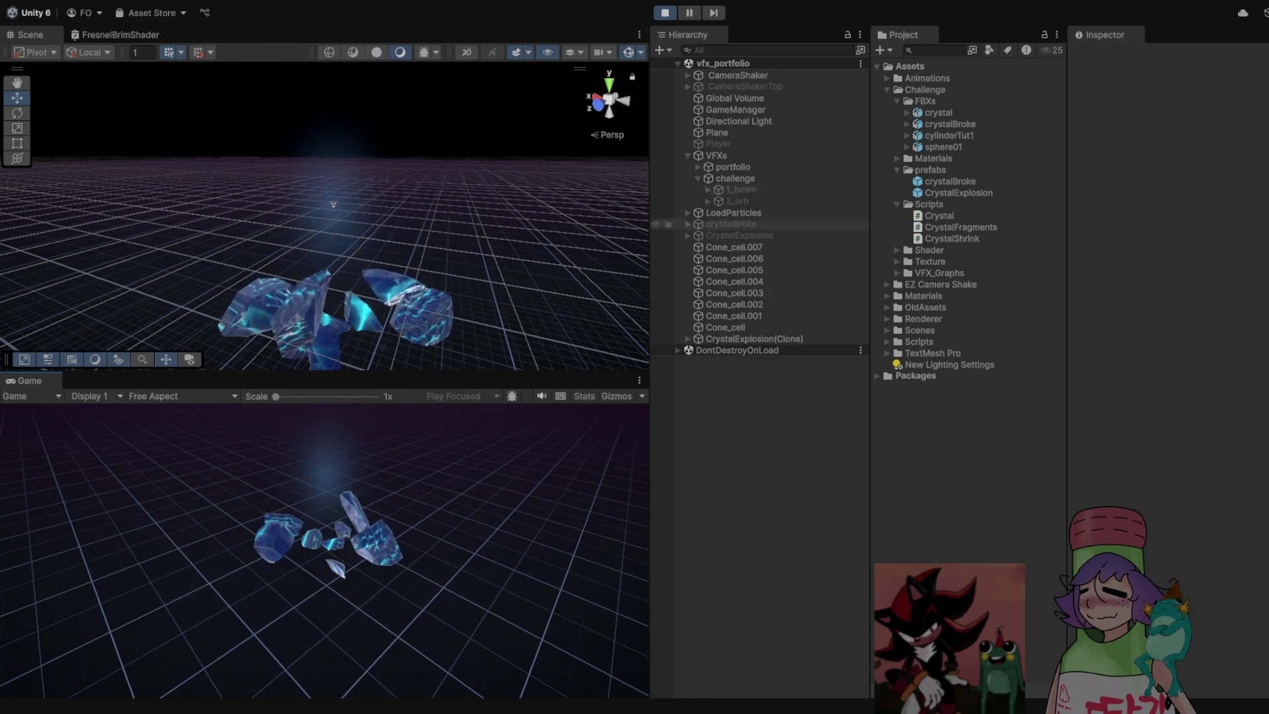
key(ctrl+p)
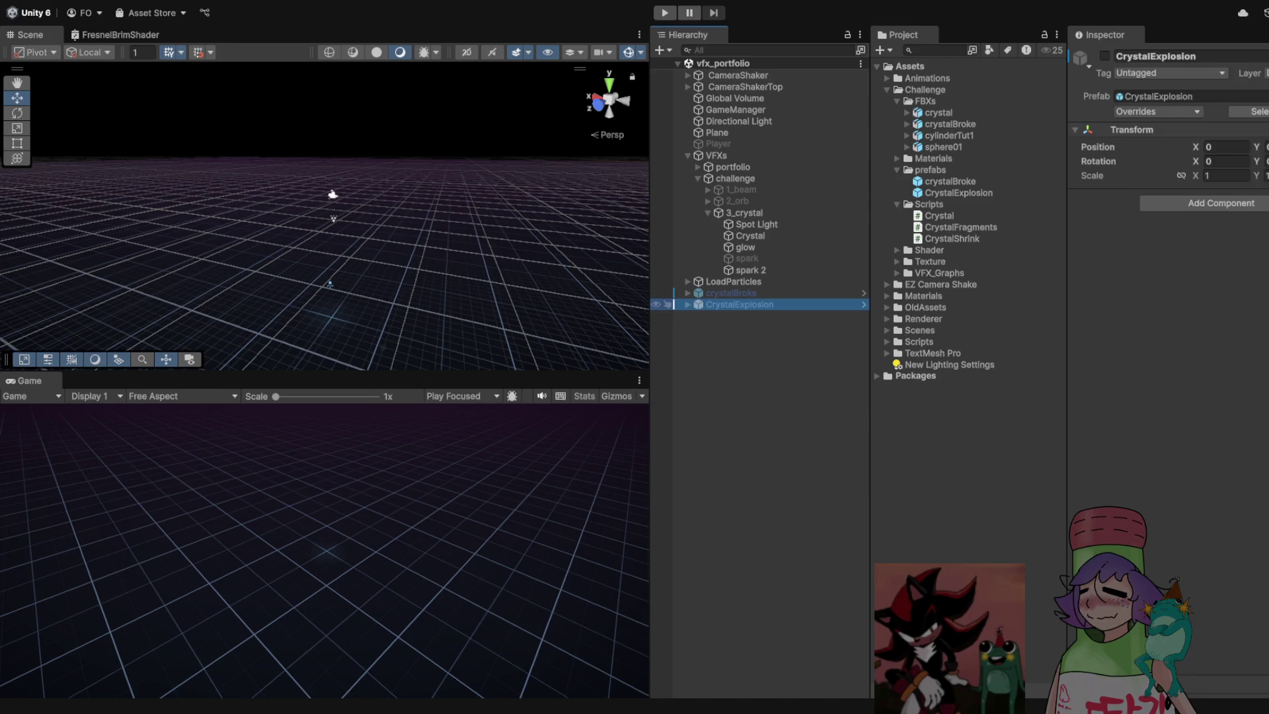
Set crystalBroke's fragment Force to 20 and run a test of the shatter
click(730, 293)
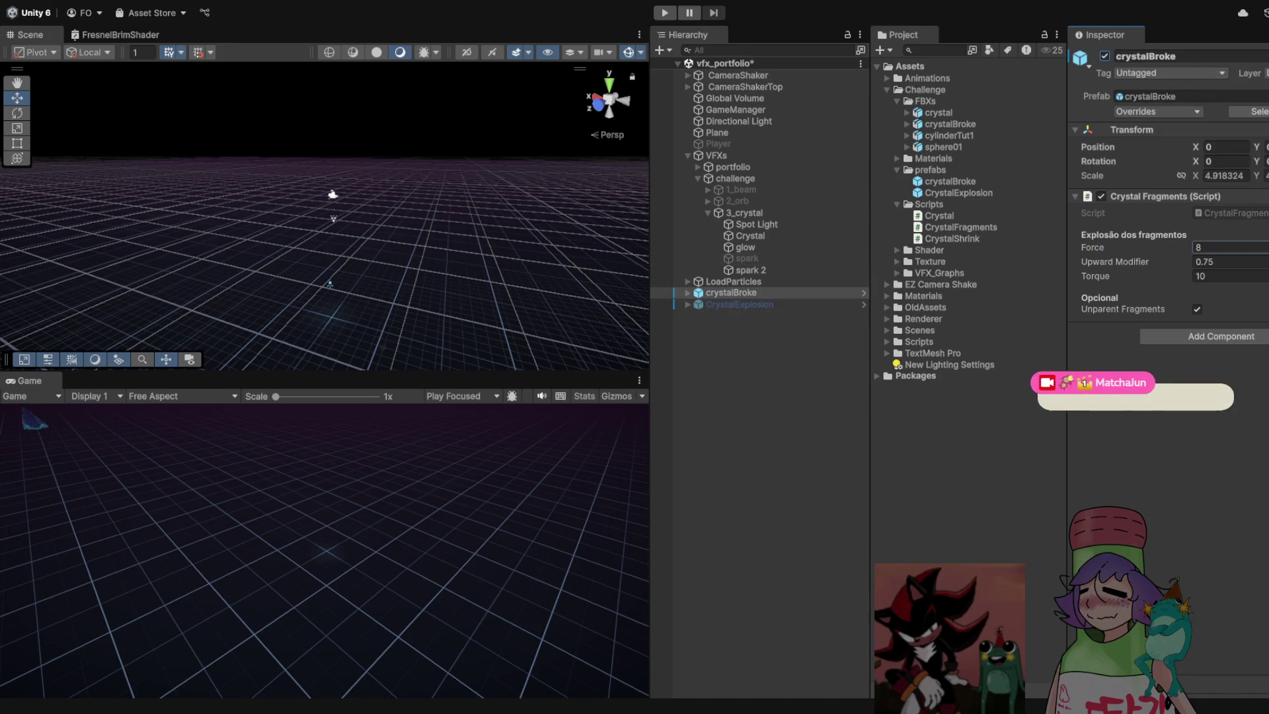
click(1210, 247)
text(15)
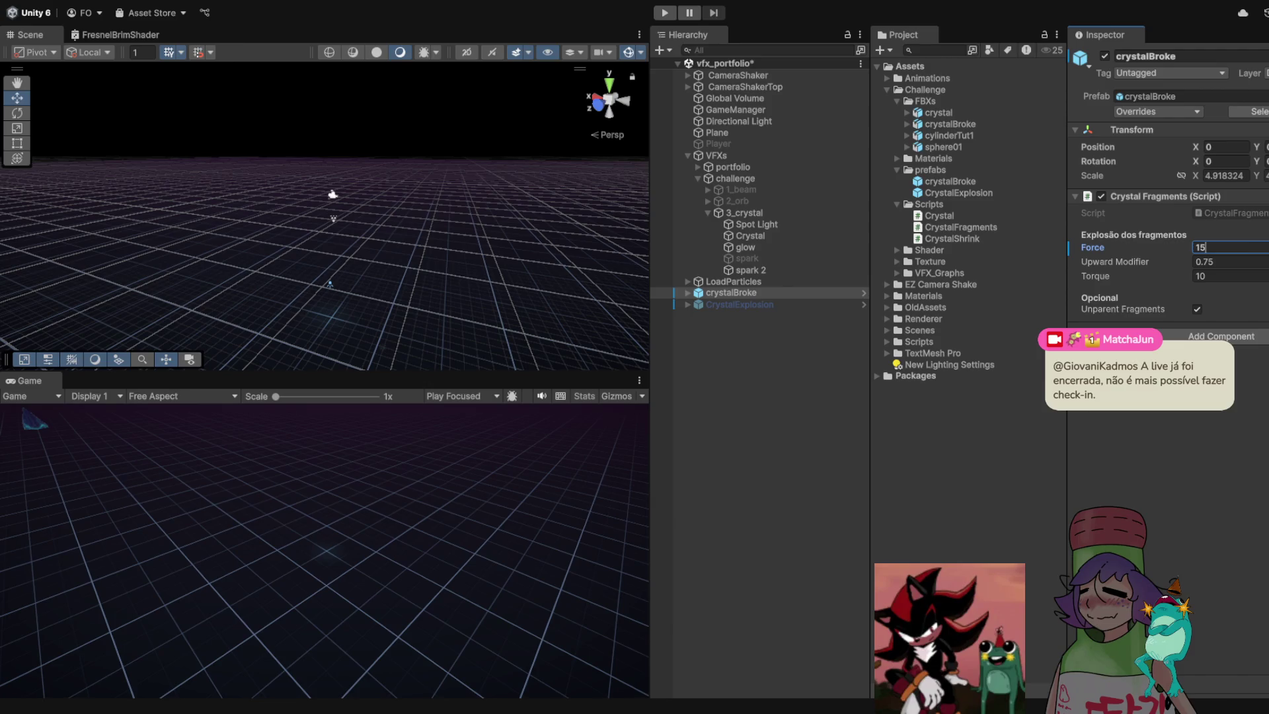
text(20)
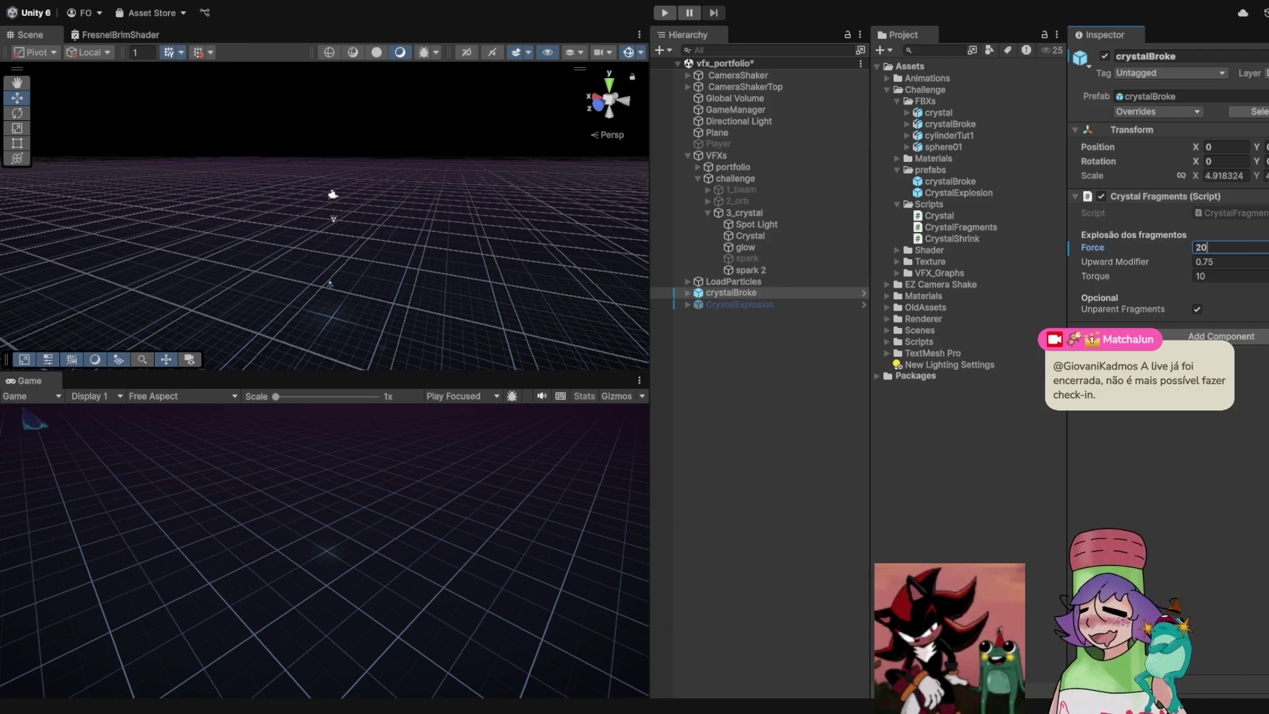
key(Return)
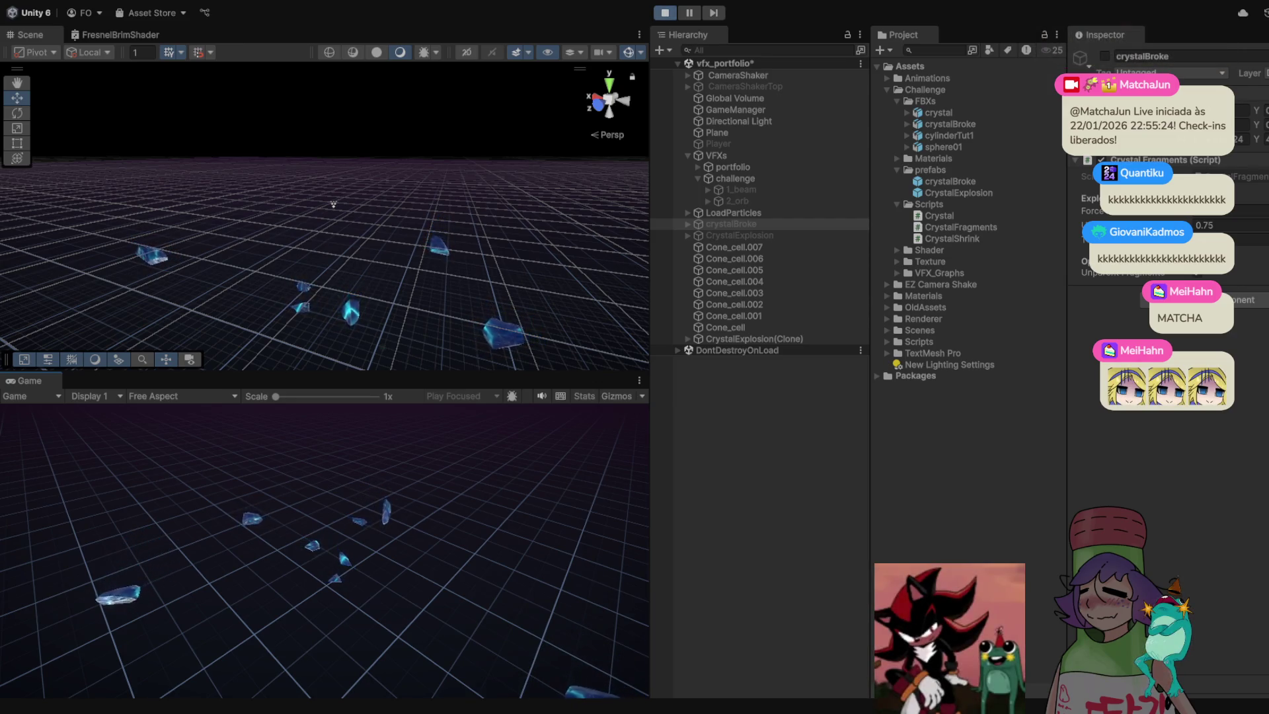
key(ctrl+p)
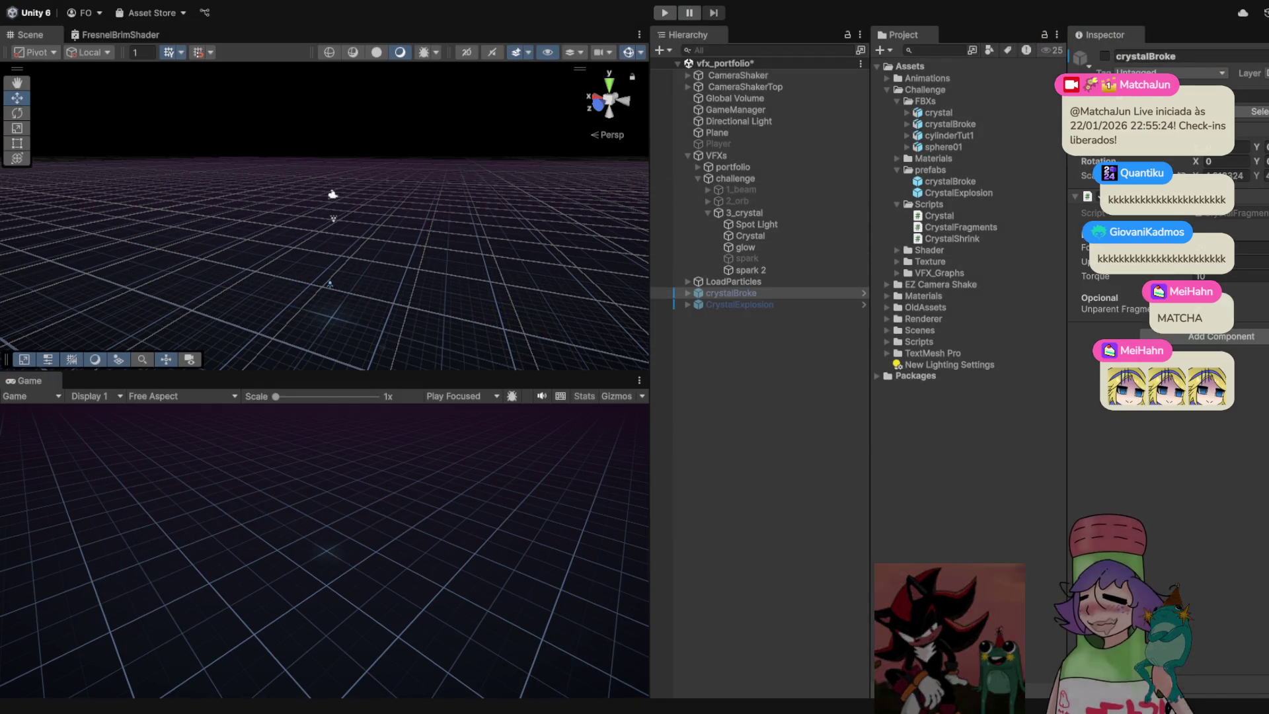
Inspect the eight Cone_cell fragments and replay the explosion twice
click(688, 293)
click(735, 304)
shift+click(744, 384)
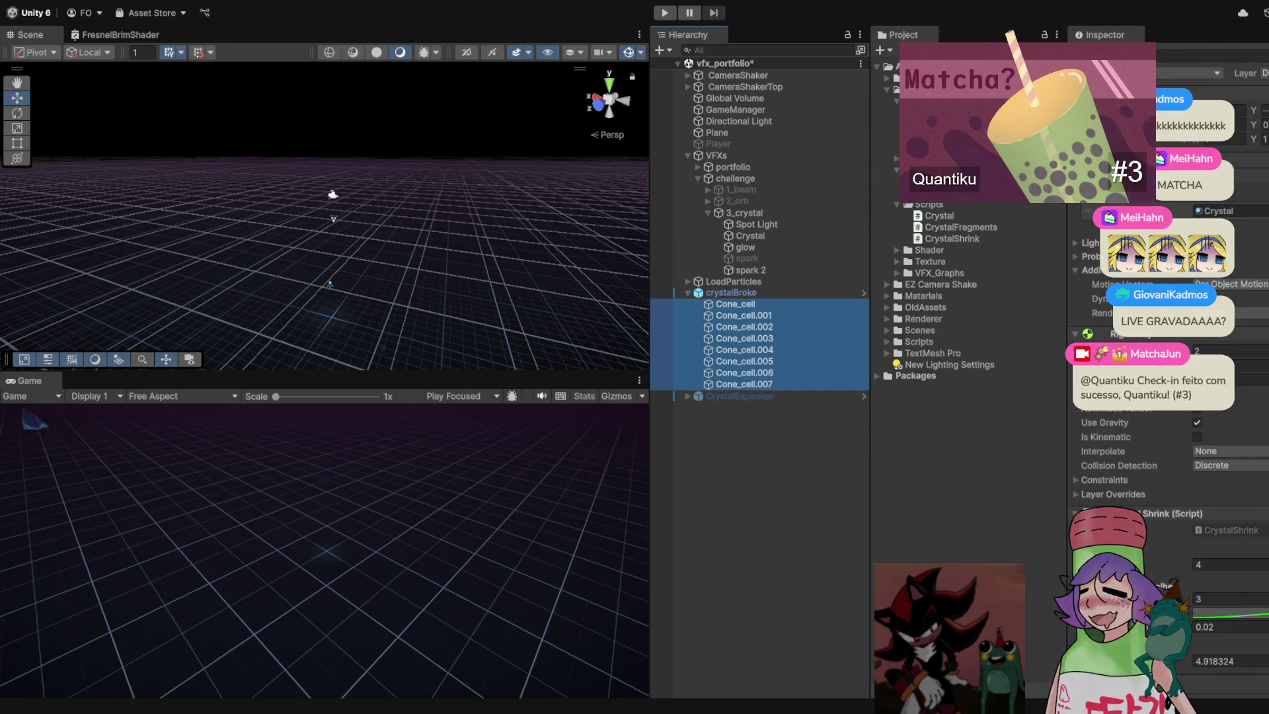
scroll(1170, 462, down, 4)
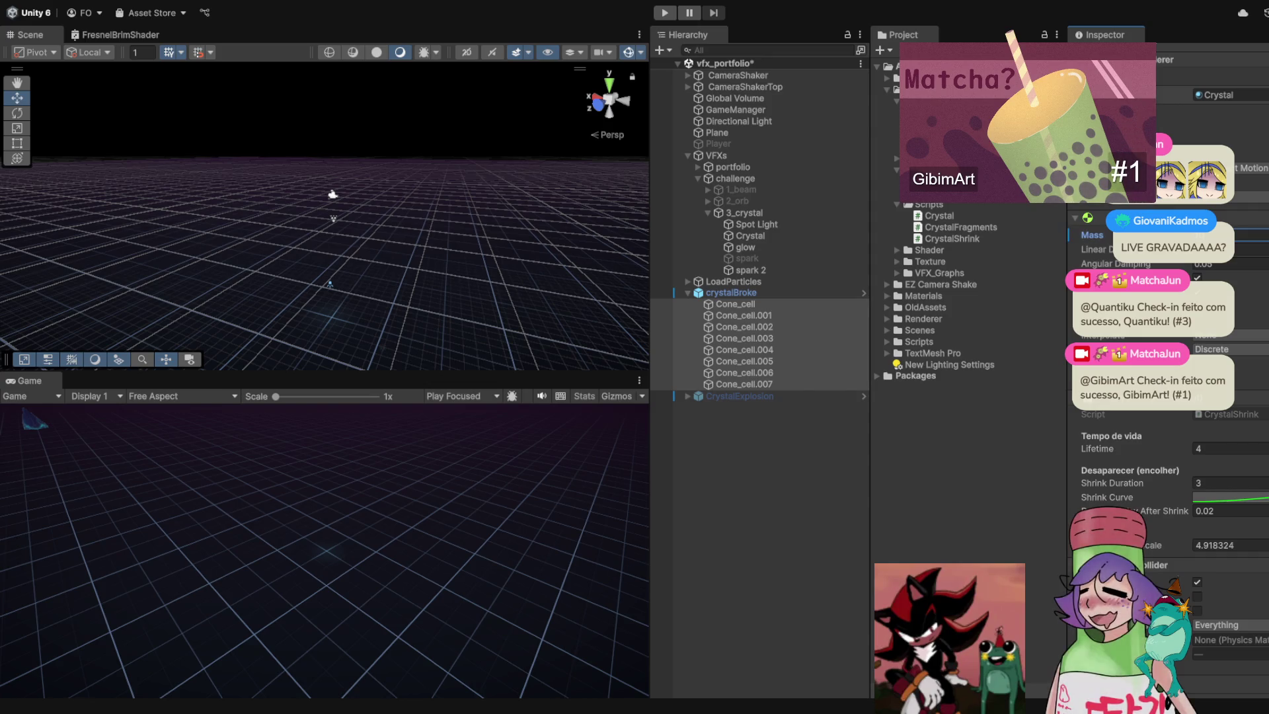
key(ctrl+p)
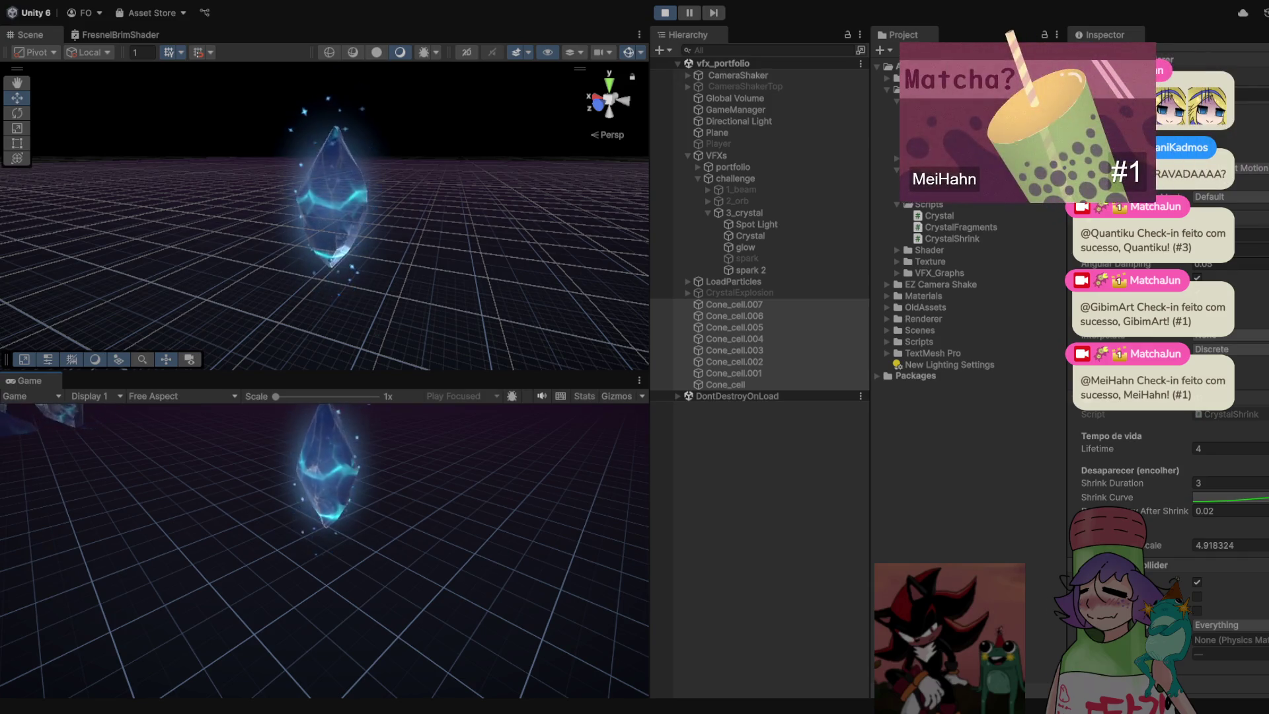
key(ctrl+p)
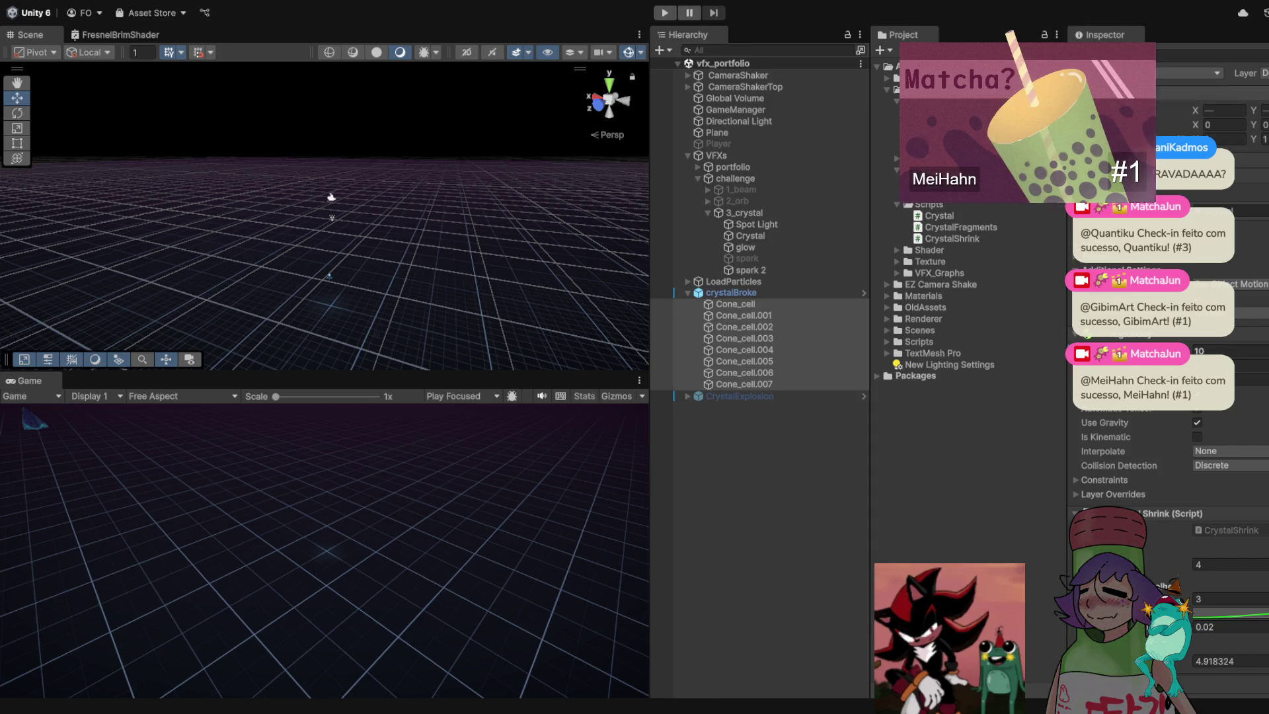
click(731, 292)
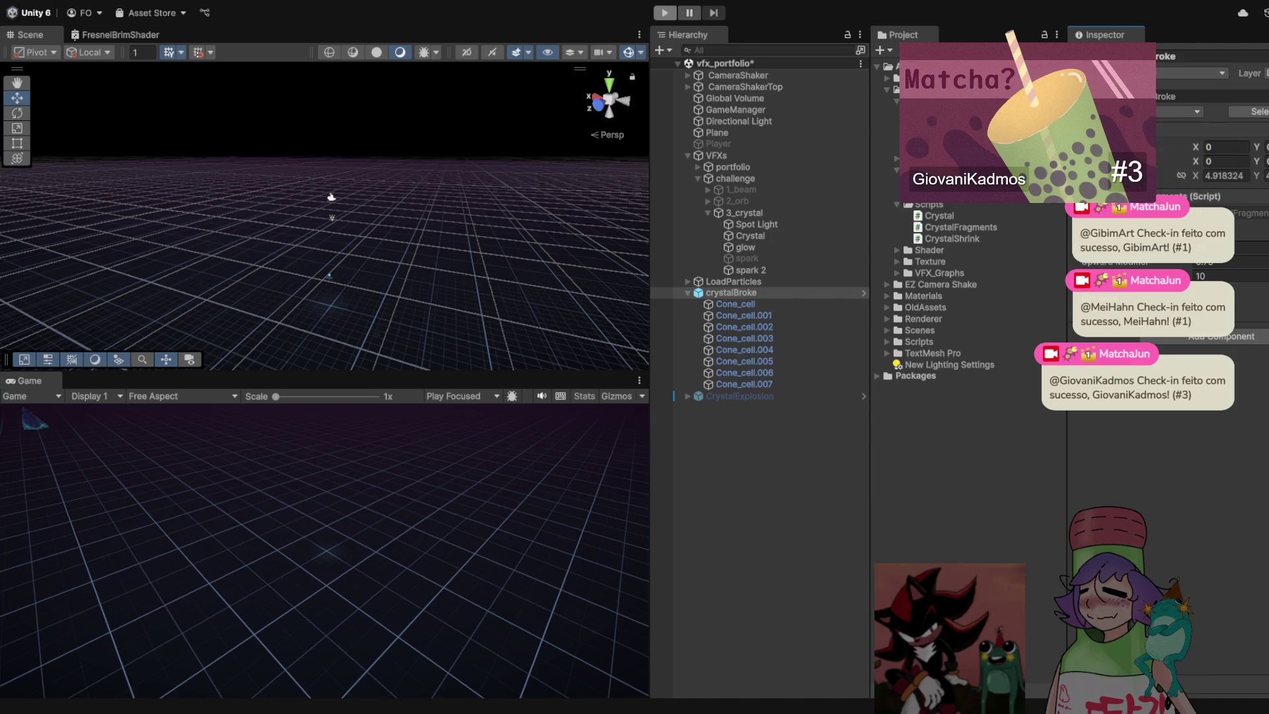
key(ctrl+p)
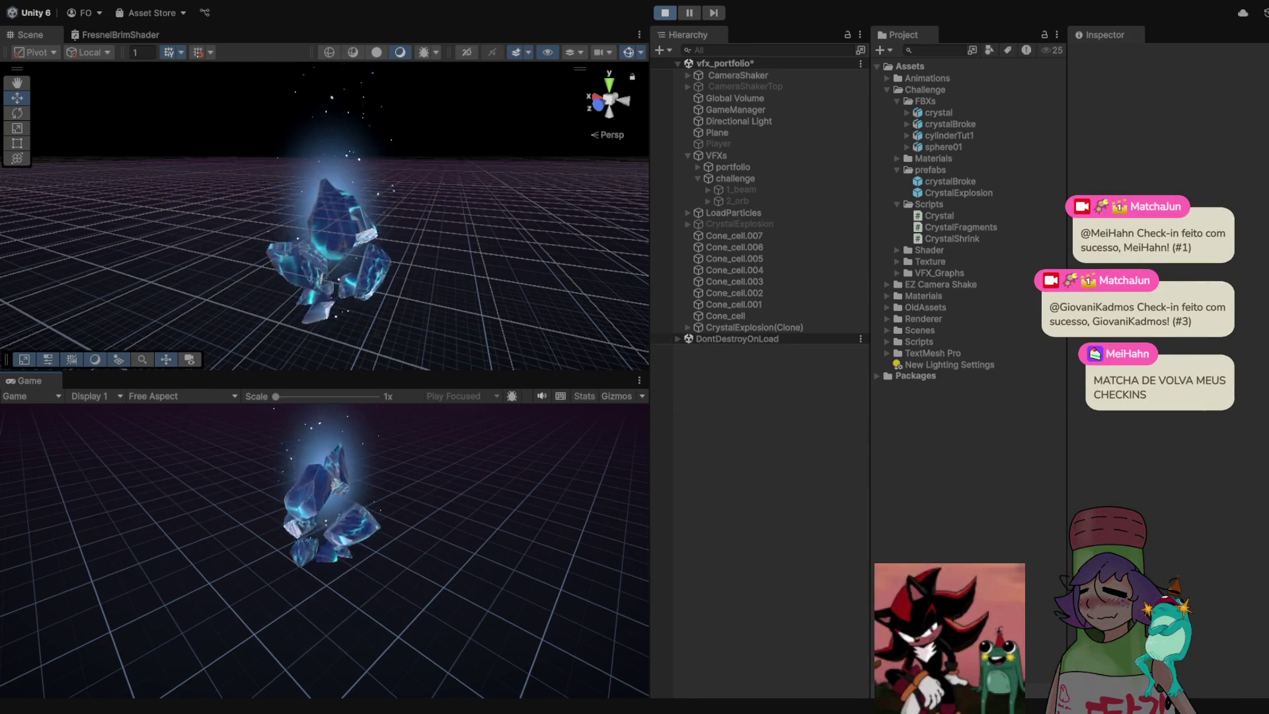
key(ctrl+p)
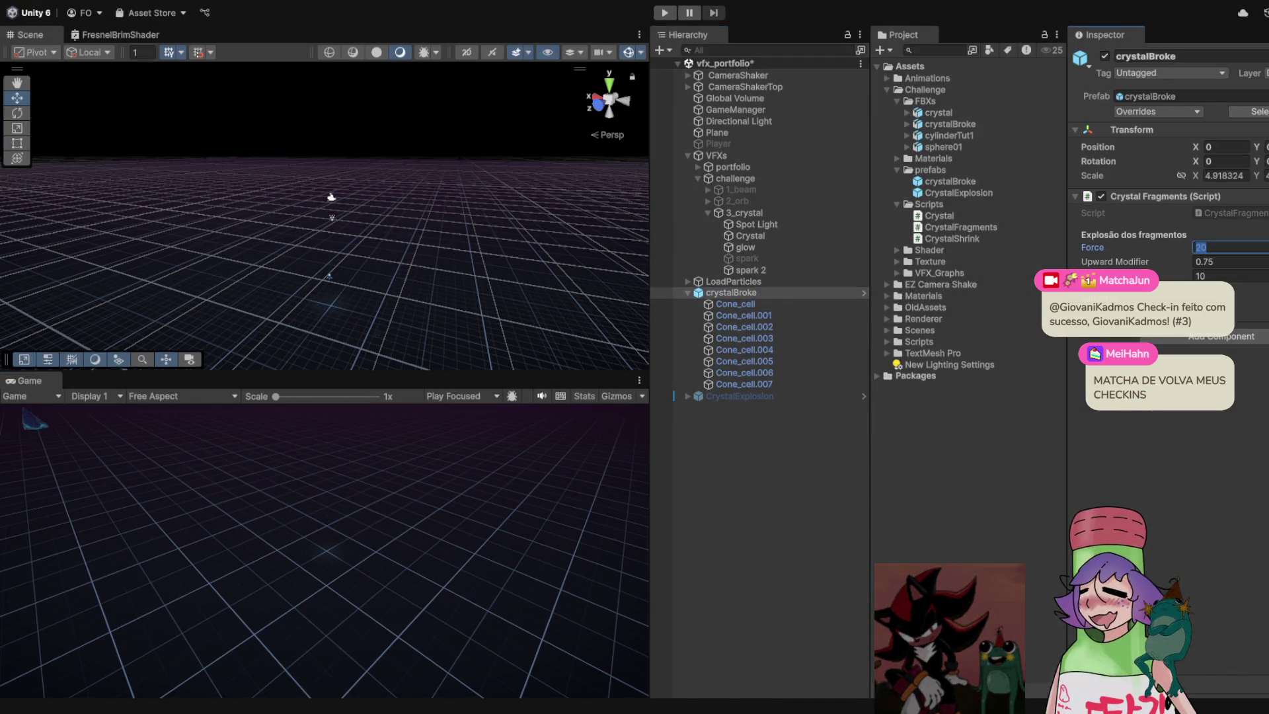
Run the crystal shatter twice more, stopping play mode after each run
key(ctrl+p)
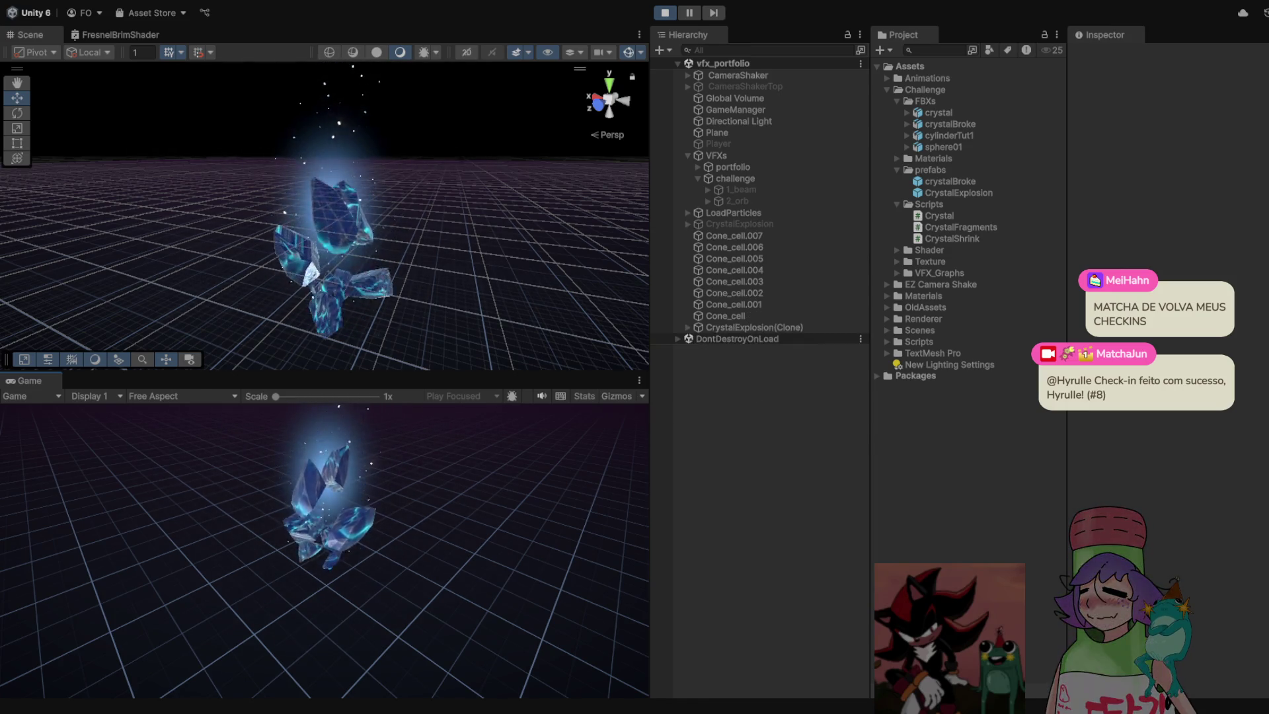
key(ctrl+p)
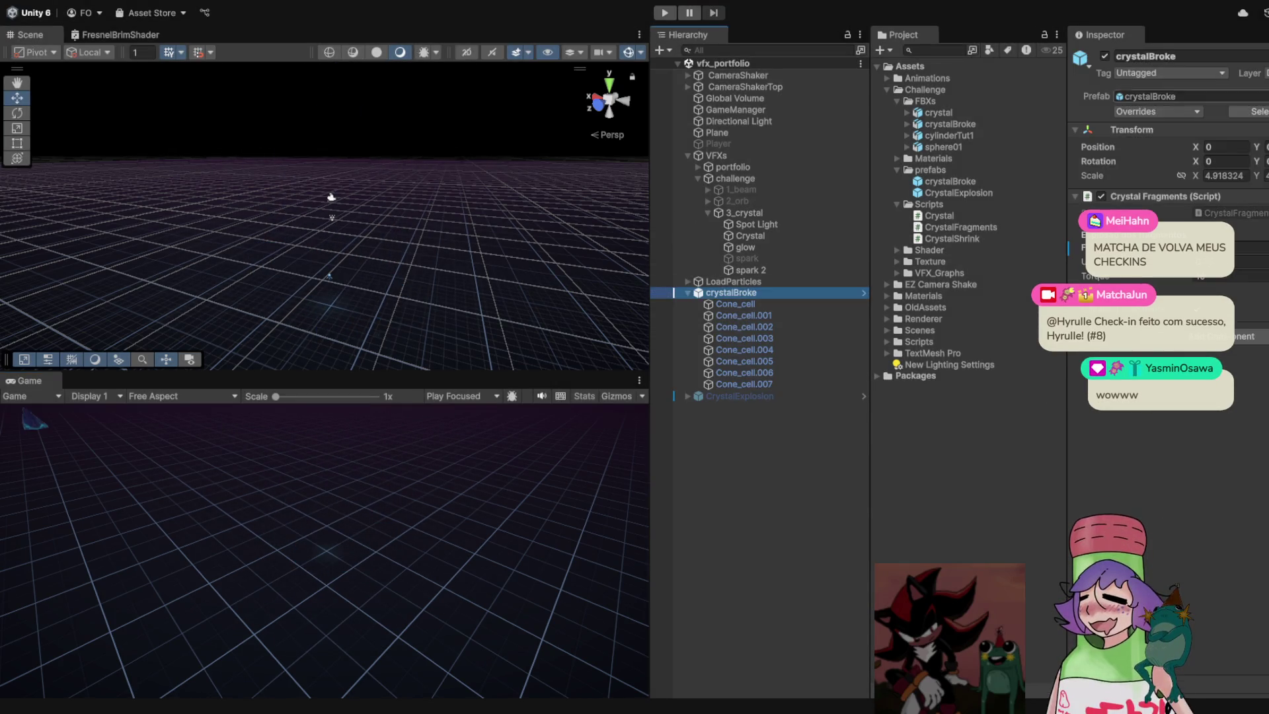
key(ctrl+p)
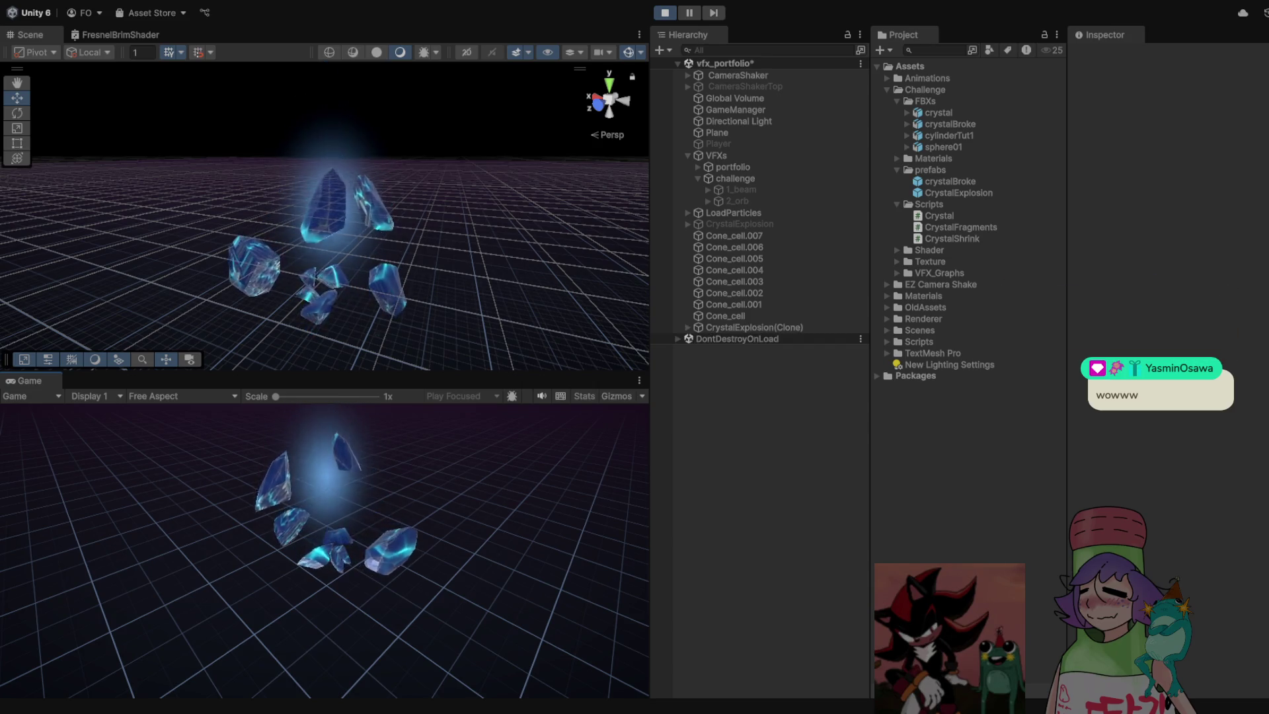
key(ctrl+p)
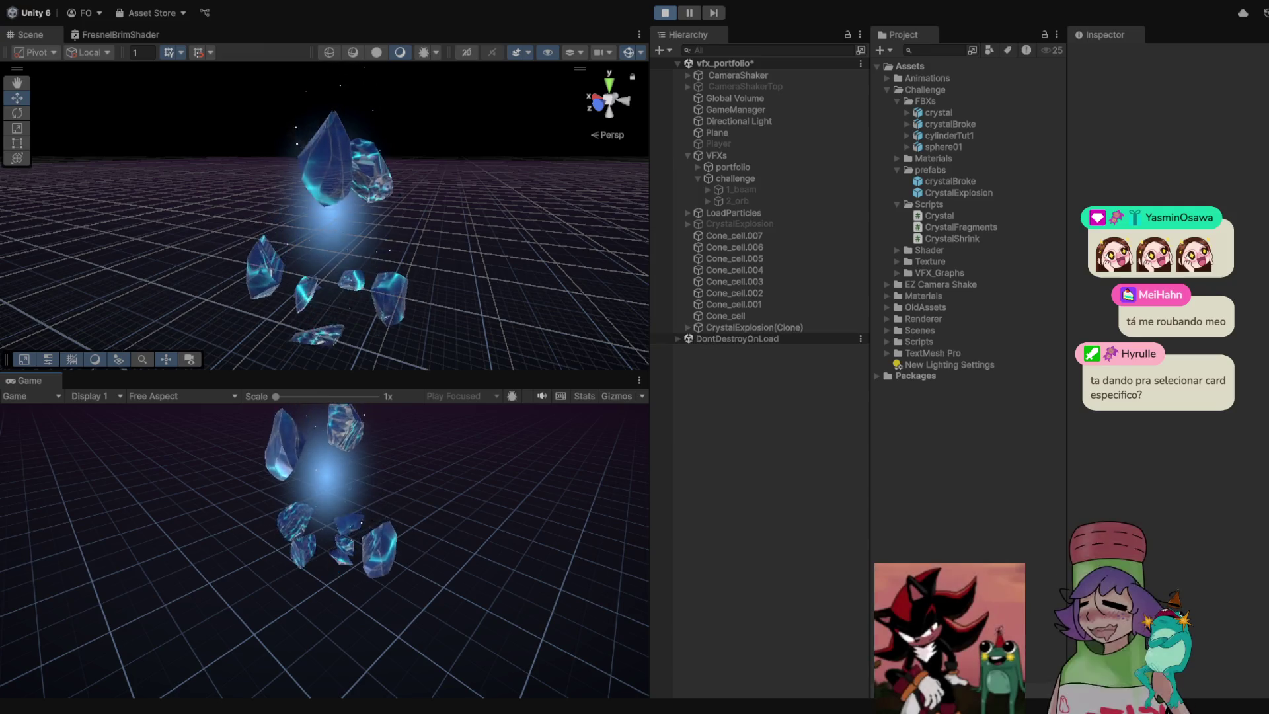
key(ctrl+p)
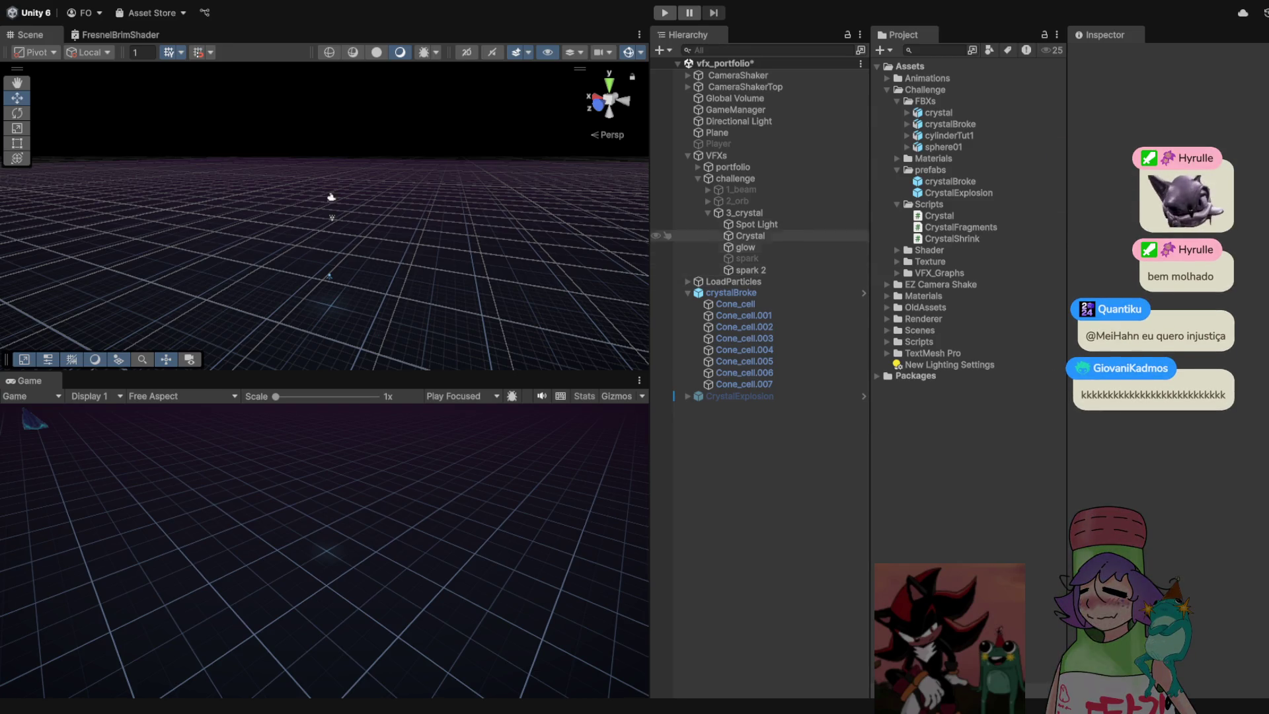
Review crystalBroke (Force 50, Upward Modifier 0.75, Torque 10) and a Cone_cell, then reselect 3_crystal
click(745, 213)
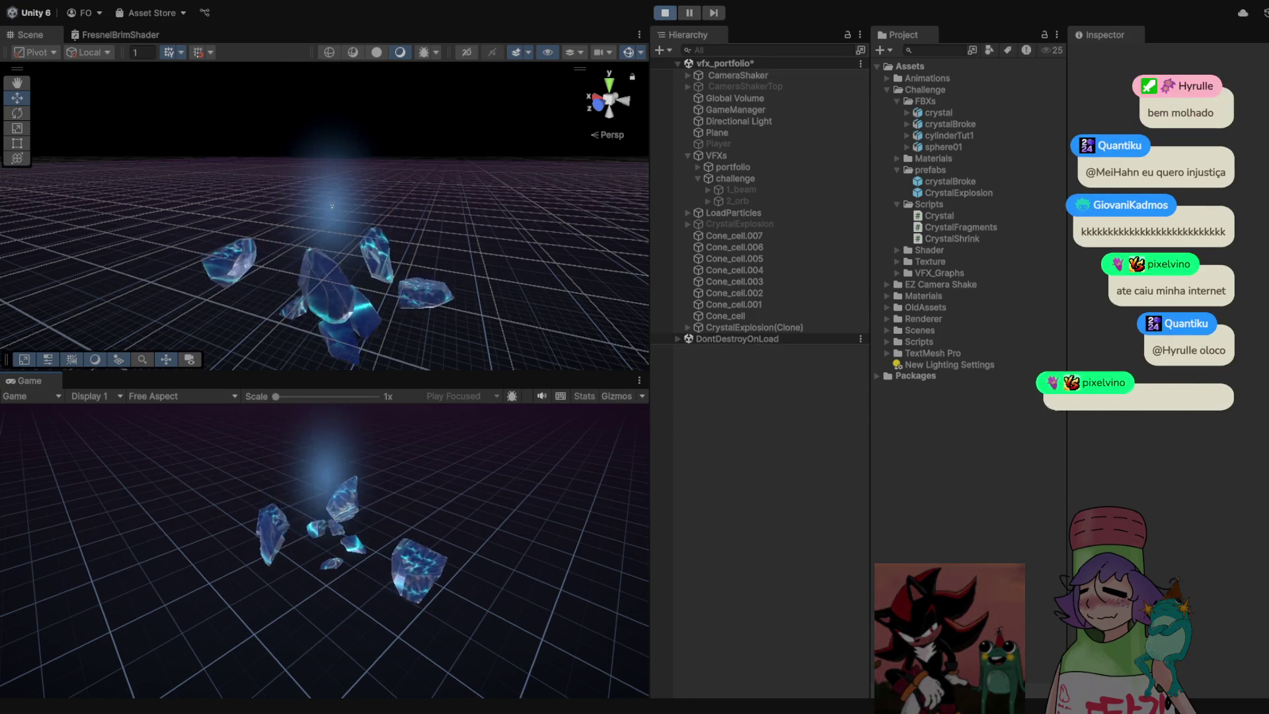
key(ctrl+p)
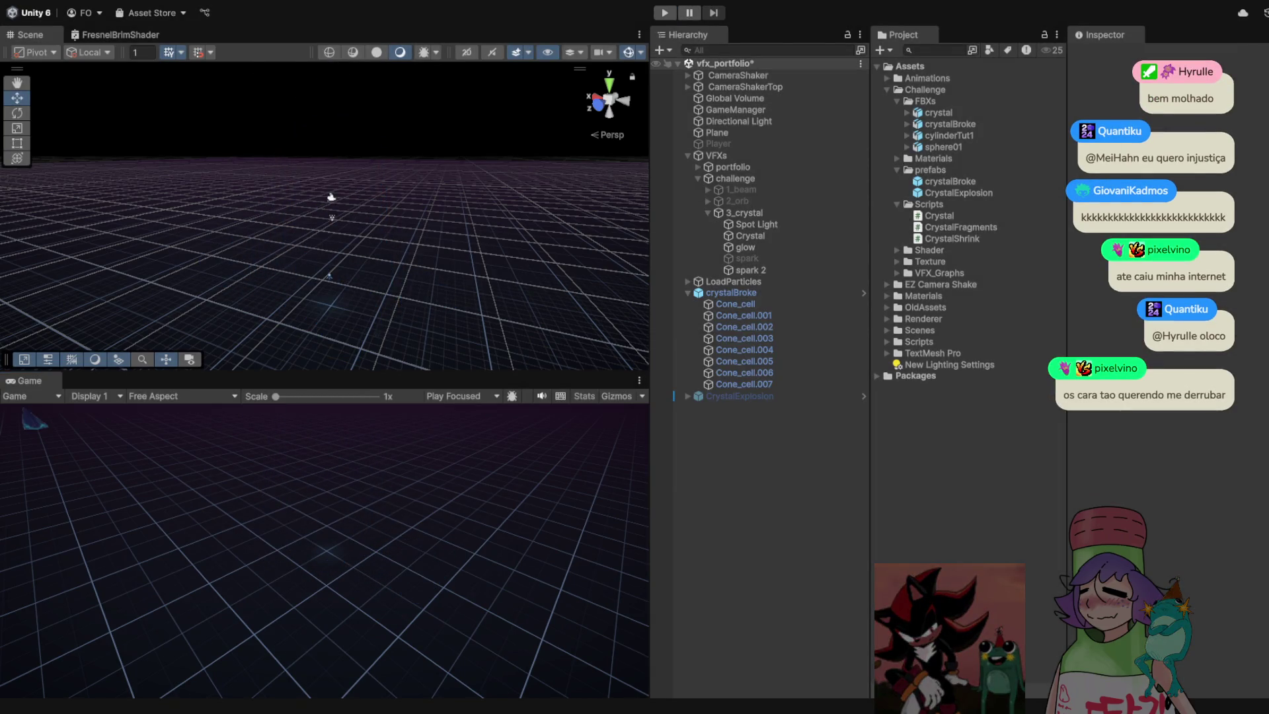
click(730, 293)
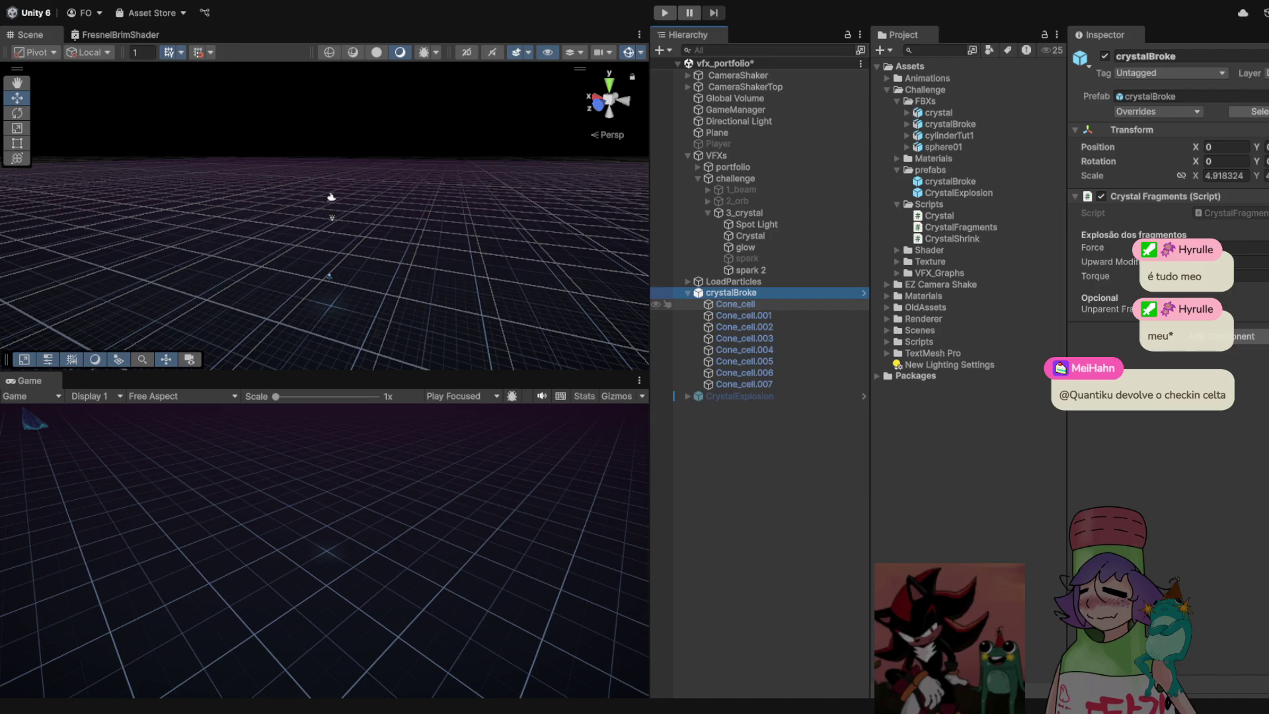
click(735, 304)
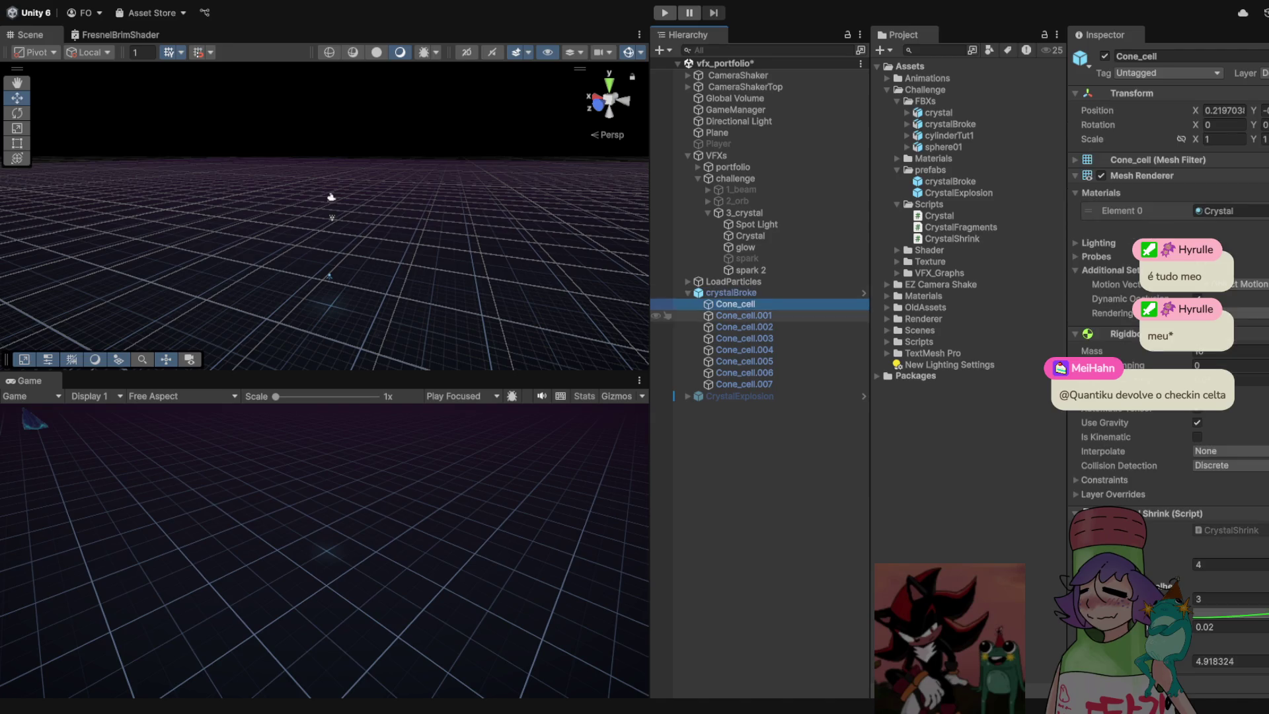
click(730, 293)
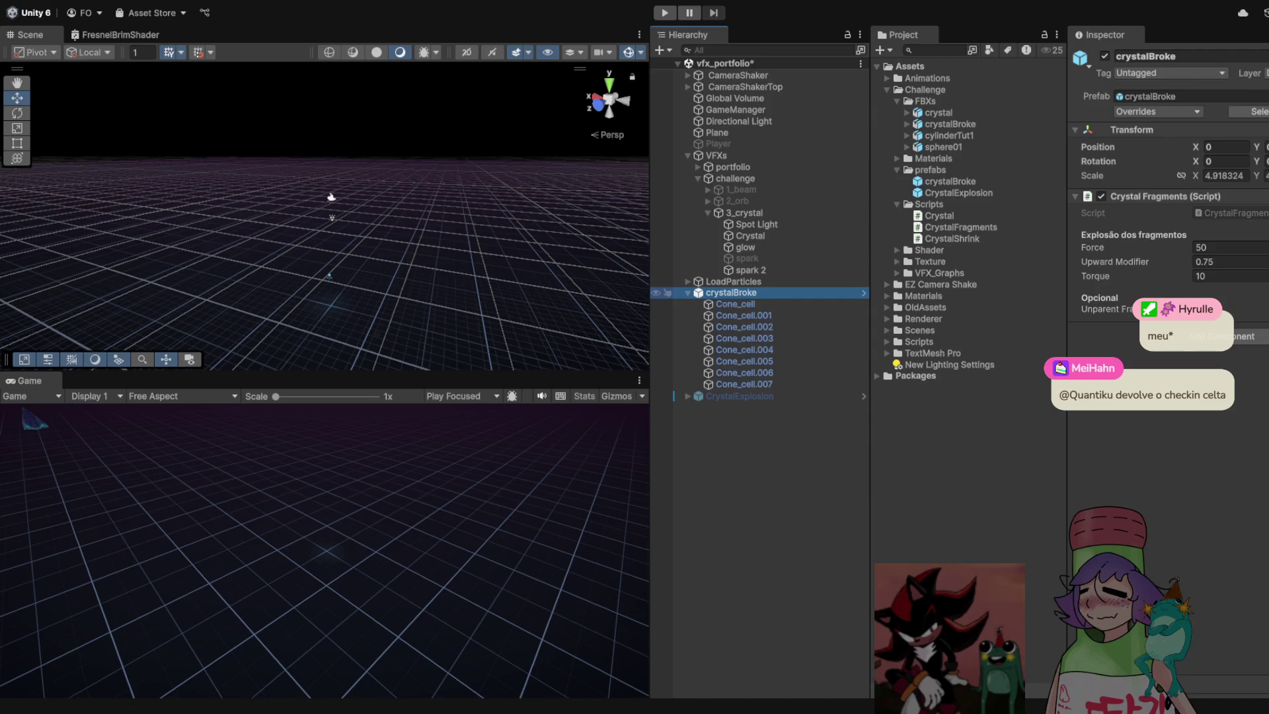
click(743, 212)
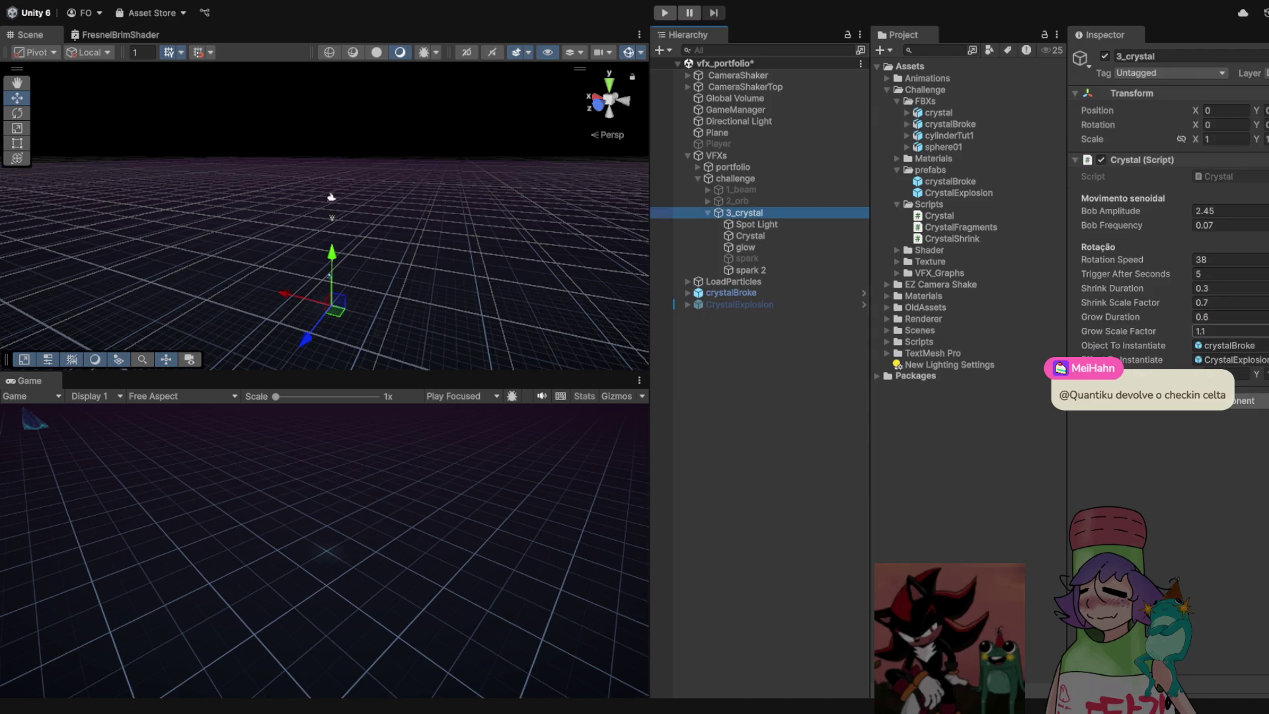
Set Grow Scale Factor to 2 and test-play the shatter
text(2)
key(Return)
key(ctrl+p)
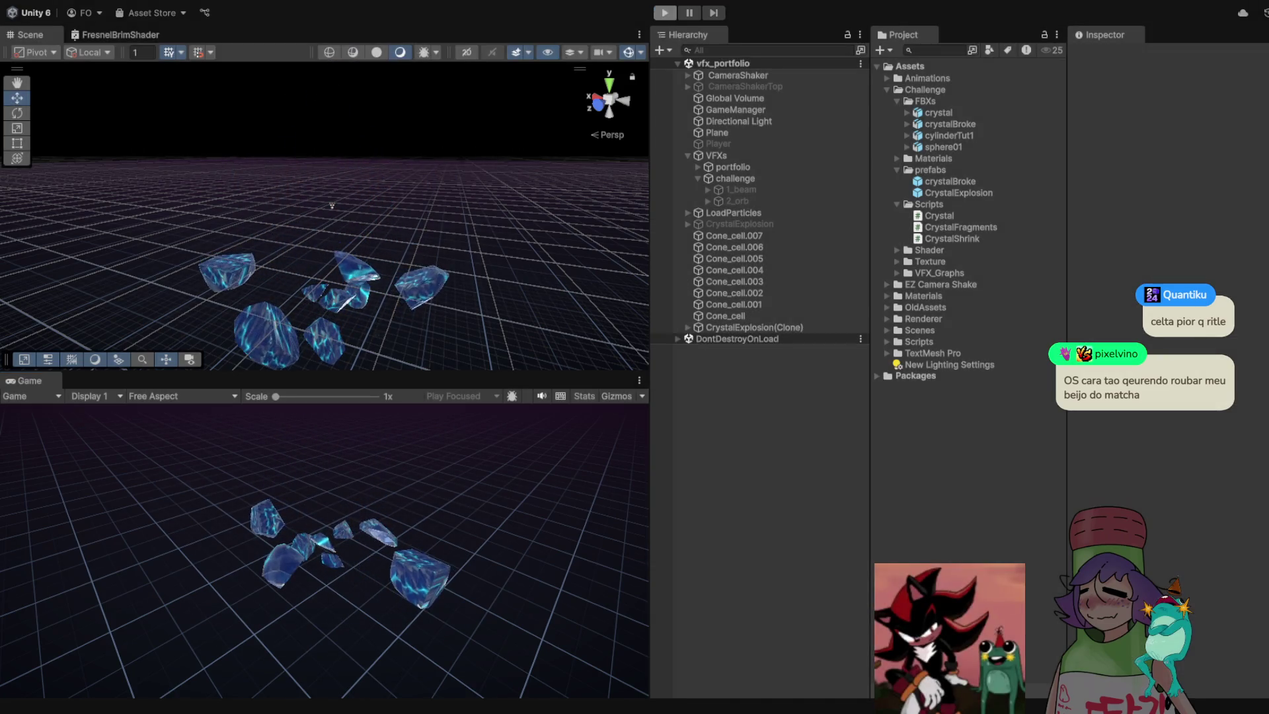
key(ctrl+p)
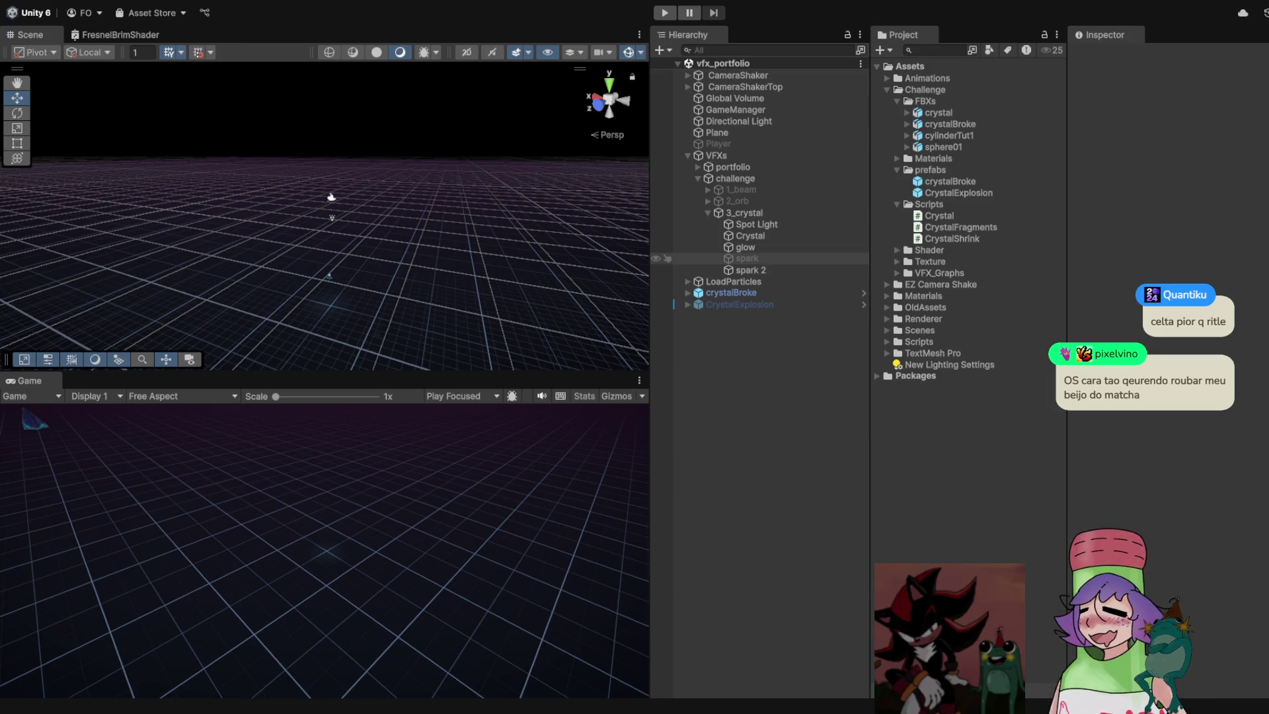
Reselect 3_crystal and play the shatter once more
click(745, 212)
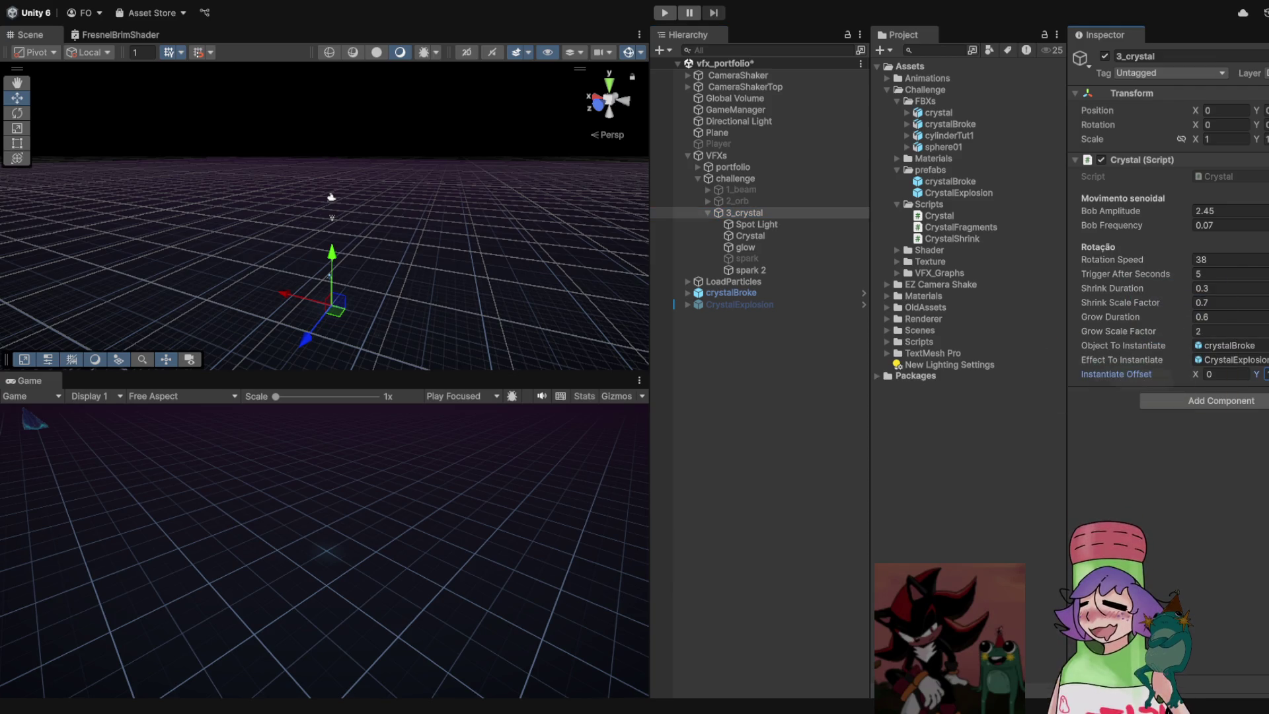
key(ctrl+p)
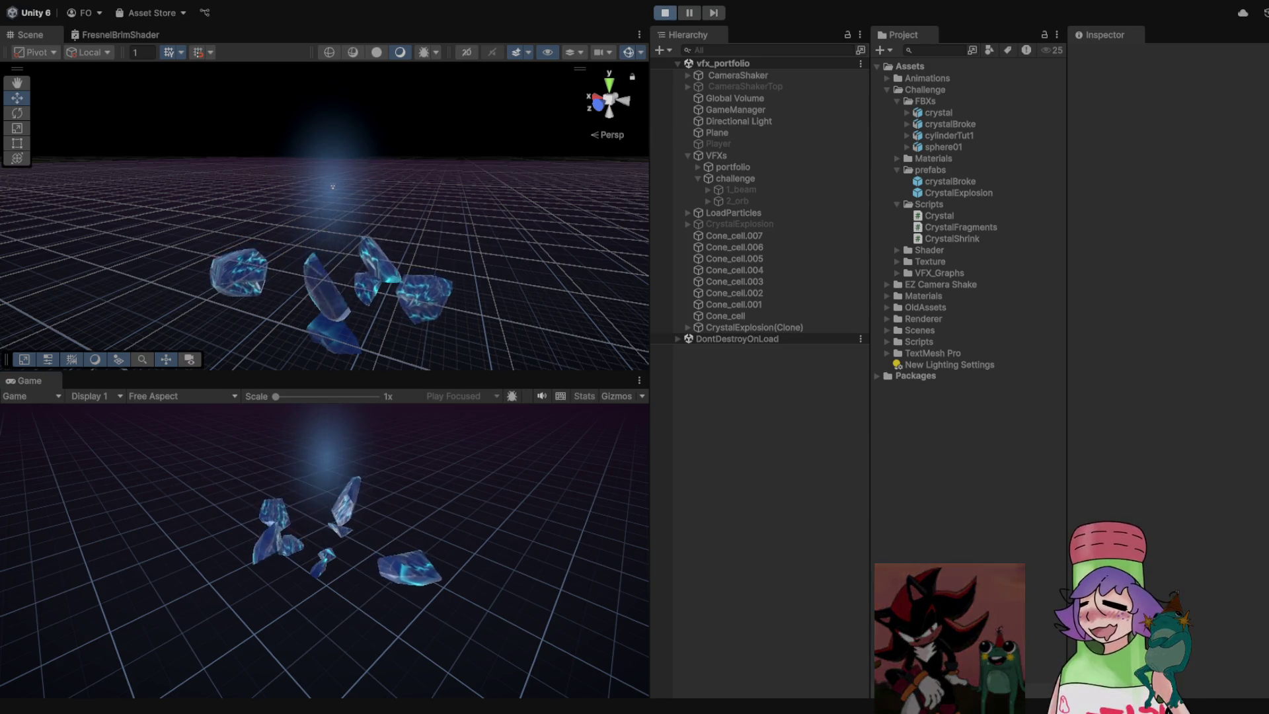
key(ctrl+p)
click(745, 212)
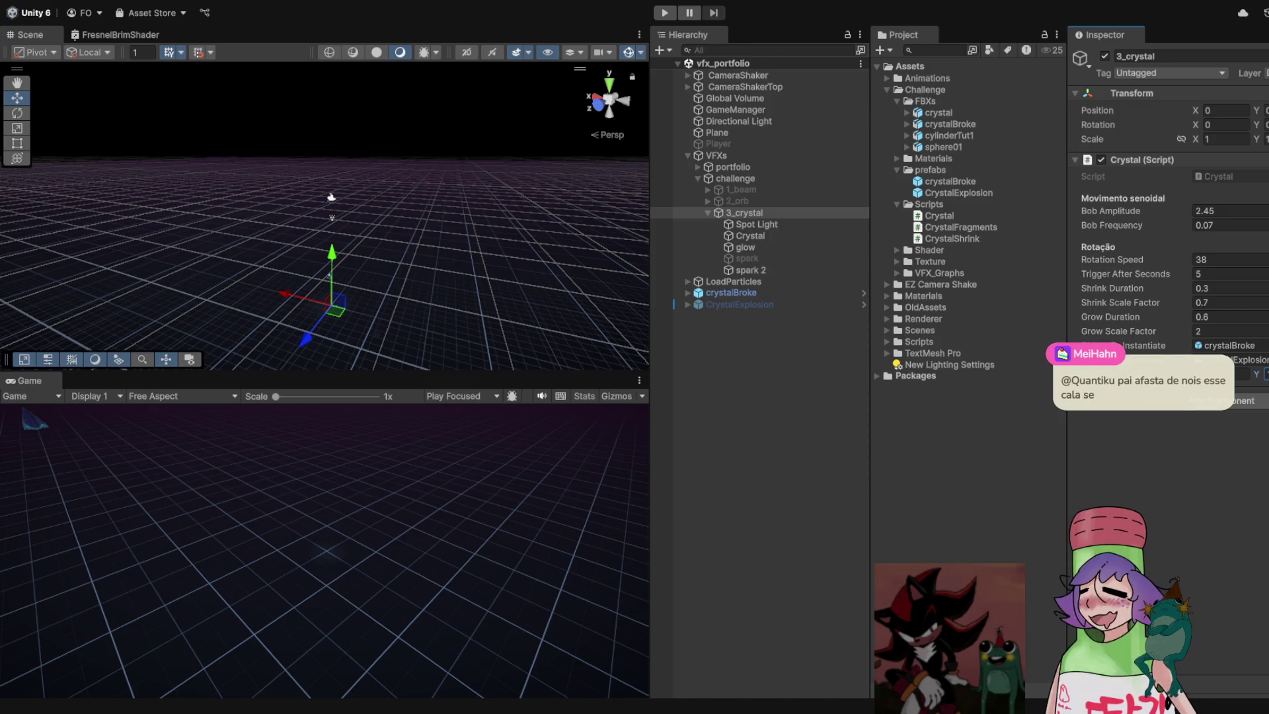
key(ctrl+p)
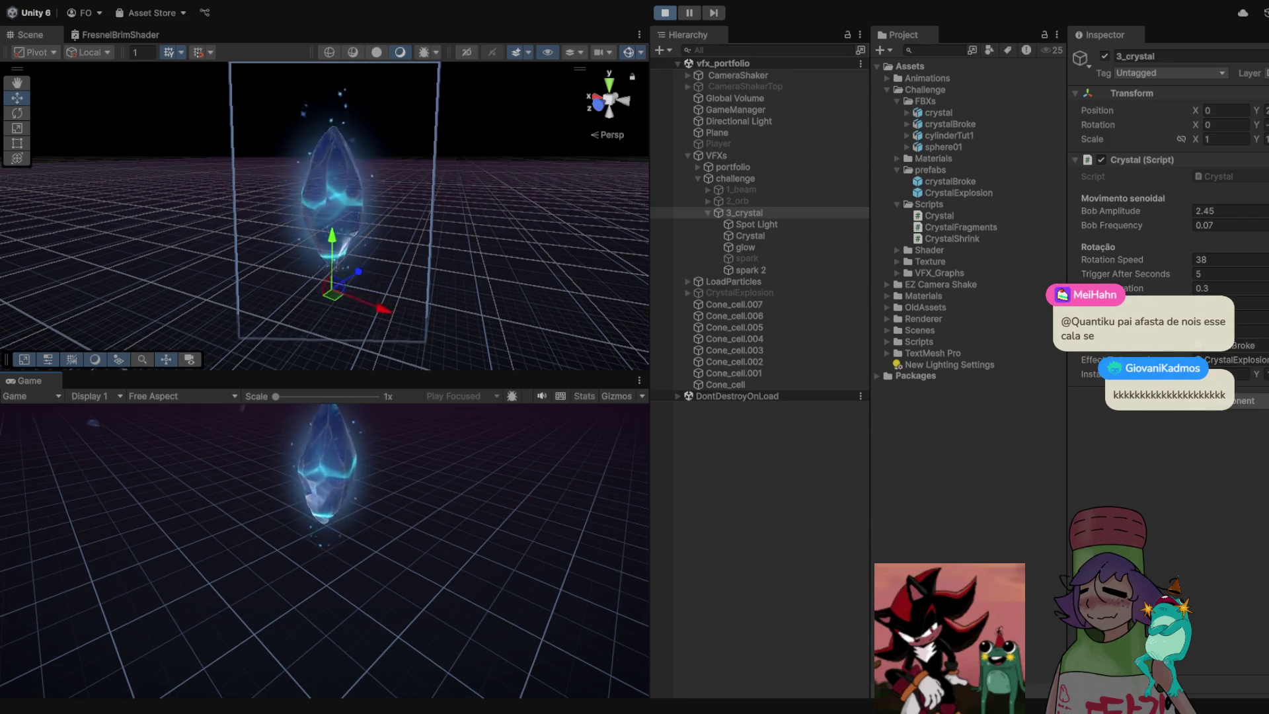
key(ctrl+p)
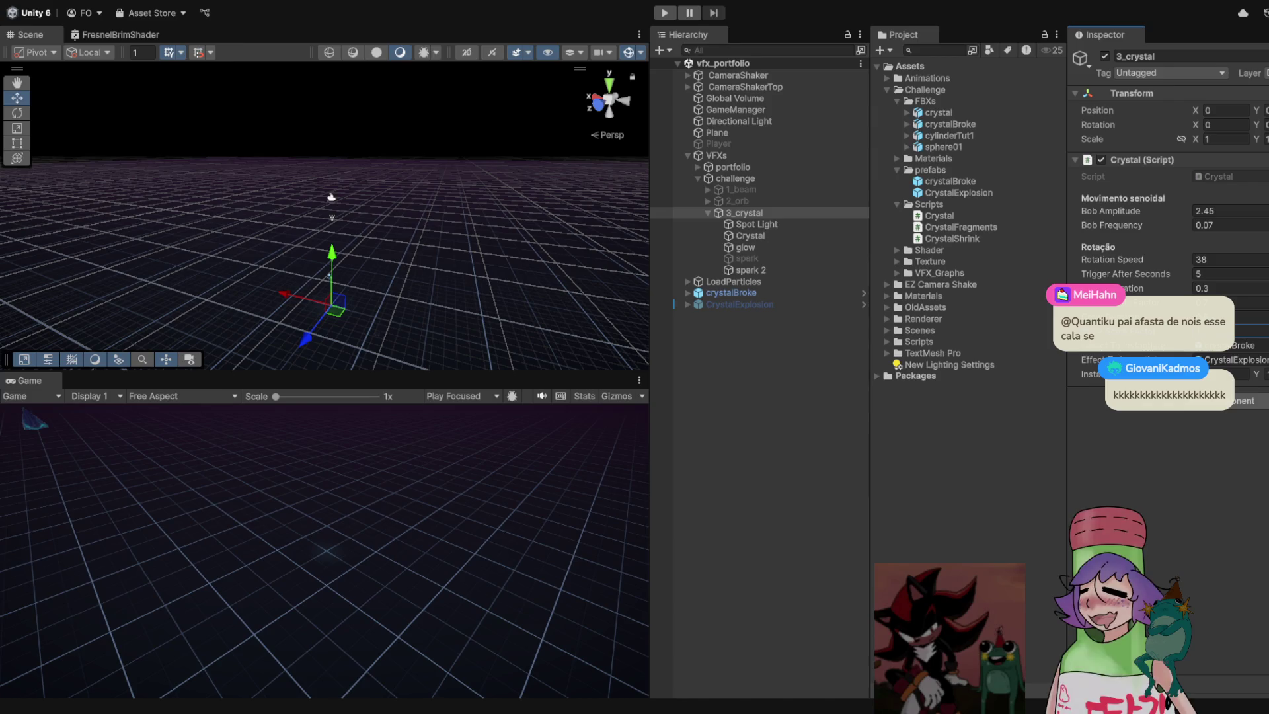
key(ctrl+p)
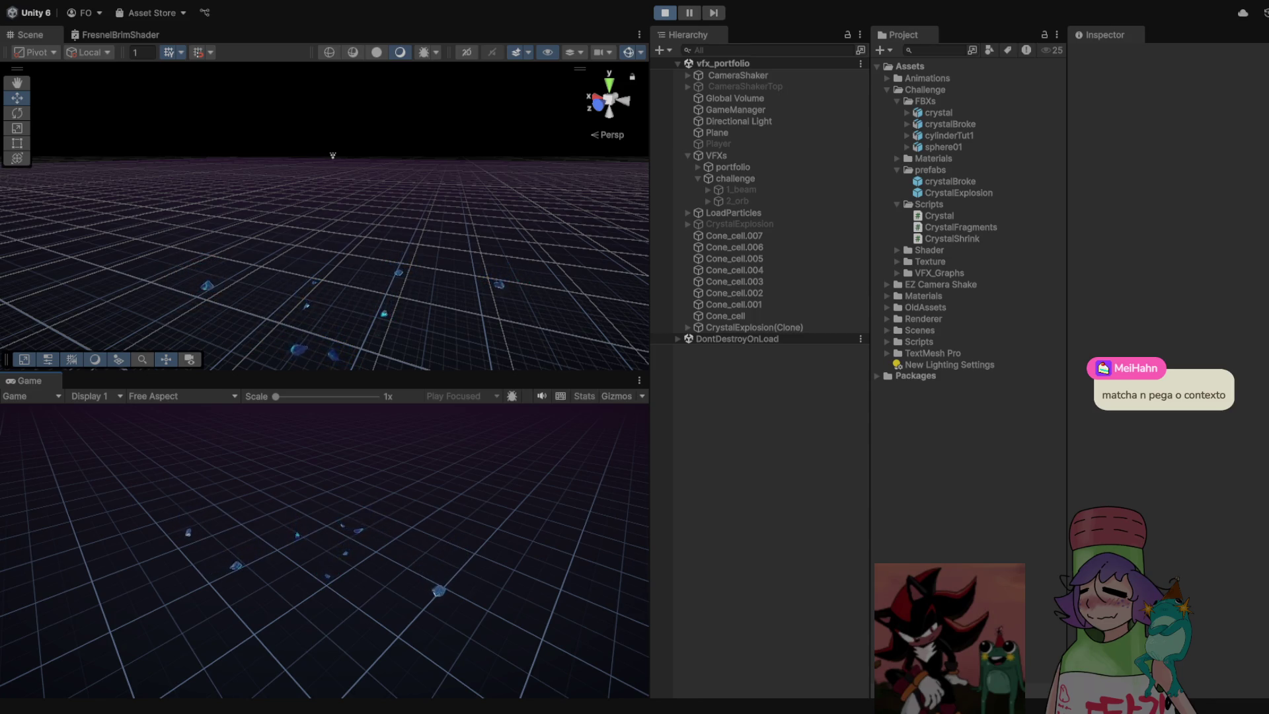
key(ctrl+p)
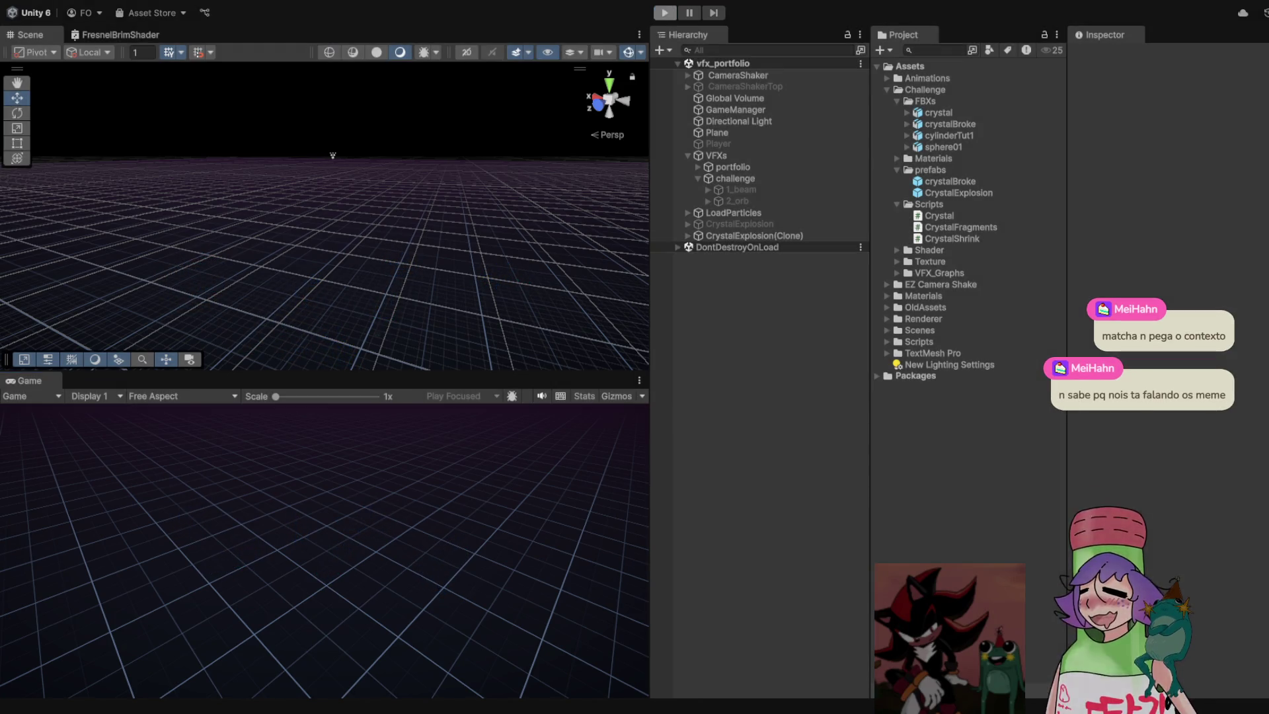
click(731, 293)
click(739, 304)
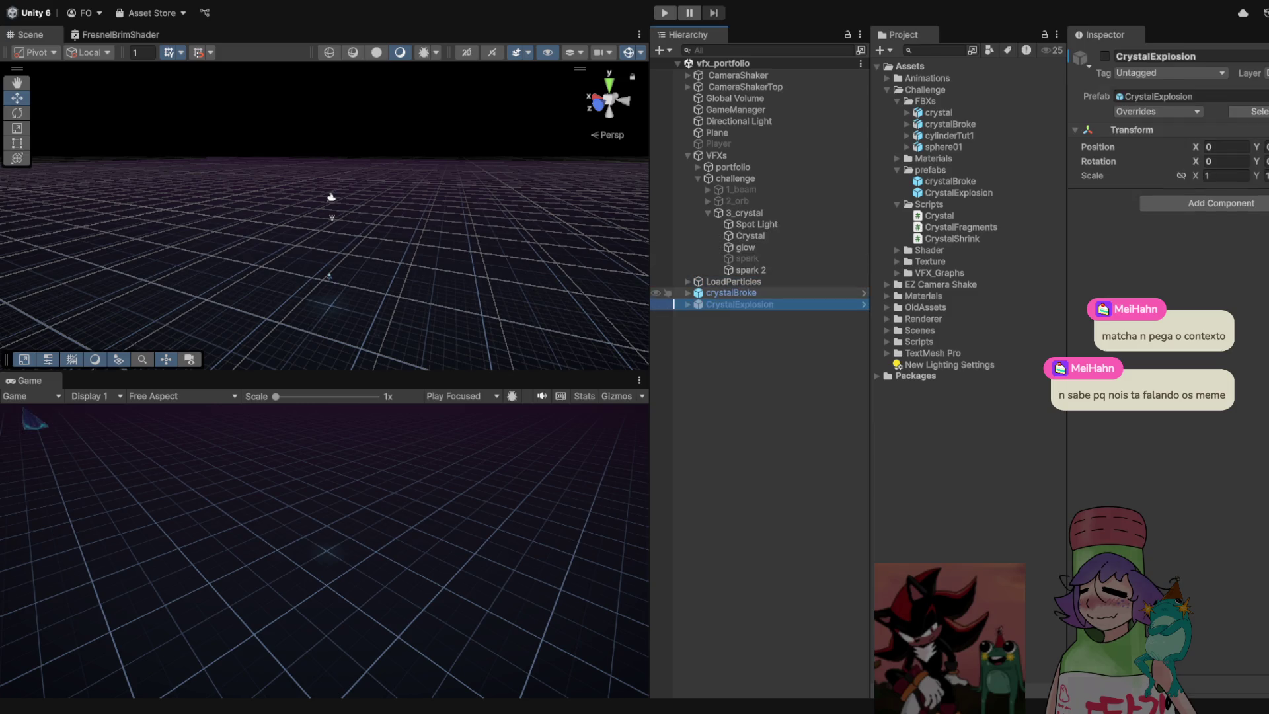
Delete crystalBroke and CrystalExplosion, and set 3_crystal's Trigger After Seconds to 10
shift+click(730, 292)
key(Delete)
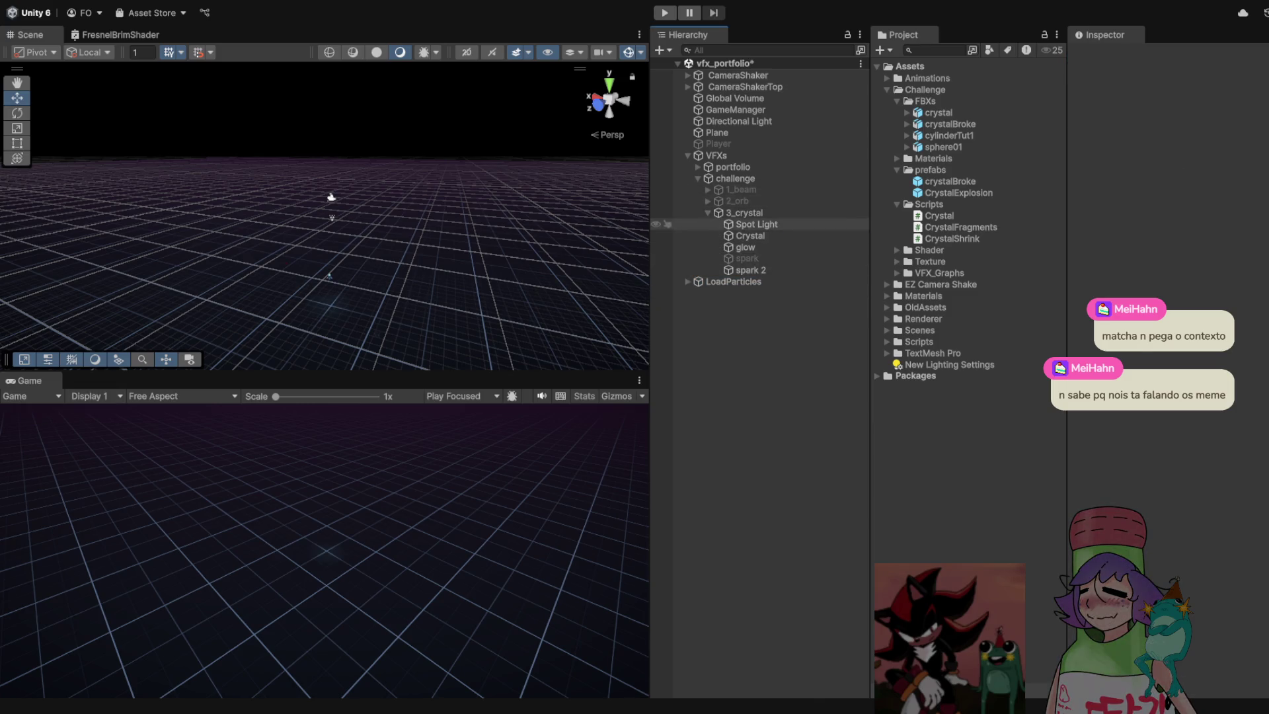
click(745, 213)
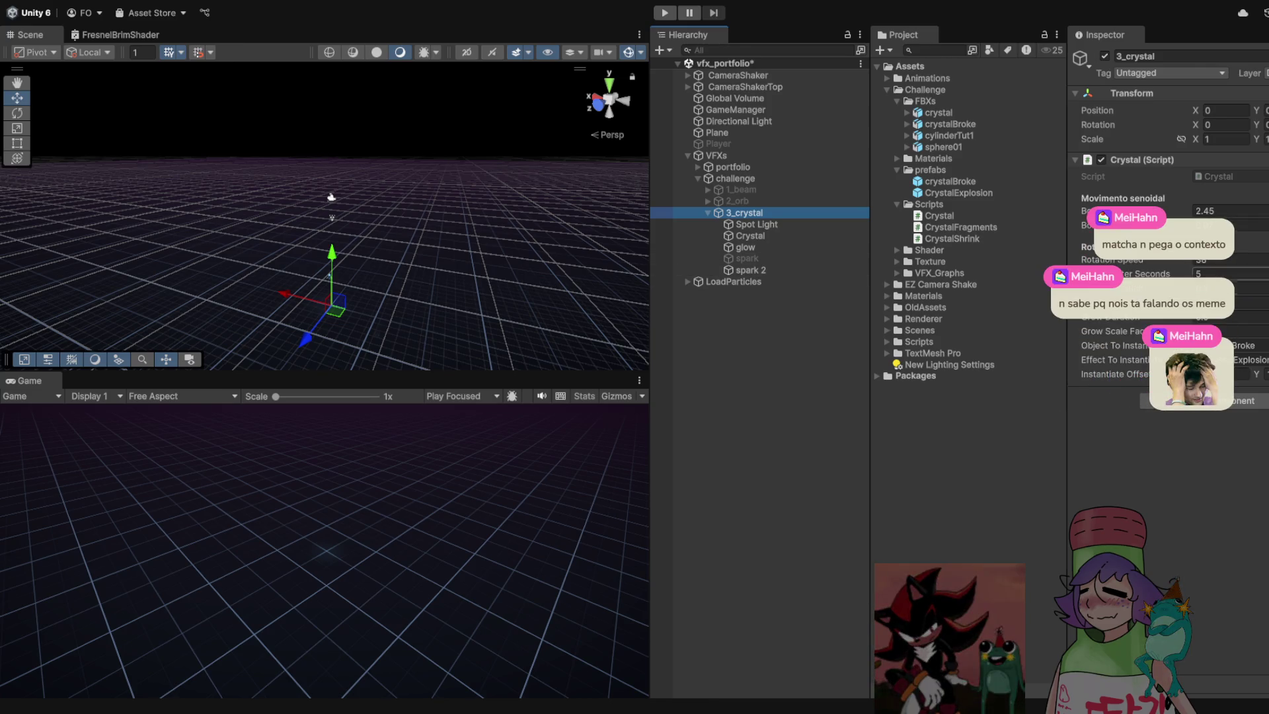
click(1216, 273)
text(10)
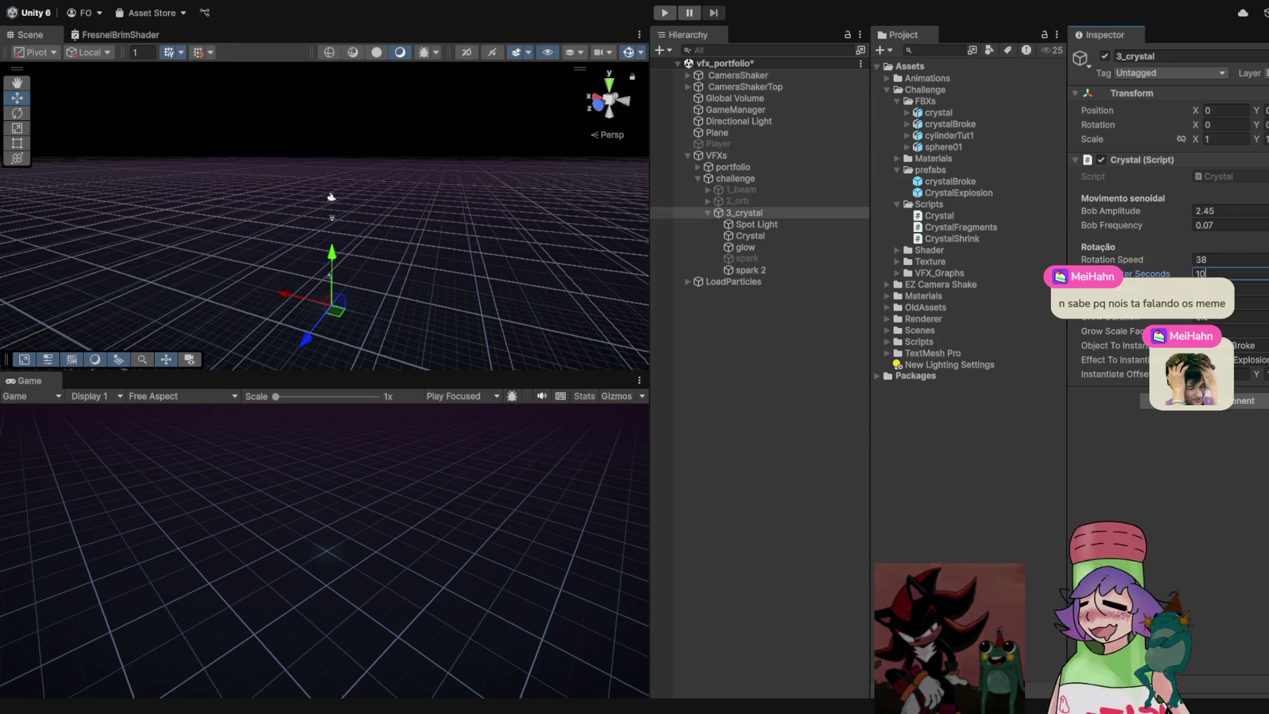
key(shift+space)
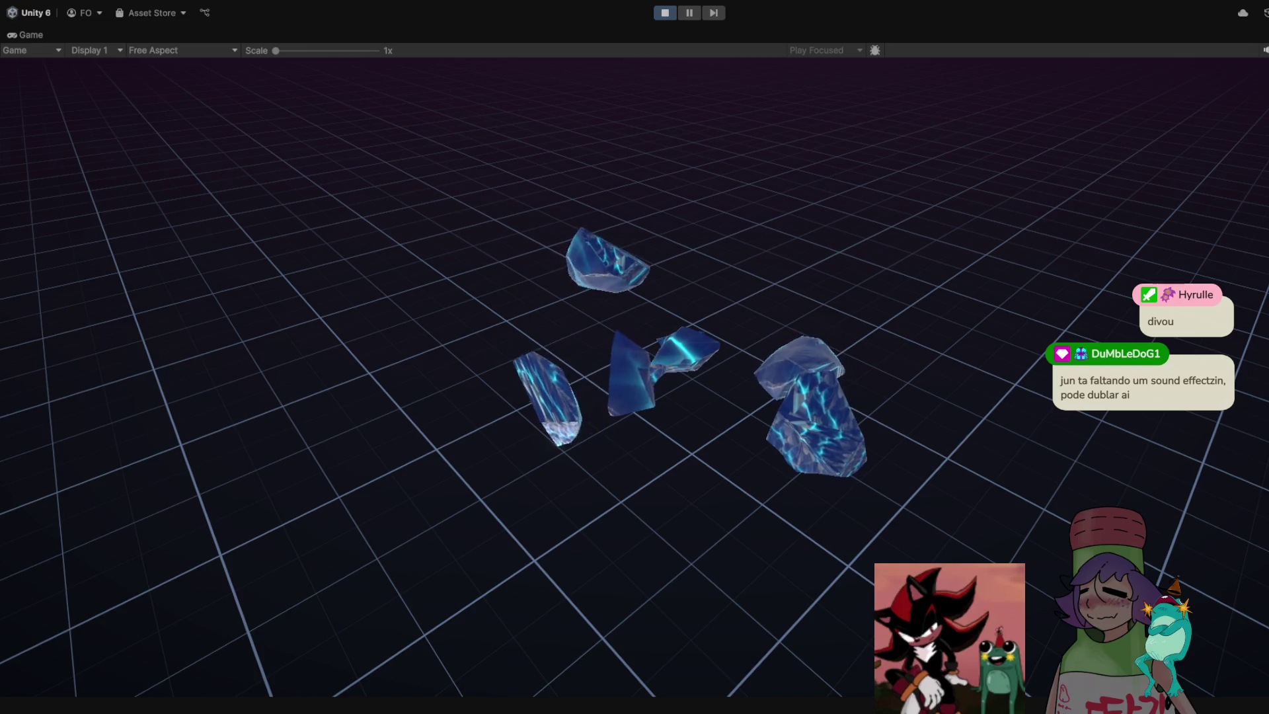
key(ctrl+p)
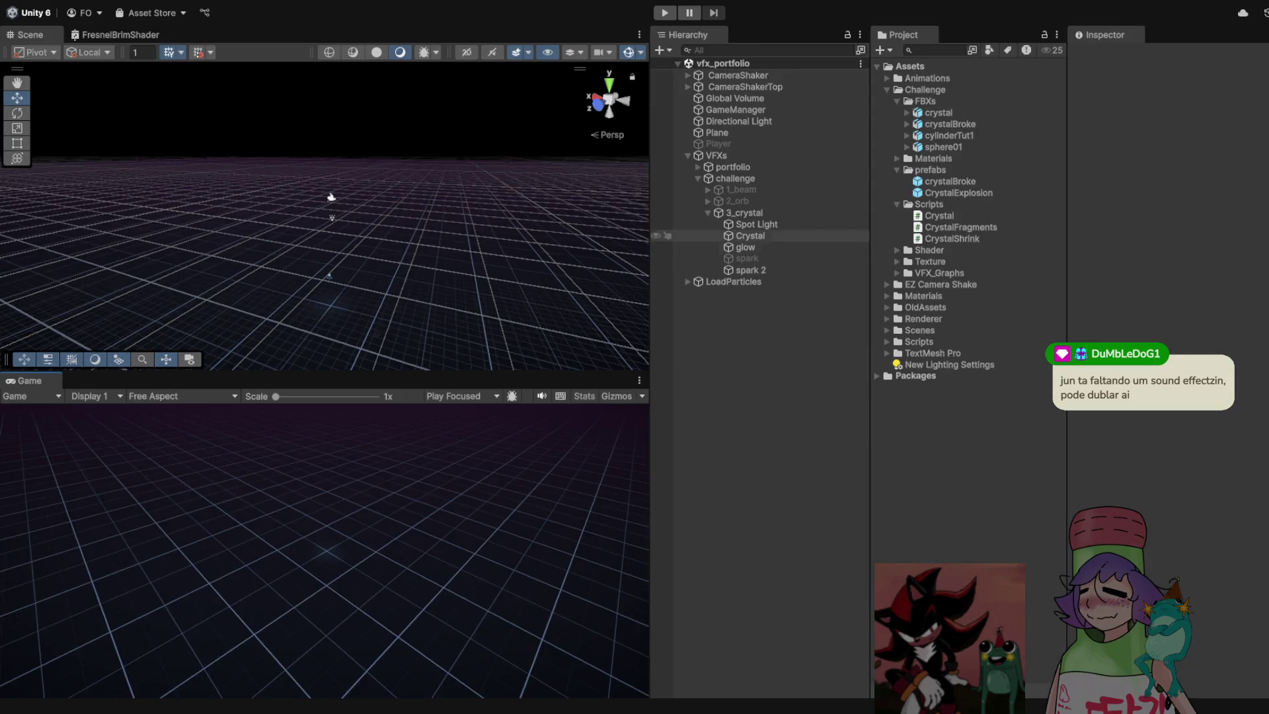
click(744, 213)
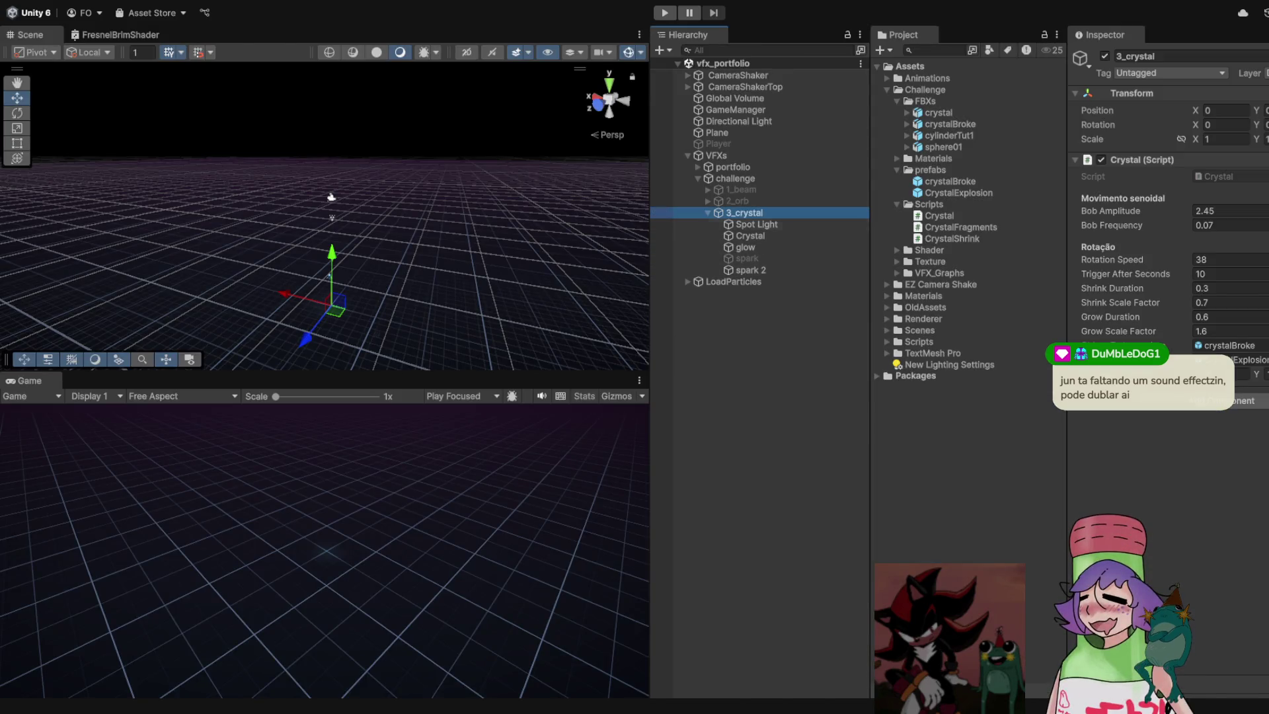
Test-play the scene while orbiting the view around the crystal
drag(436, 132, 419, 73)
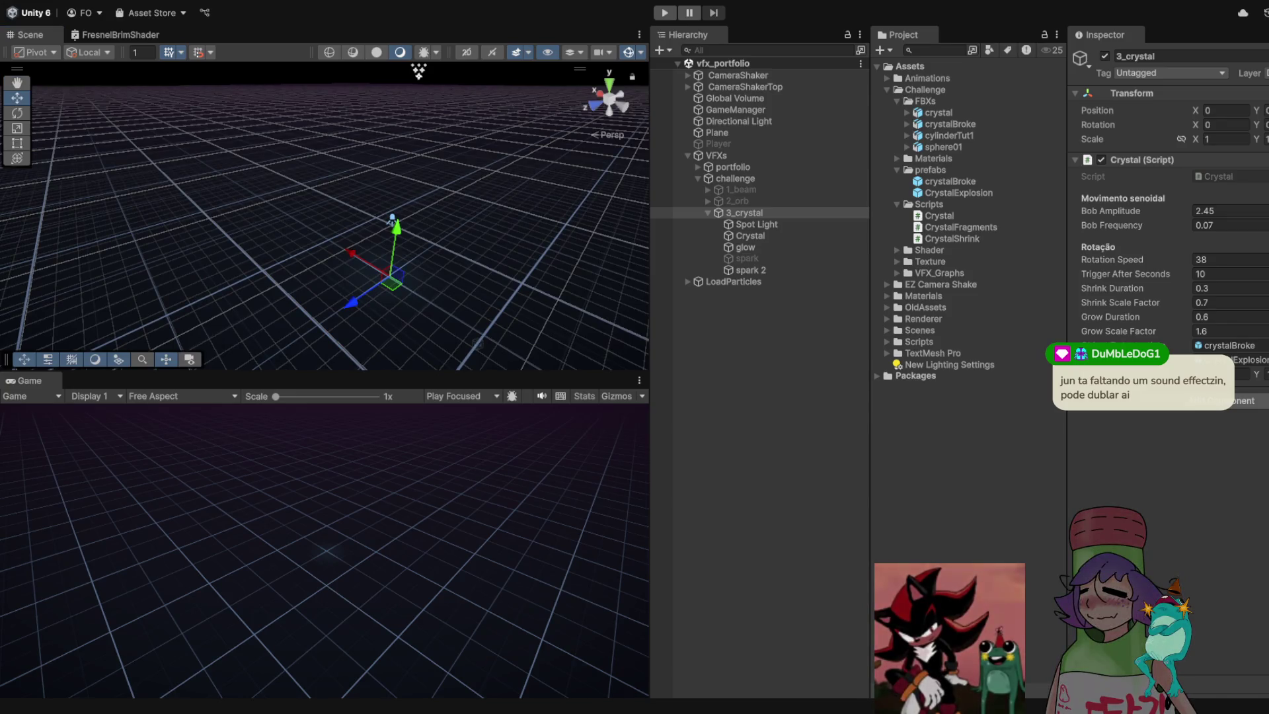
key(ctrl+p)
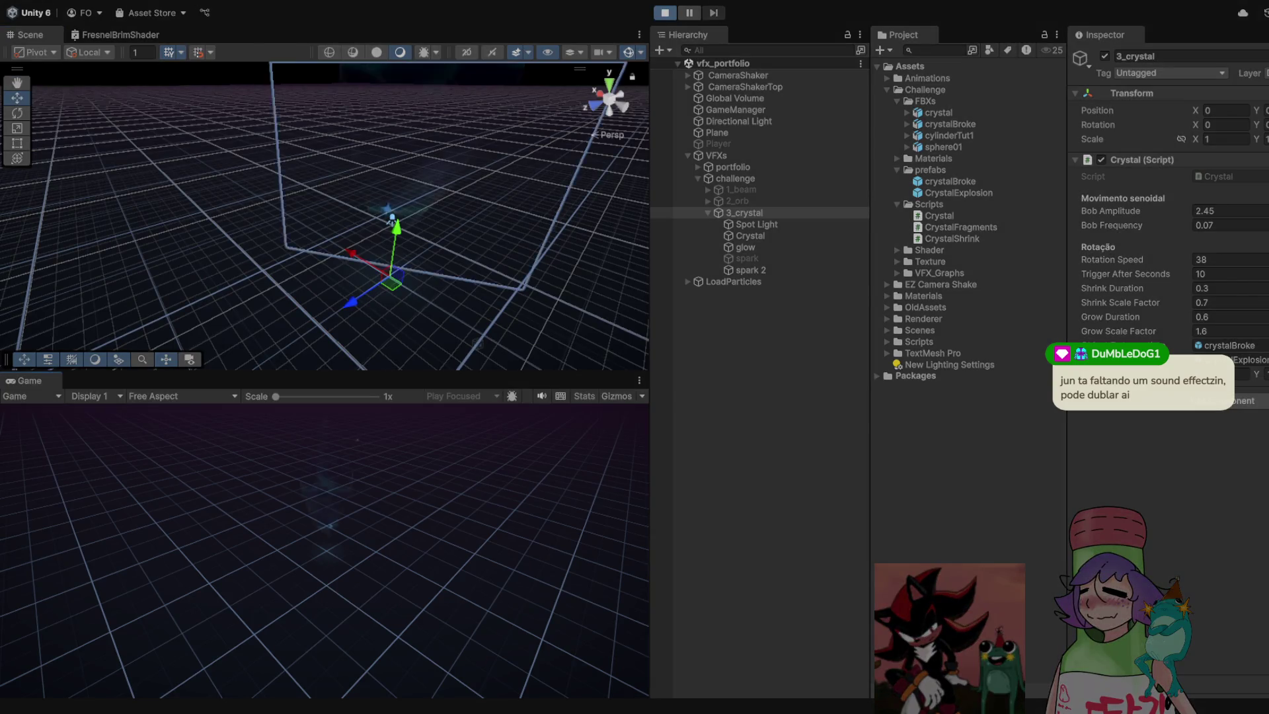
drag(419, 74, 419, 115)
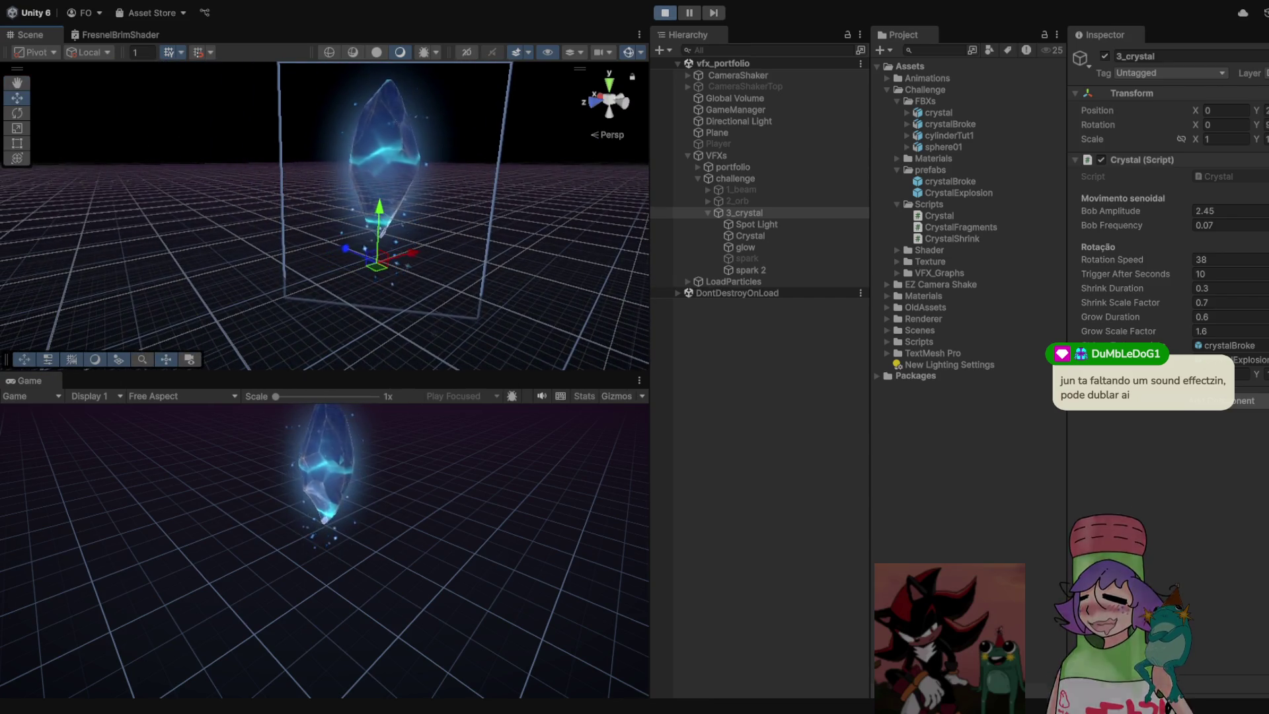
key(ctrl+p)
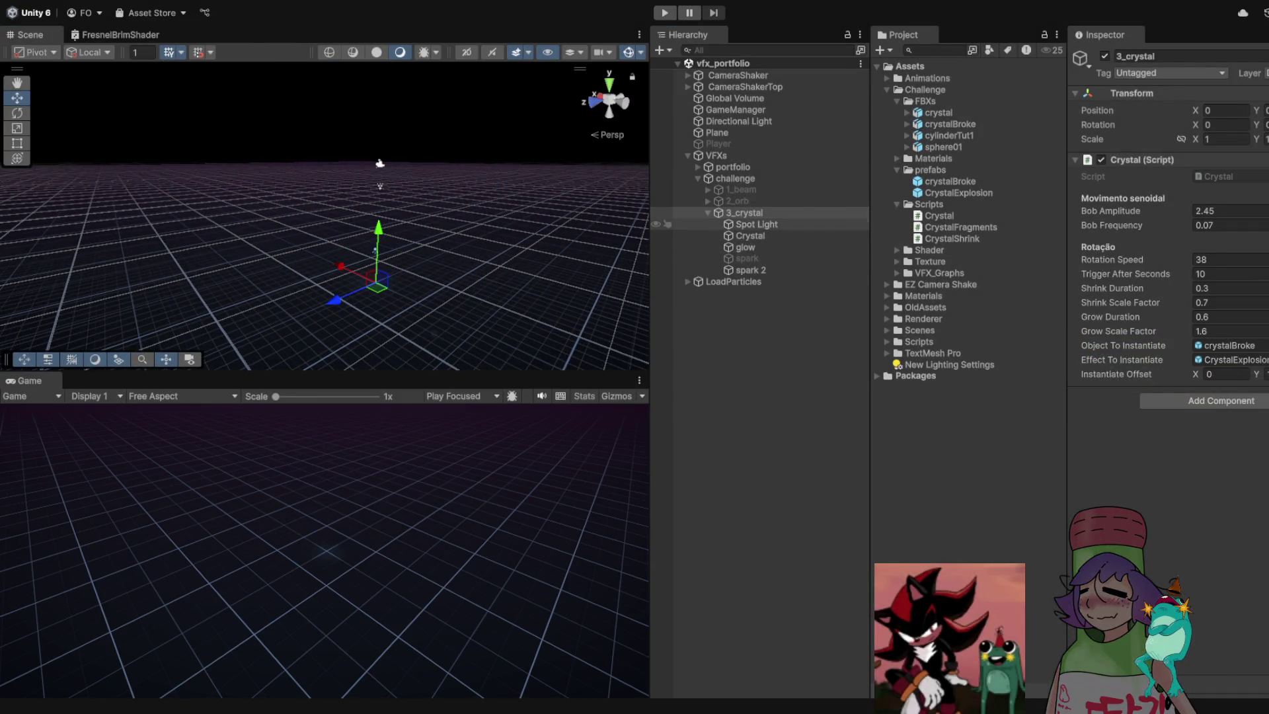
Move the Spot Light and spark children lower, then undo to restore the crystal
click(757, 224)
shift+click(751, 269)
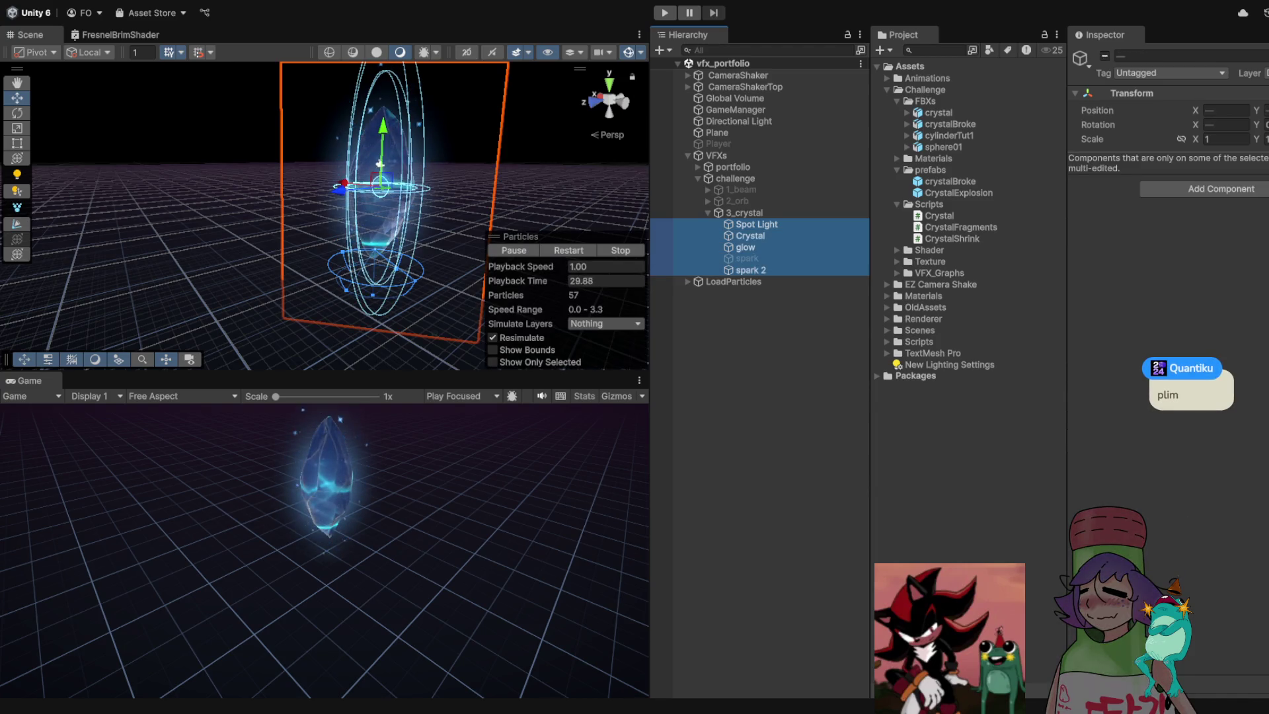
click(744, 212)
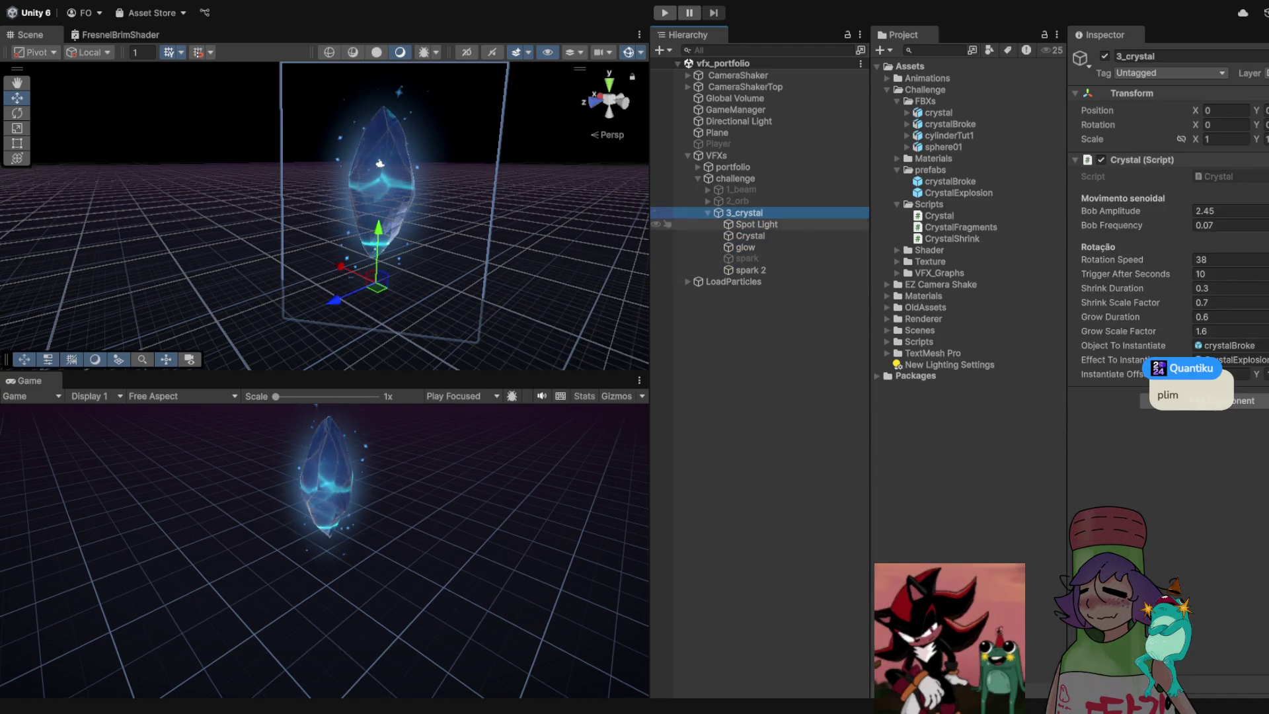
click(757, 224)
drag(380, 164, 379, 236)
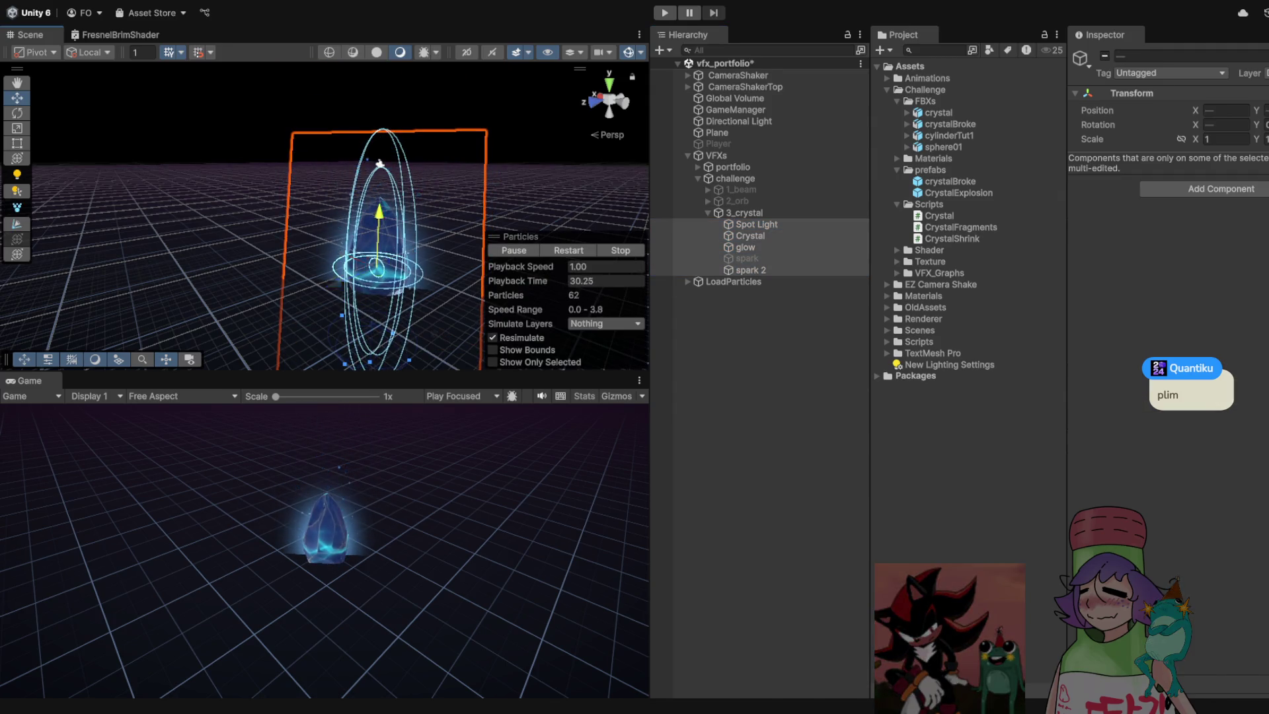
click(745, 212)
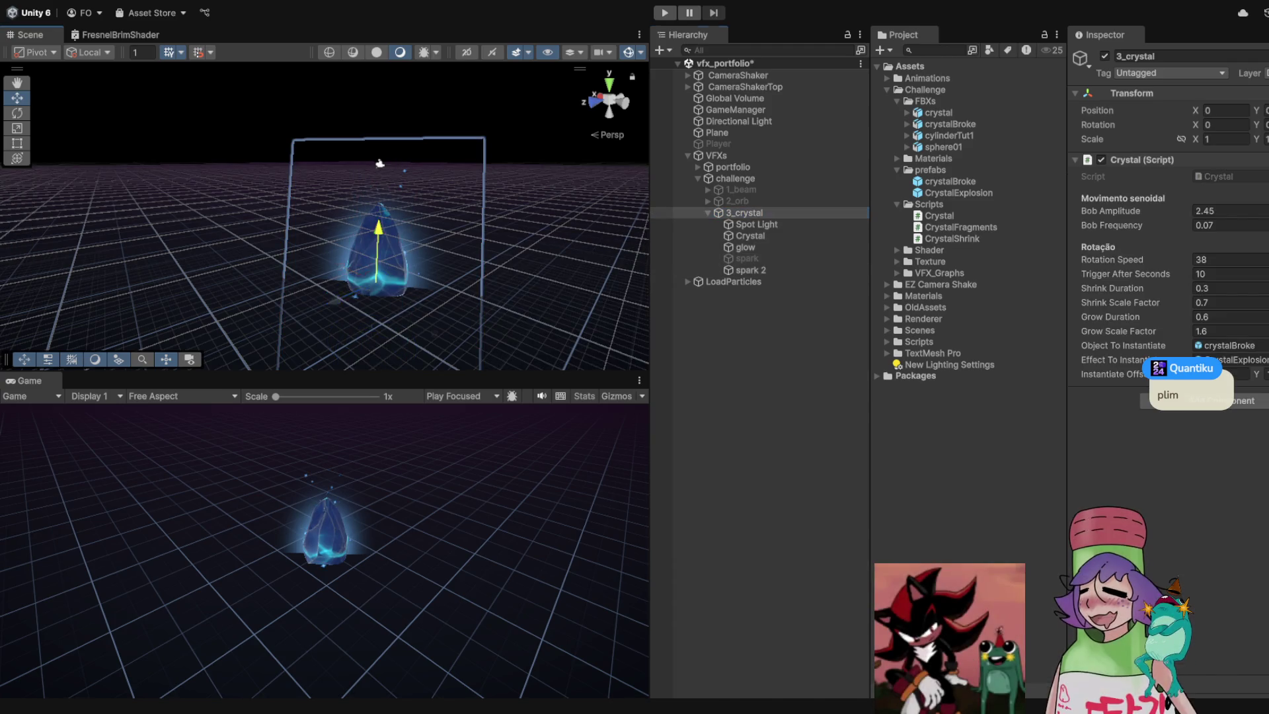
key(ctrl+z)
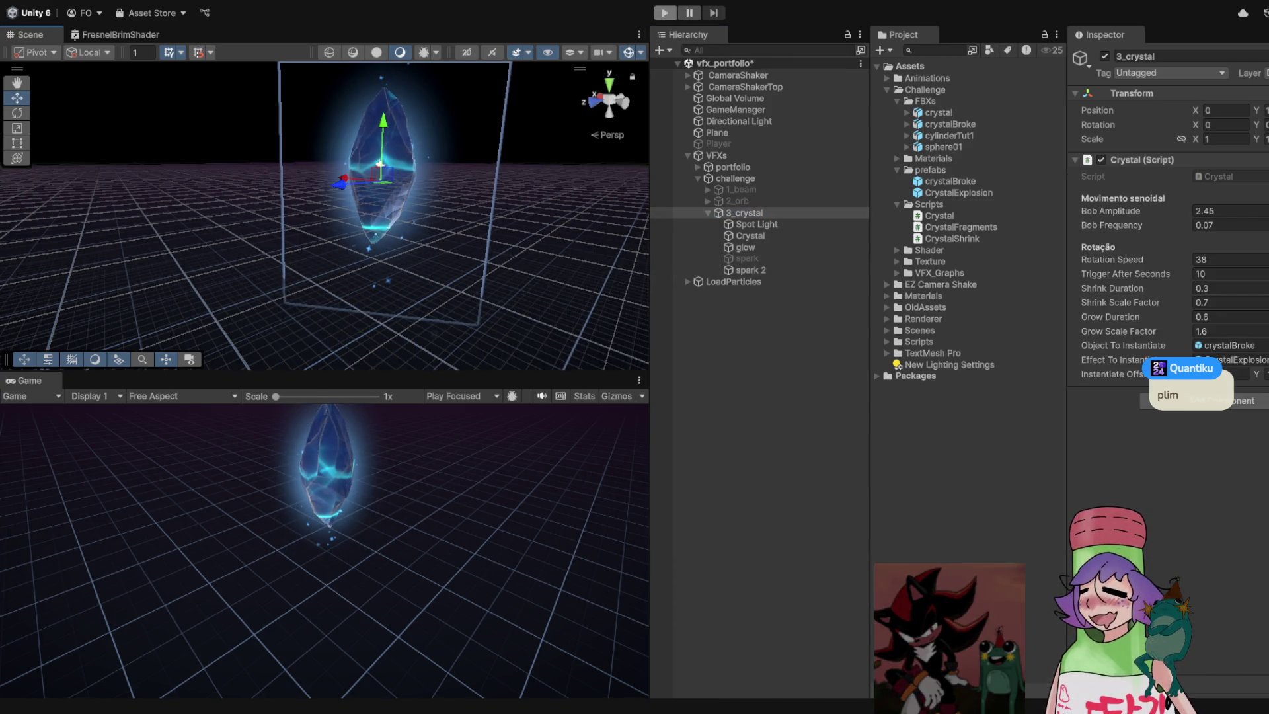
Play the scene in a maximised Game view and stop after the sparkles
key(ctrl+p)
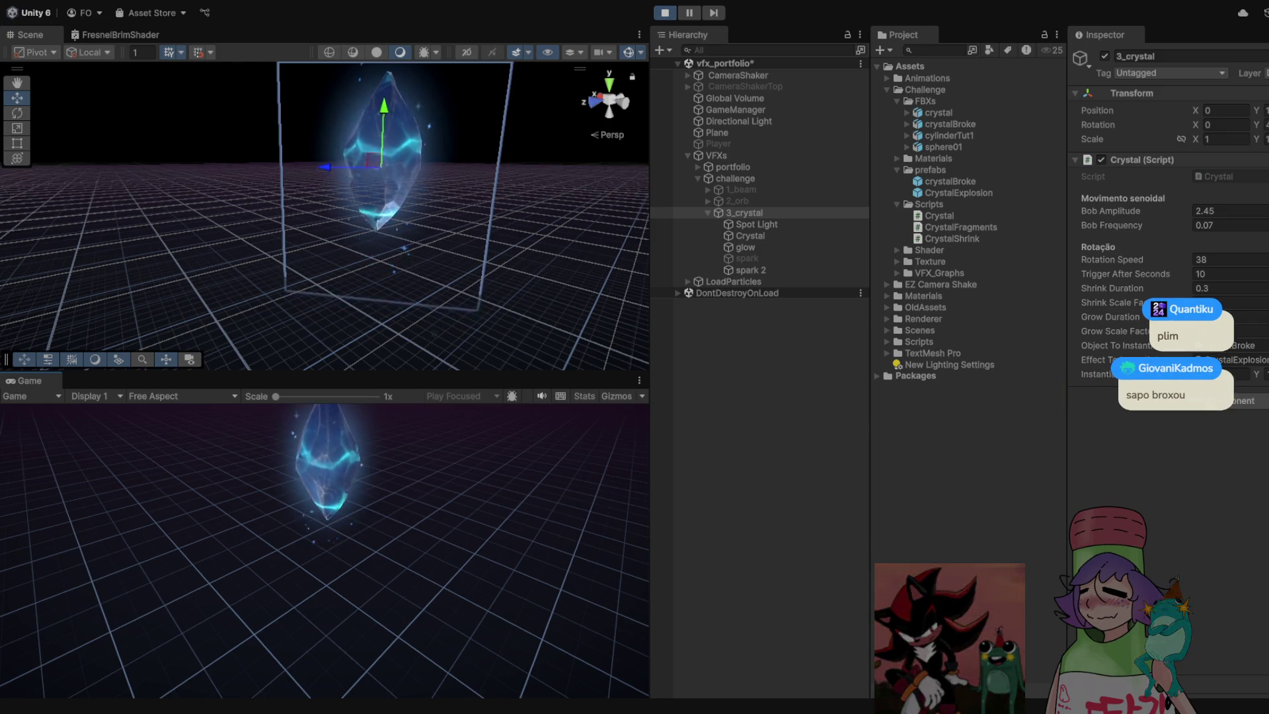
key(shift+space)
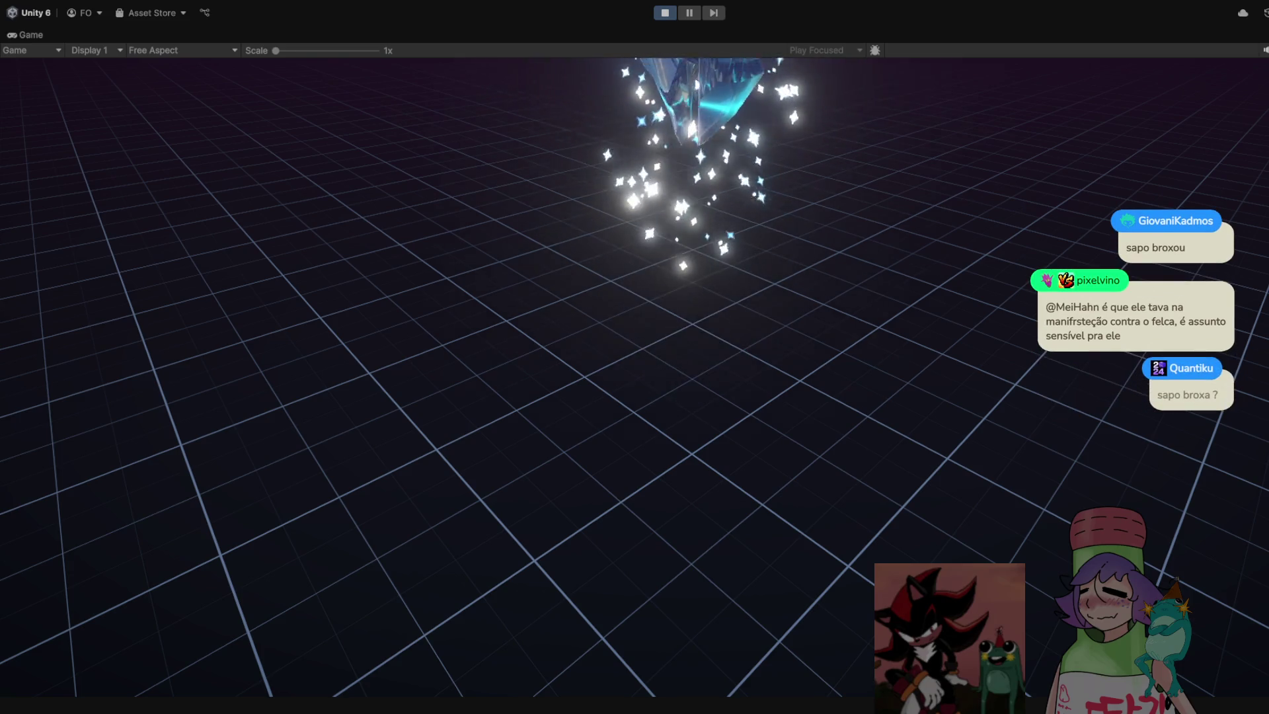
key(ctrl+p)
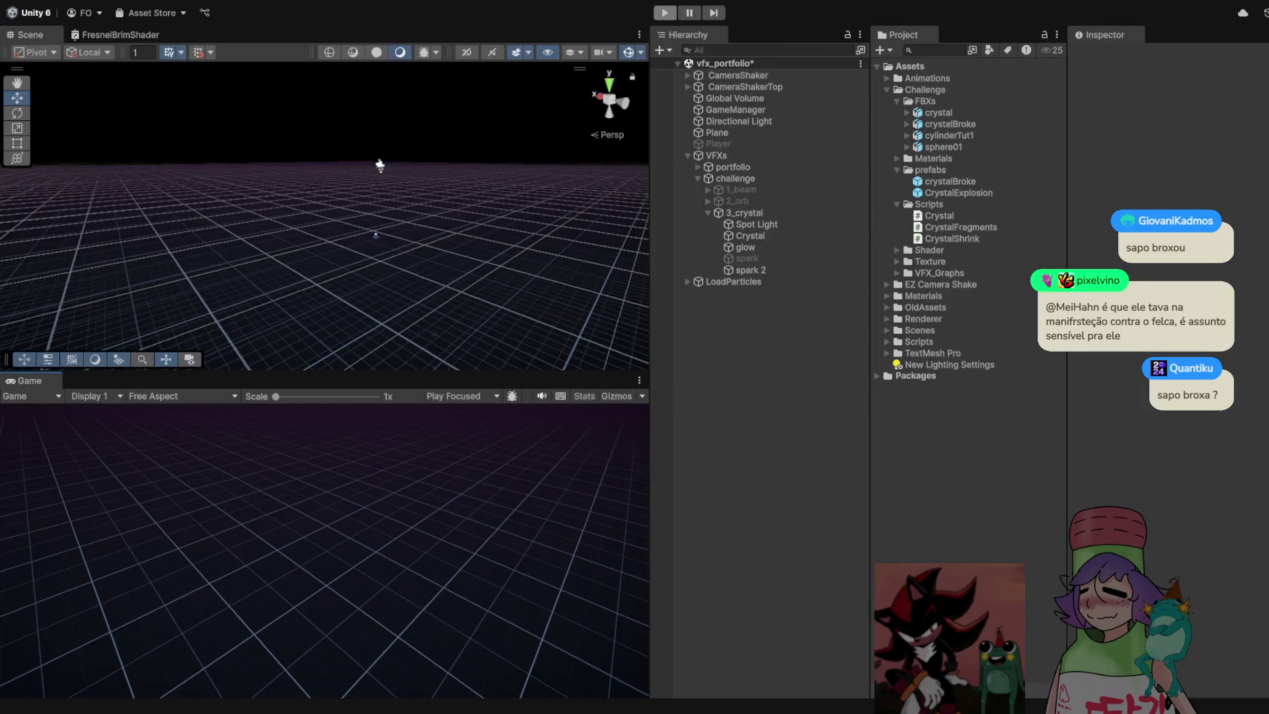
Reselect 3_crystal and play in a maximised Game view until the crystal shatters
click(745, 212)
click(750, 236)
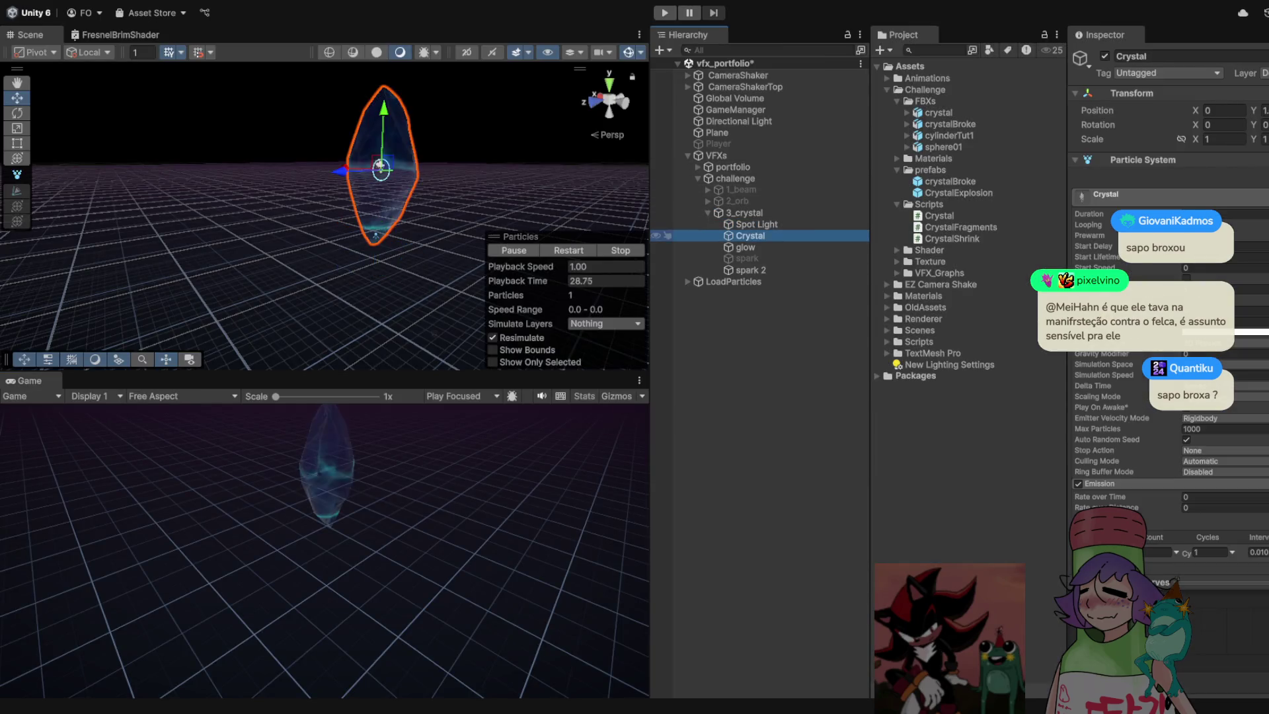
click(746, 212)
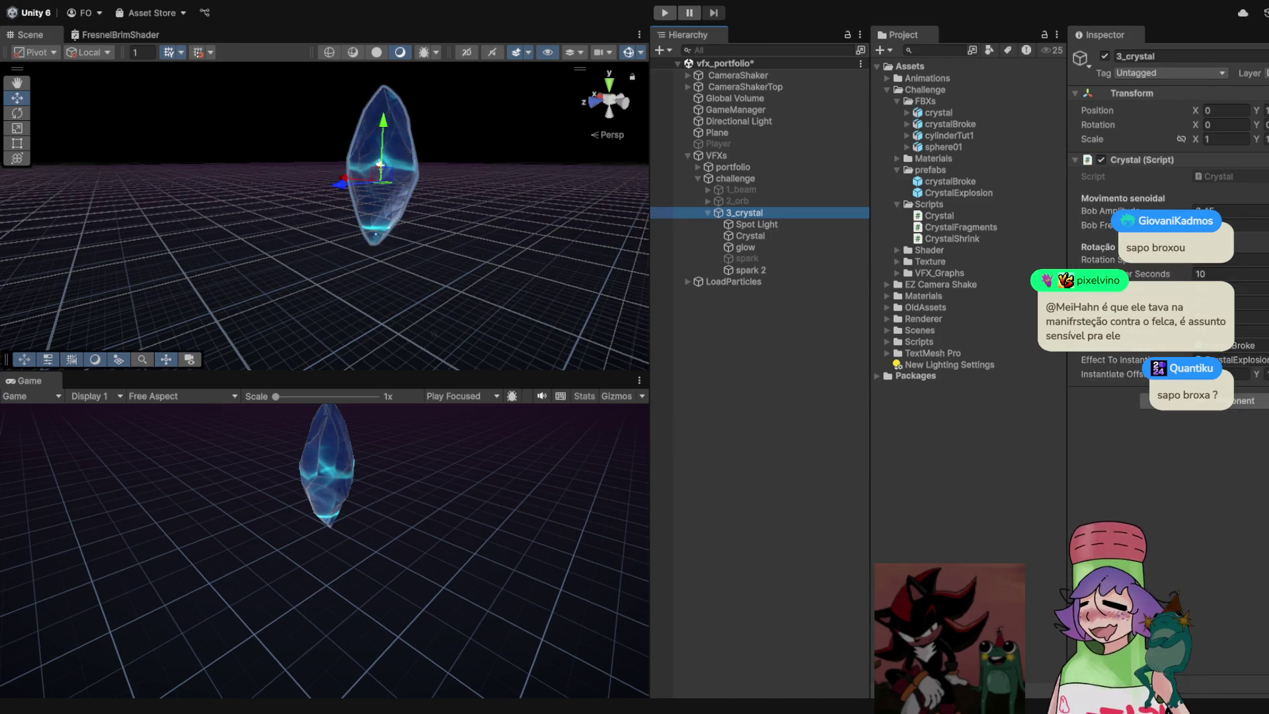
click(1263, 374)
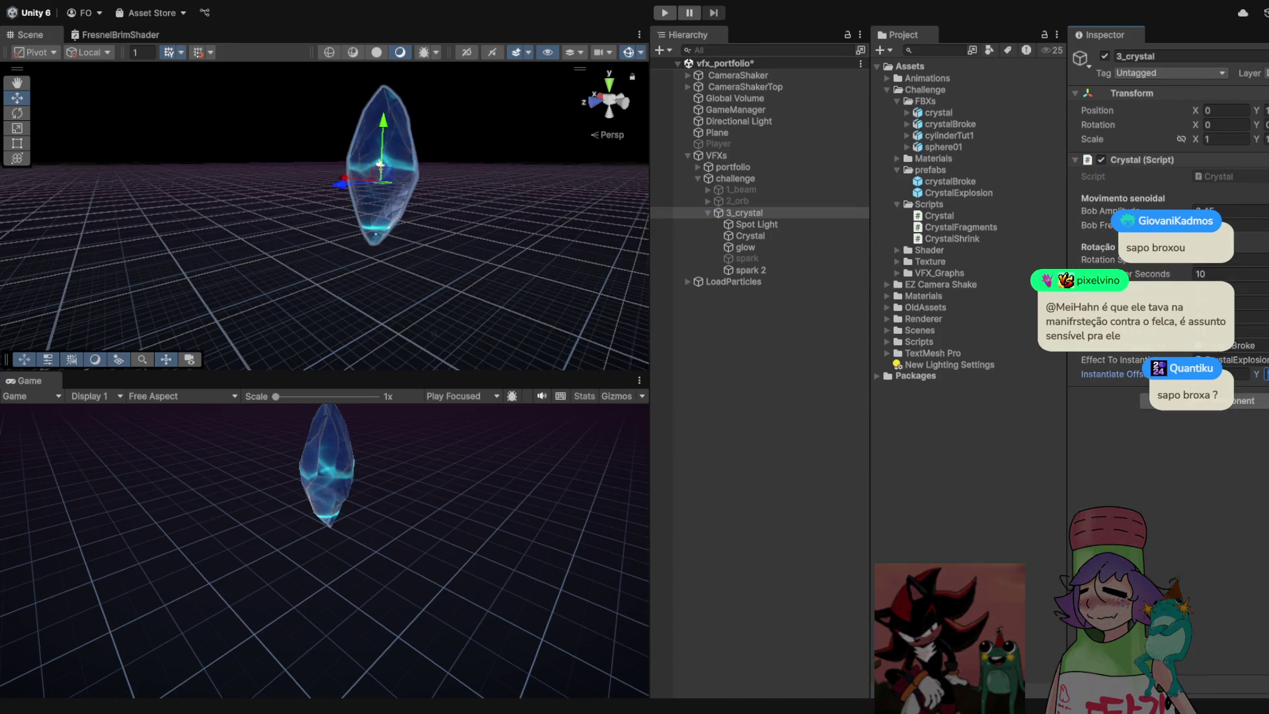
key(ctrl+p)
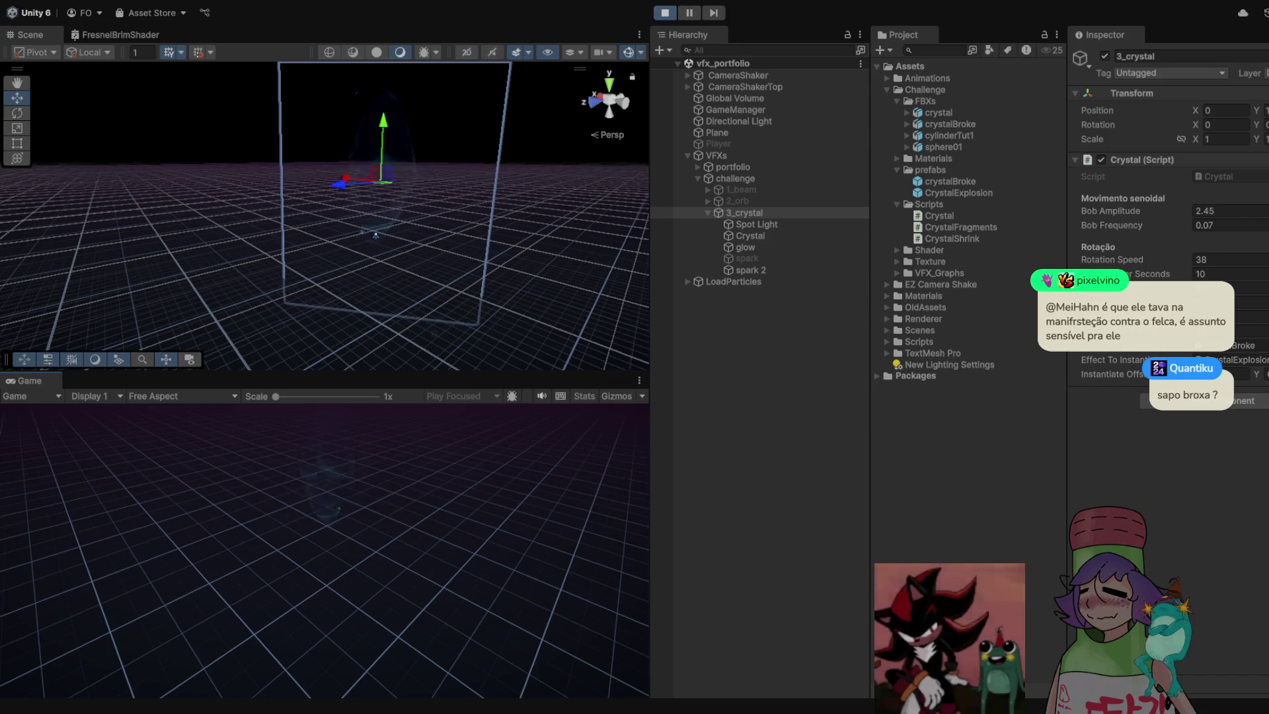
key(shift+space)
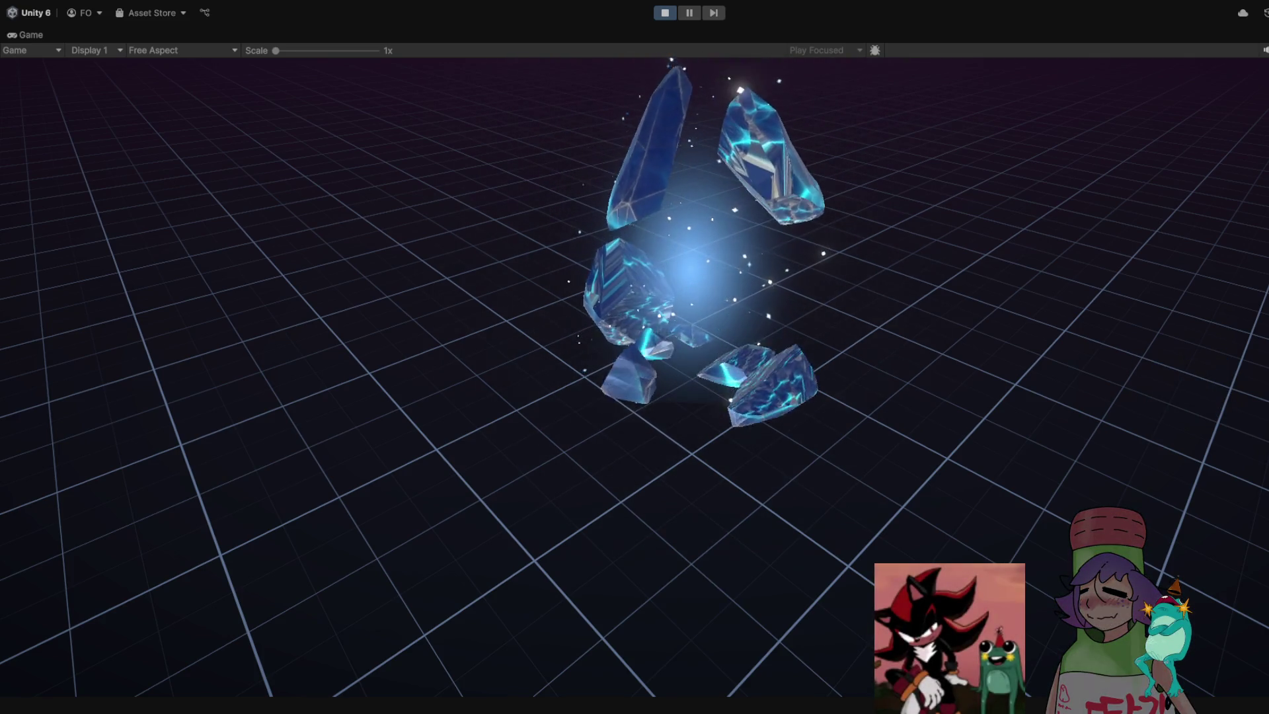
key(ctrl+p)
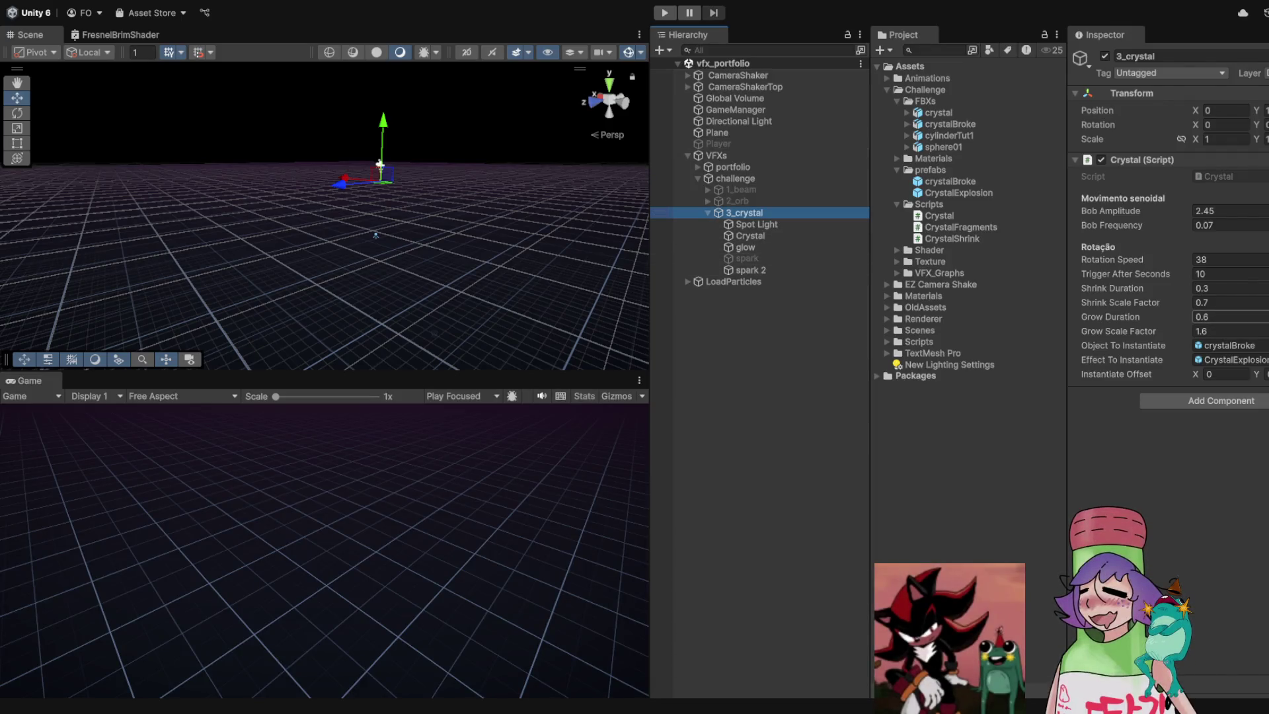
Set Shrink Duration 0.5 and Shrink Scale Factor 0.2, adjust Grow Scale Factor, and play the scene
click(1216, 288)
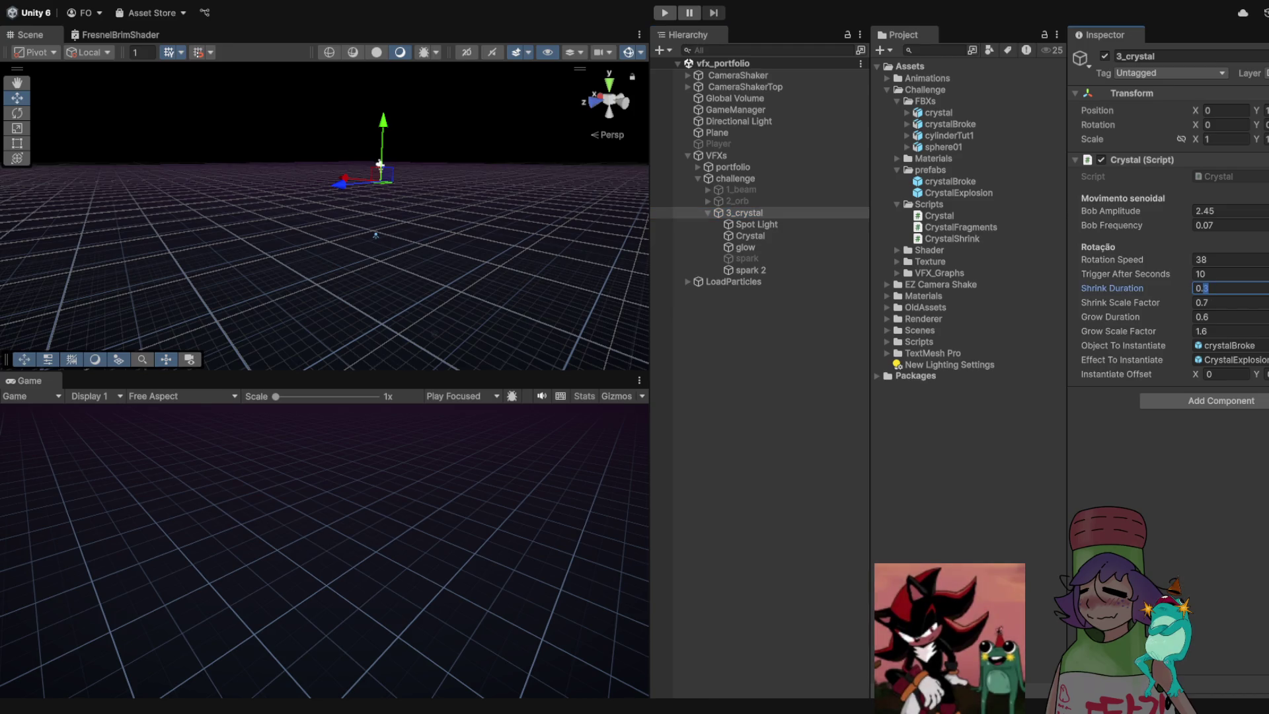
text(0.5)
key(Tab)
text(0.2)
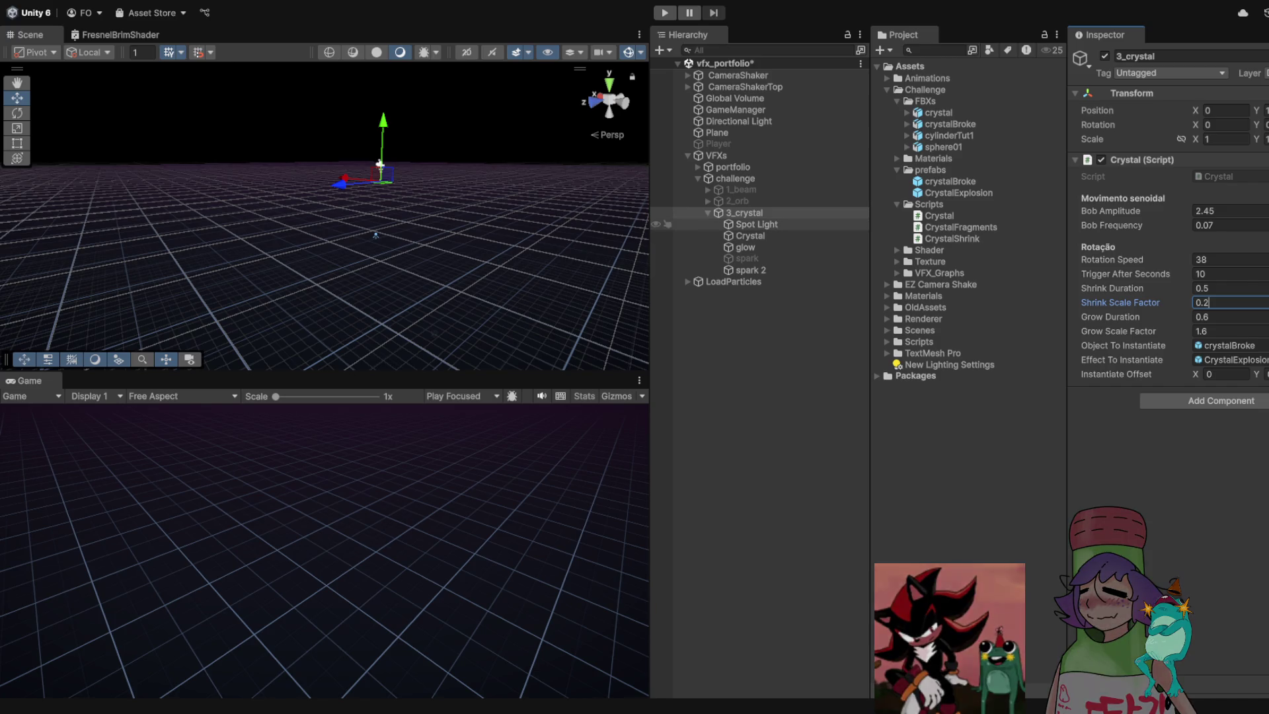
click(757, 224)
click(750, 236)
click(745, 212)
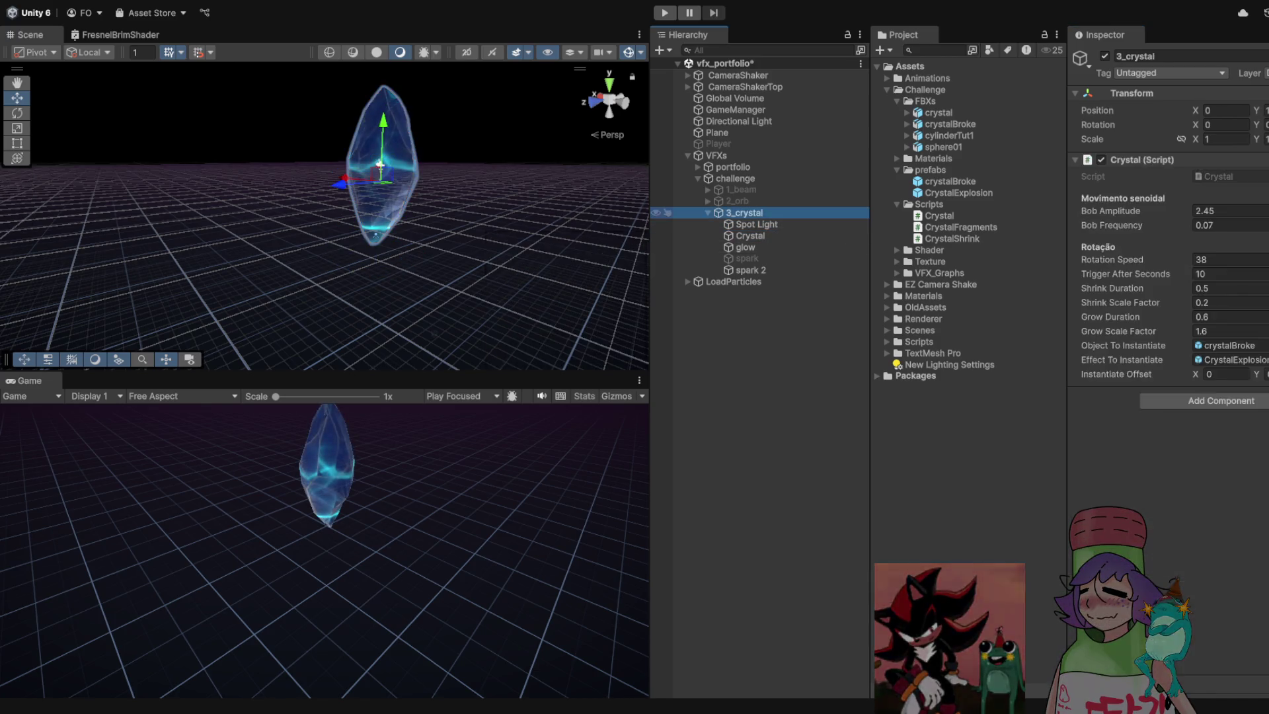
click(750, 235)
click(745, 212)
click(1200, 331)
text(1.8)
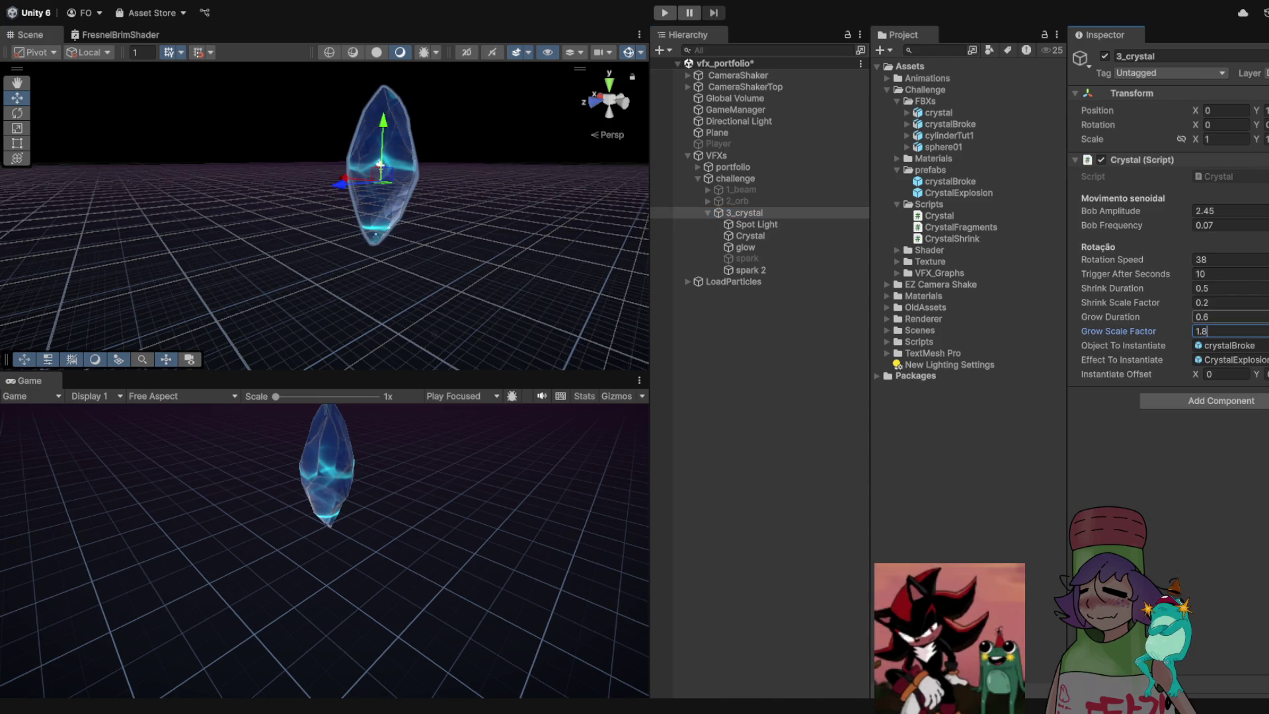
key(ctrl+p)
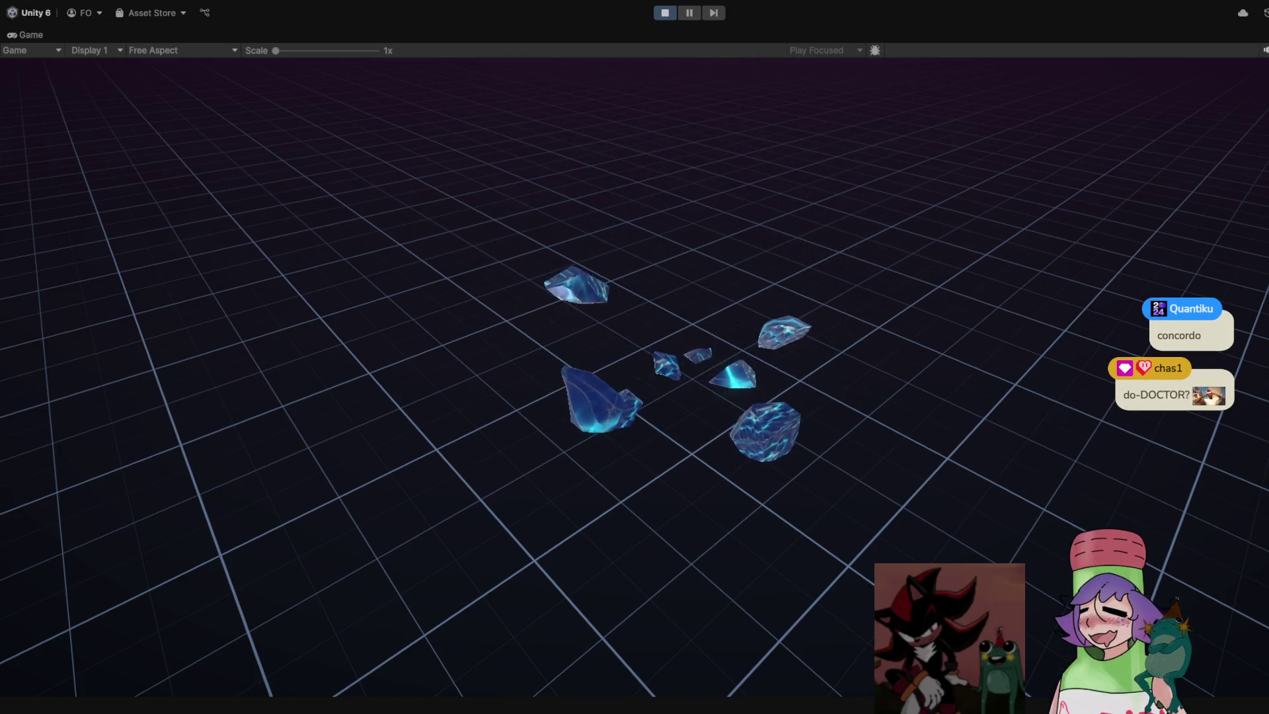
key(ctrl+p)
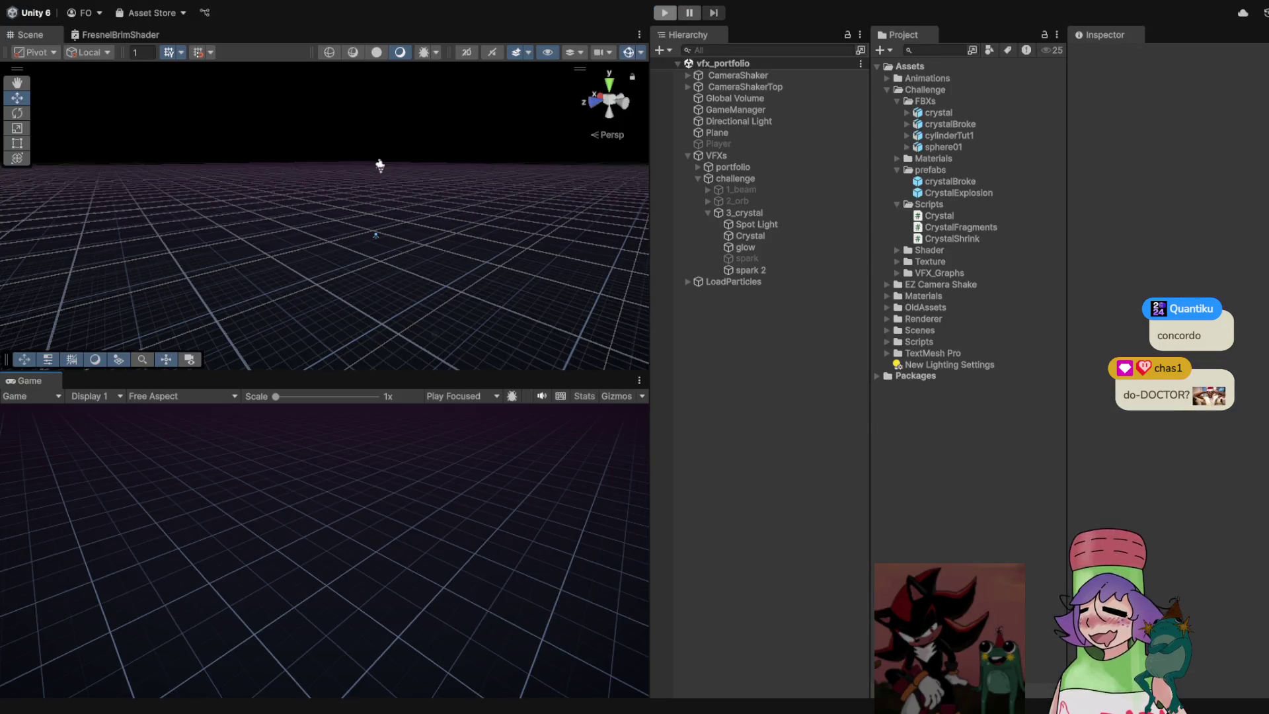
key(ctrl+p)
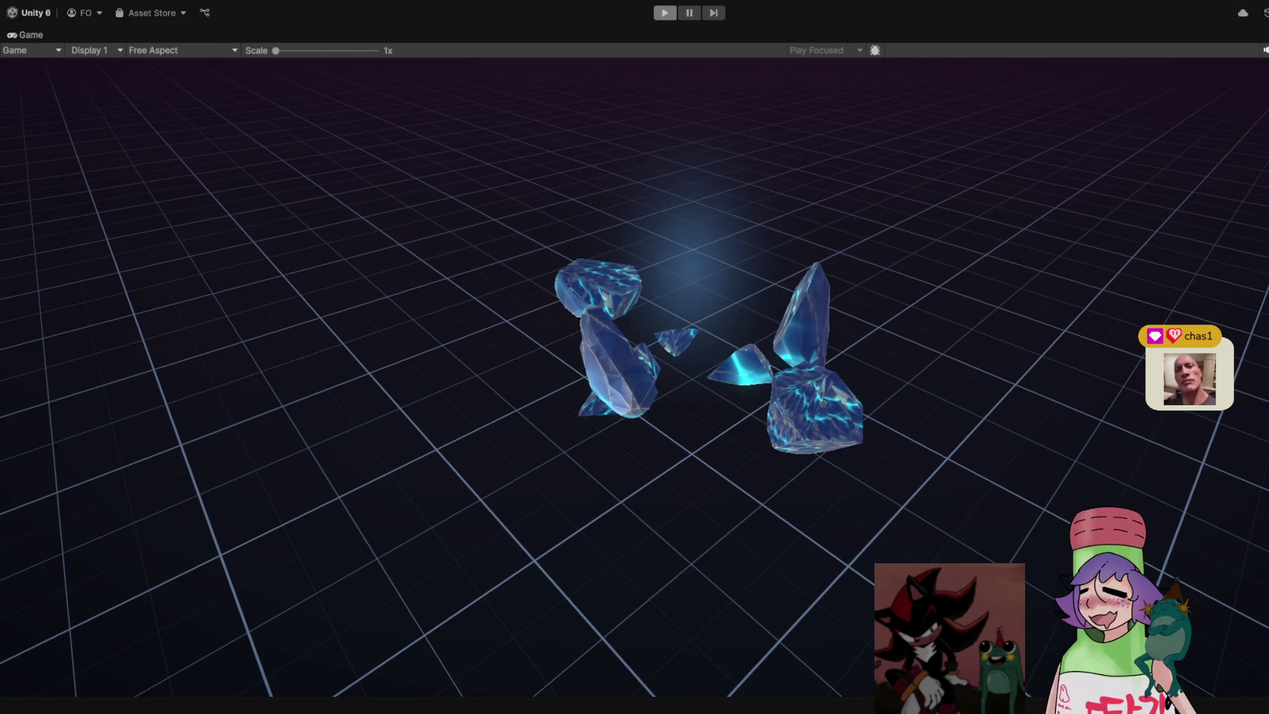
key(ctrl+p)
click(747, 212)
Select 3_crystal and undo the accidental crystal resize
click(750, 236)
click(747, 212)
key(r)
drag(380, 163, 380, 164)
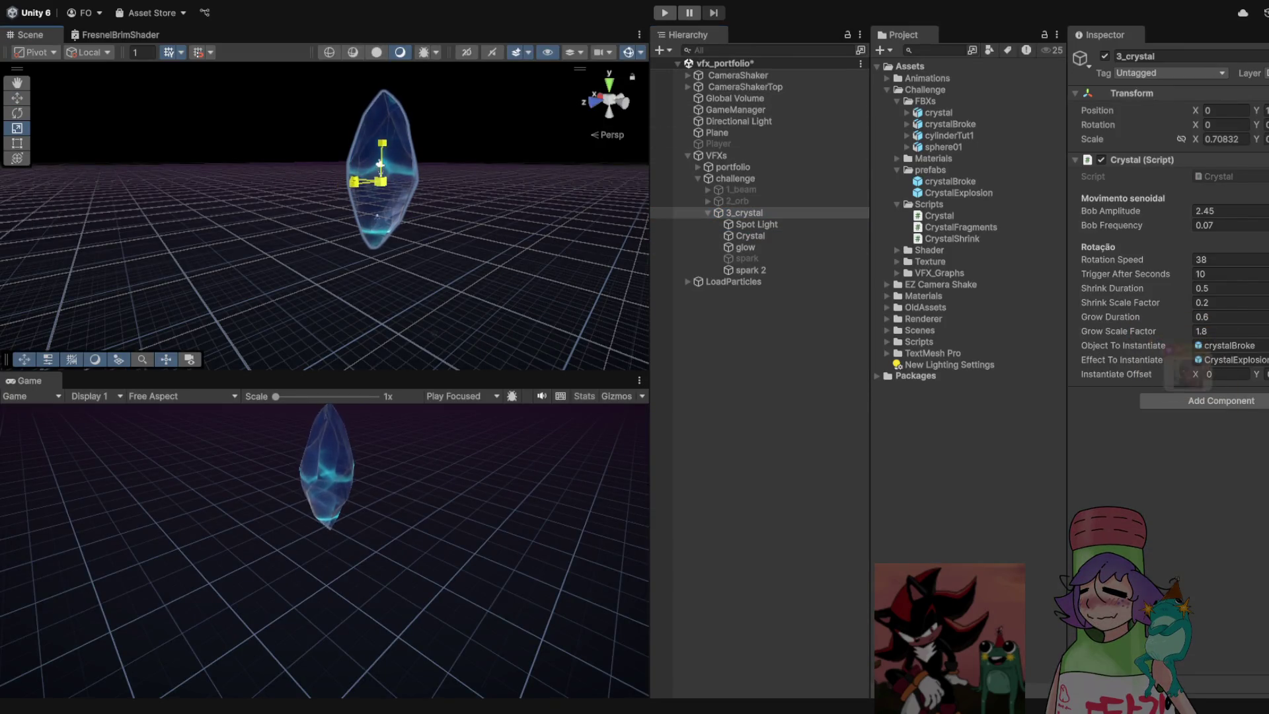
key(ctrl+z)
key(ctrl+z)
key(ctrl+z)
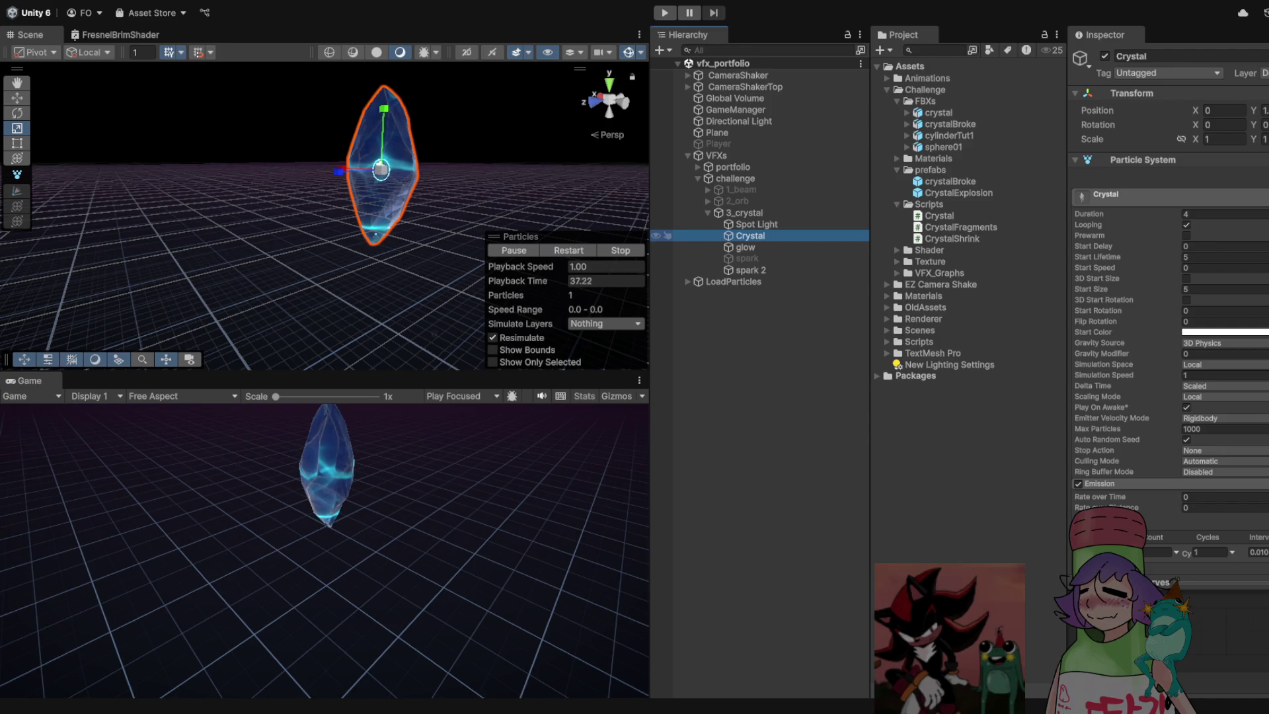
Select Spot Light through spark 2 in the Hierarchy to regroup them under Crystal
click(744, 212)
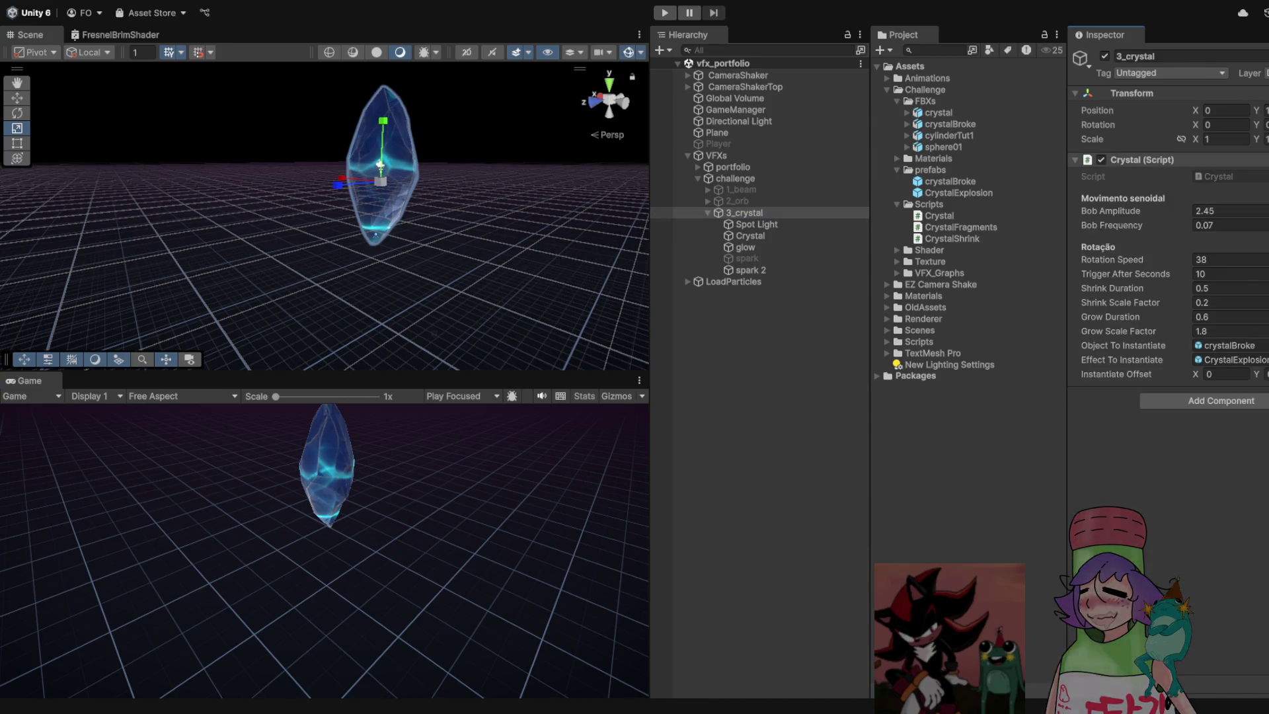
click(750, 236)
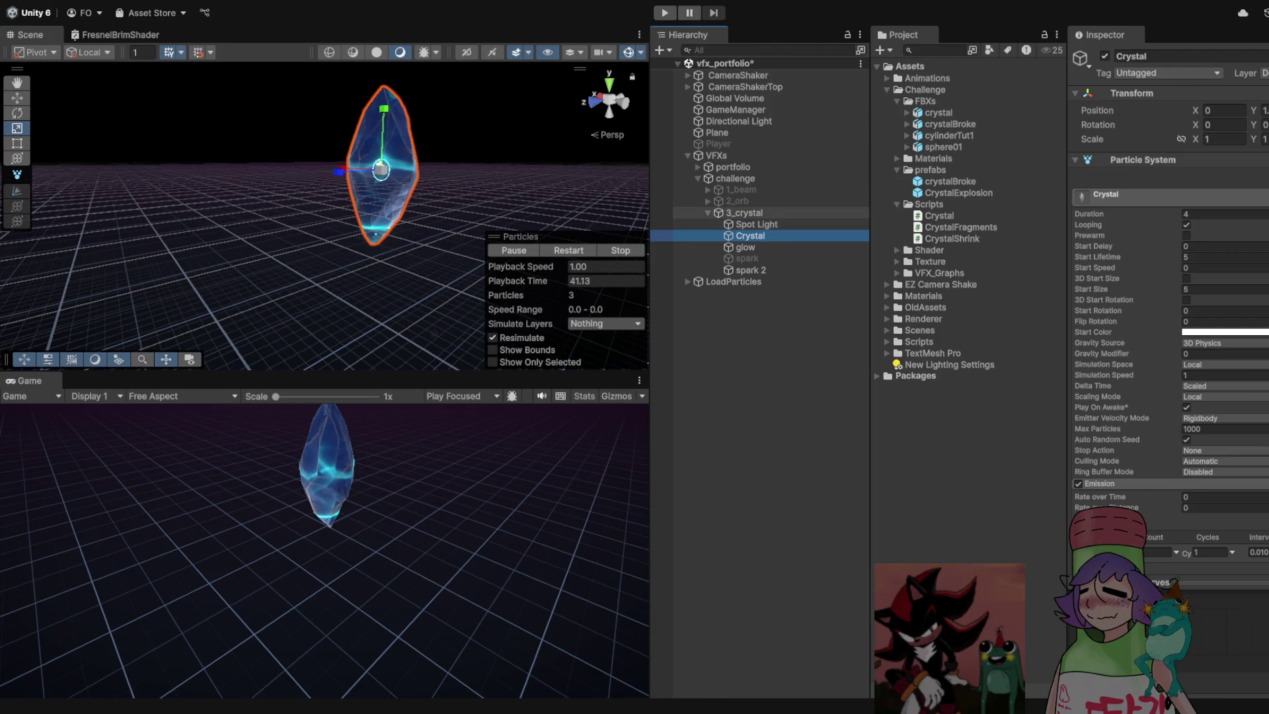
click(757, 236)
shift+click(751, 269)
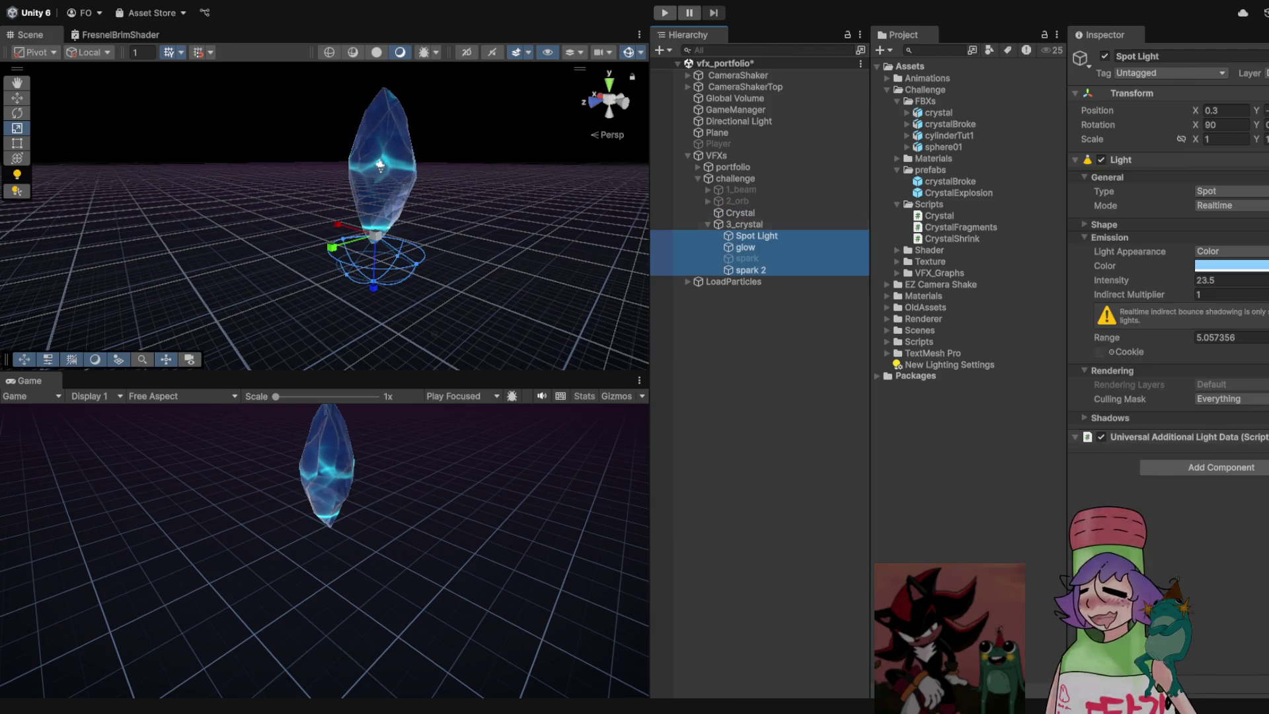
click(744, 270)
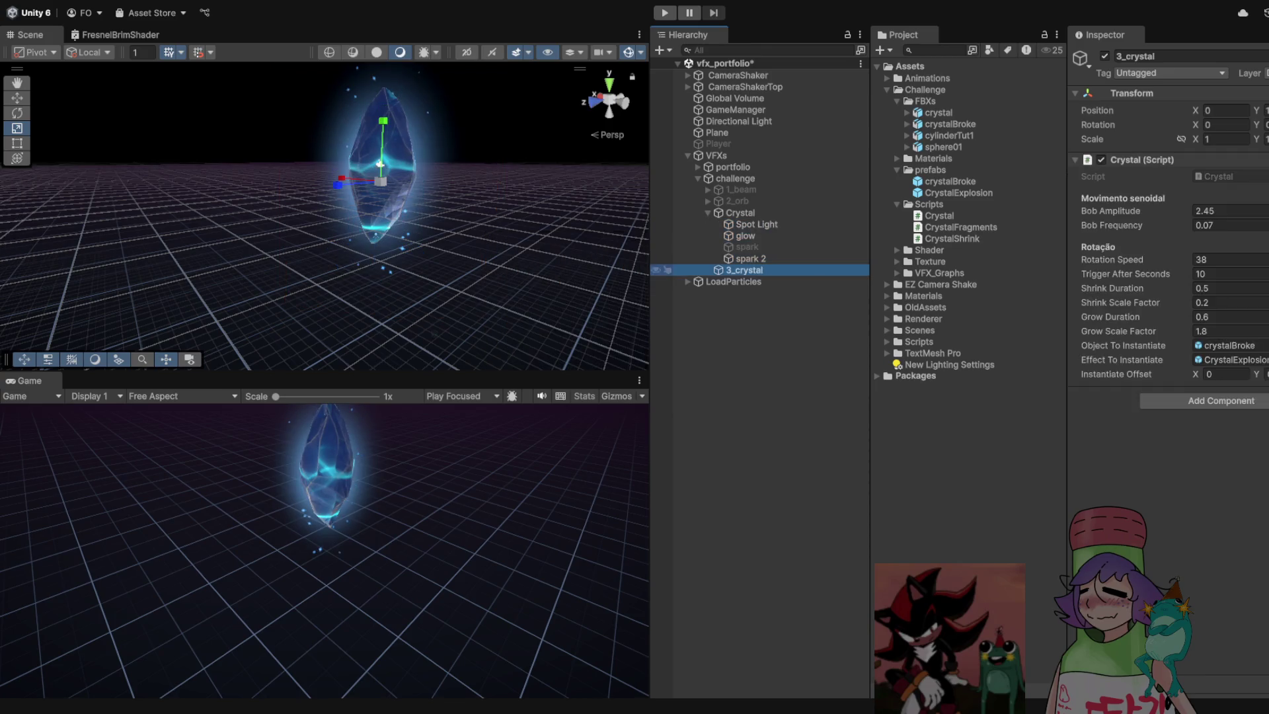
key(ctrl+p)
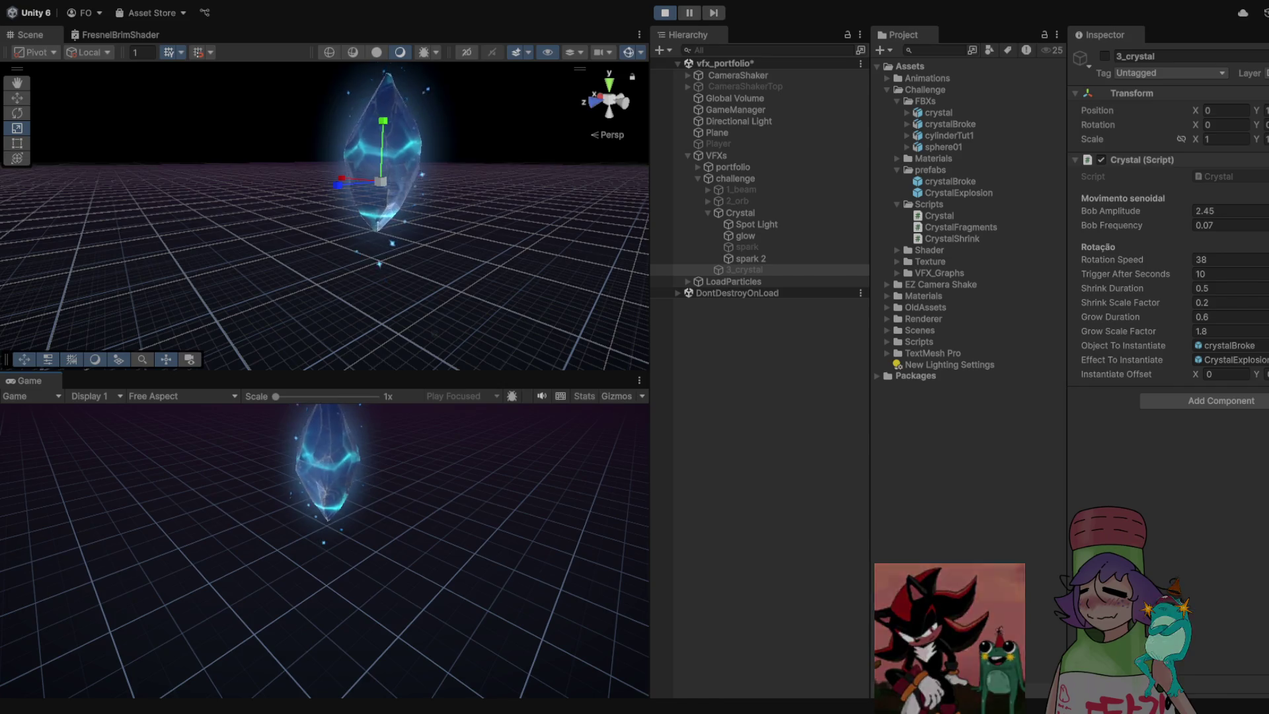
key(shift+space)
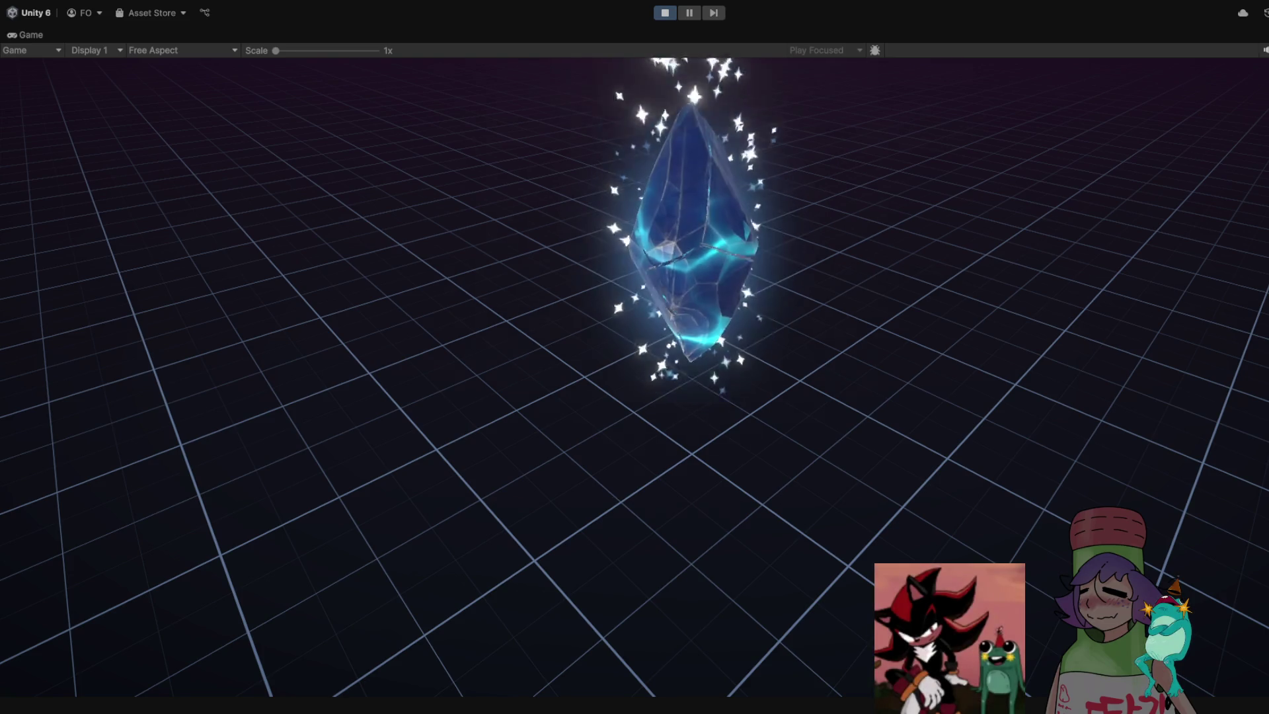
key(ctrl+p)
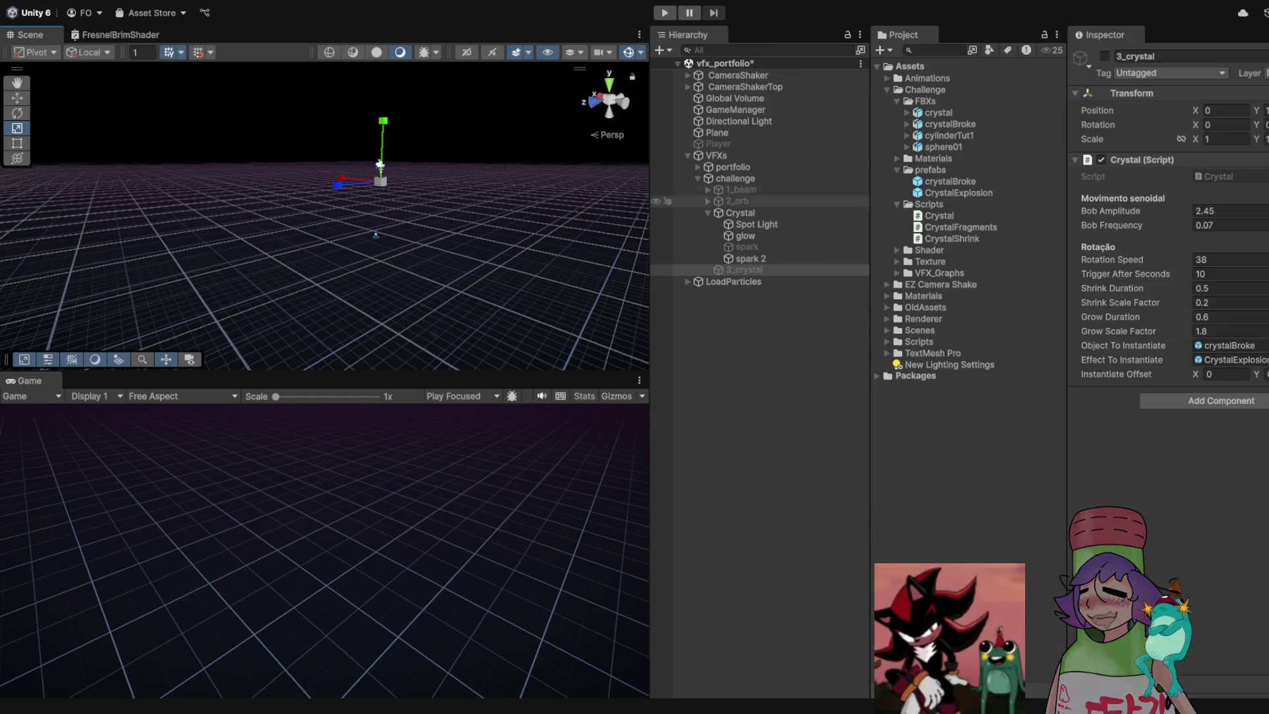
click(750, 259)
click(739, 212)
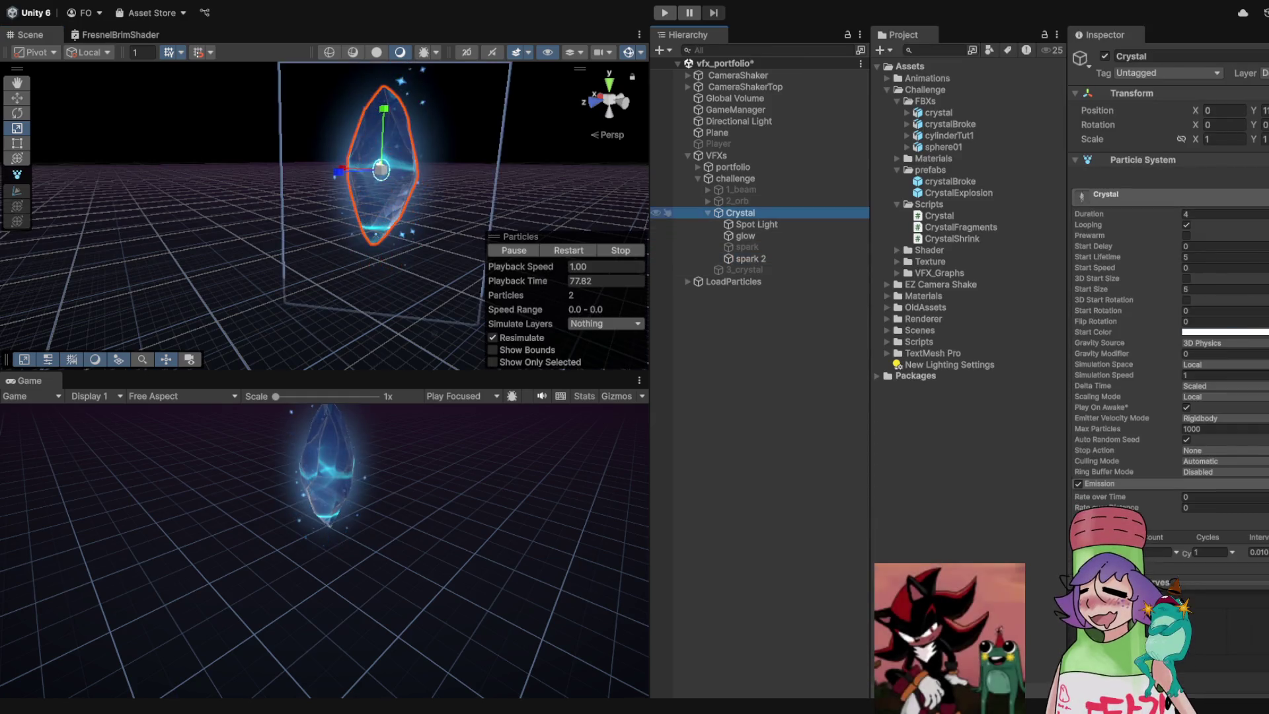
Enter 1.05 for the Crystal script's Grow Scale Factor in the Inspector
scroll(1170, 298, down, 15)
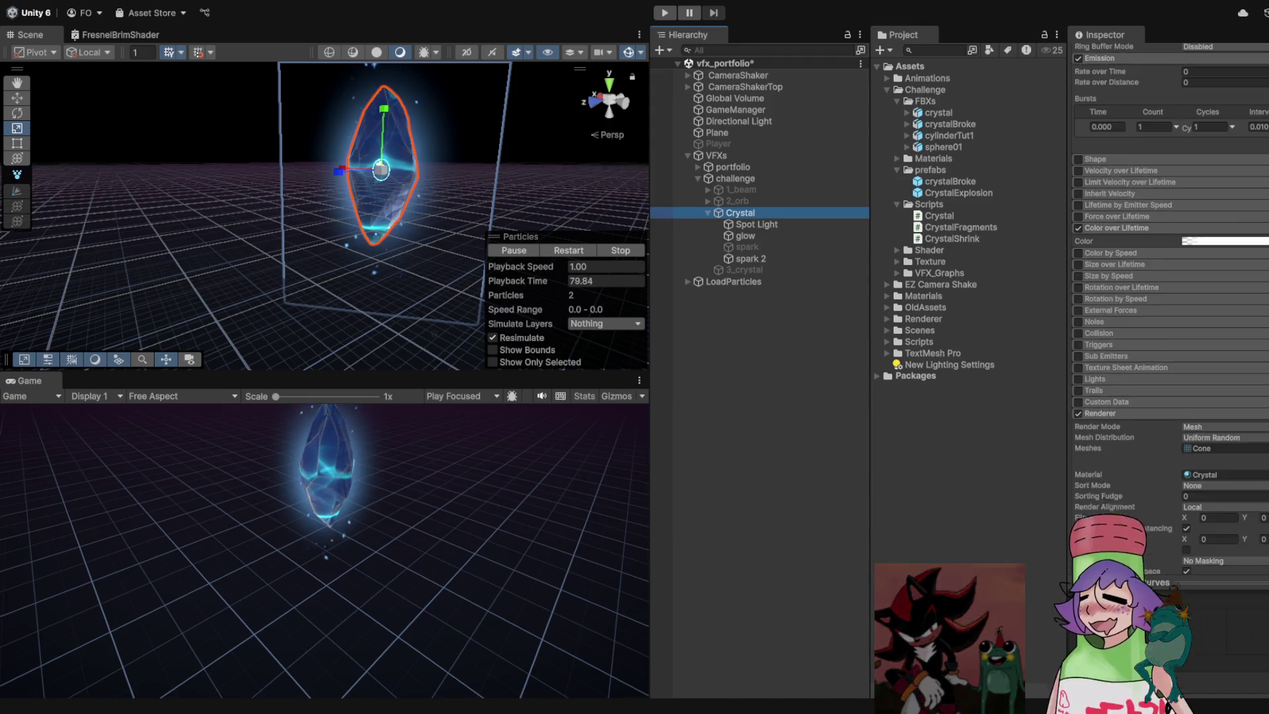
scroll(1170, 298, down, 5)
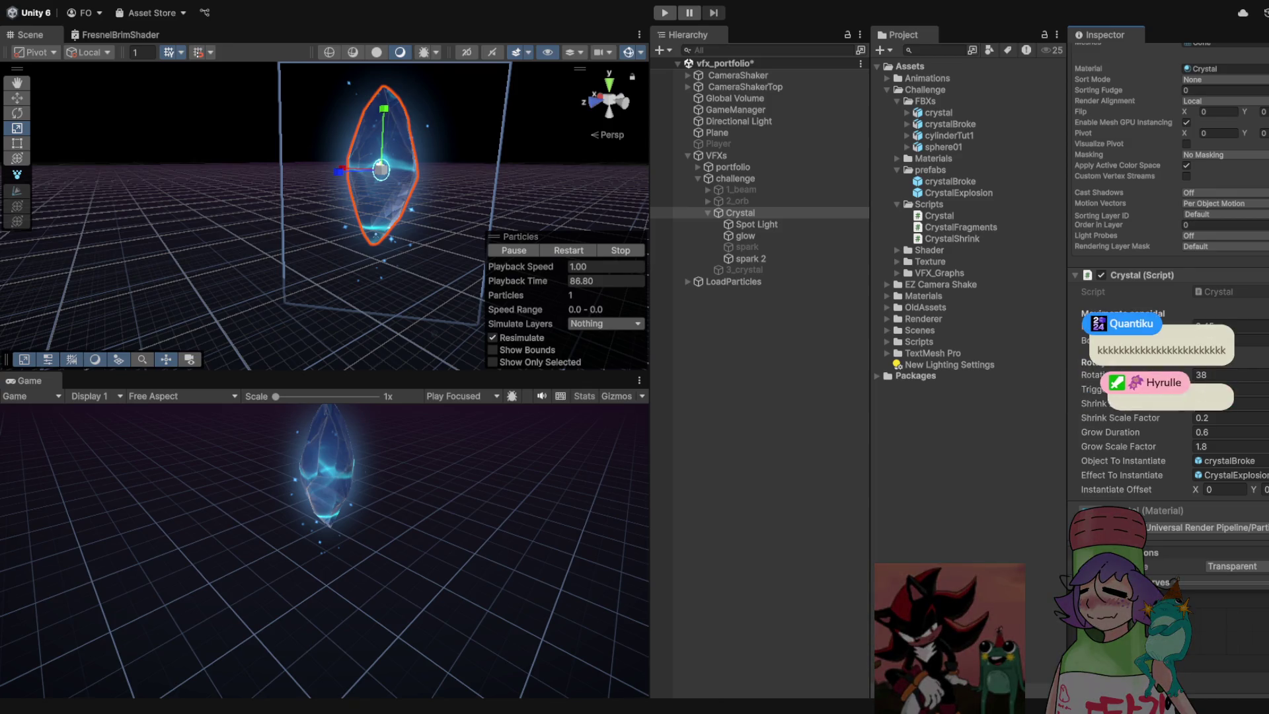
click(1216, 431)
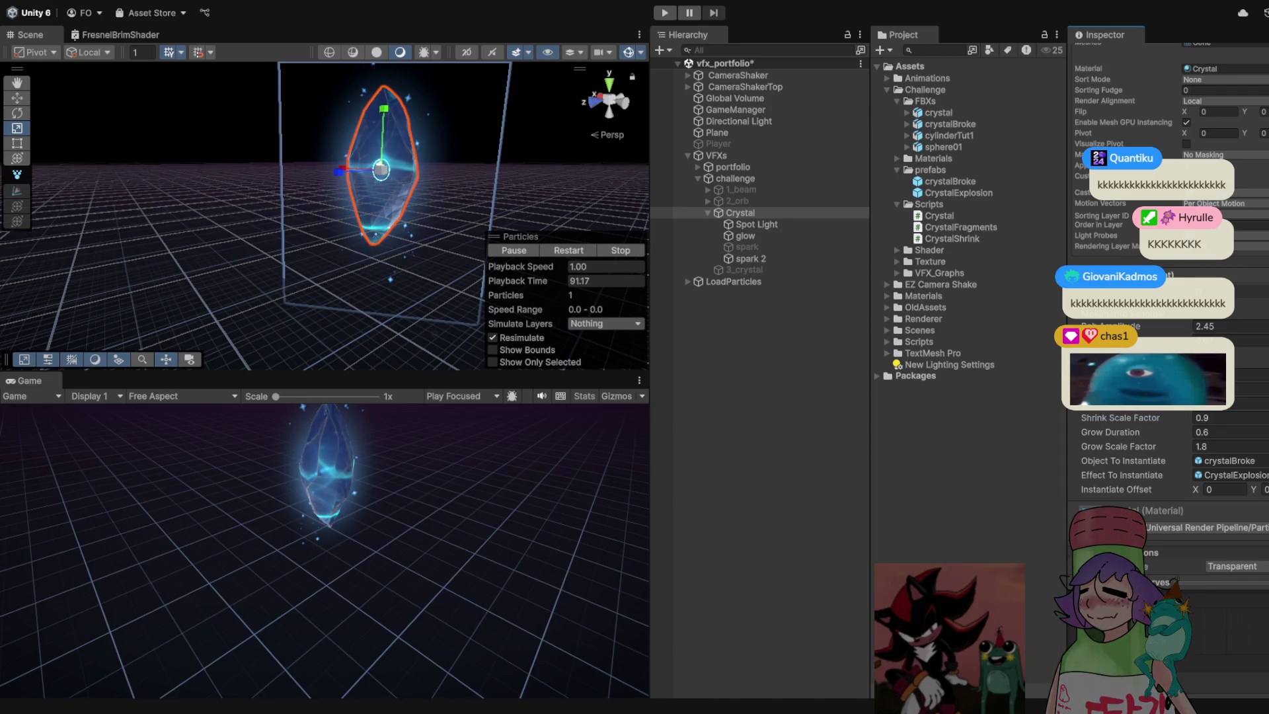
click(1223, 418)
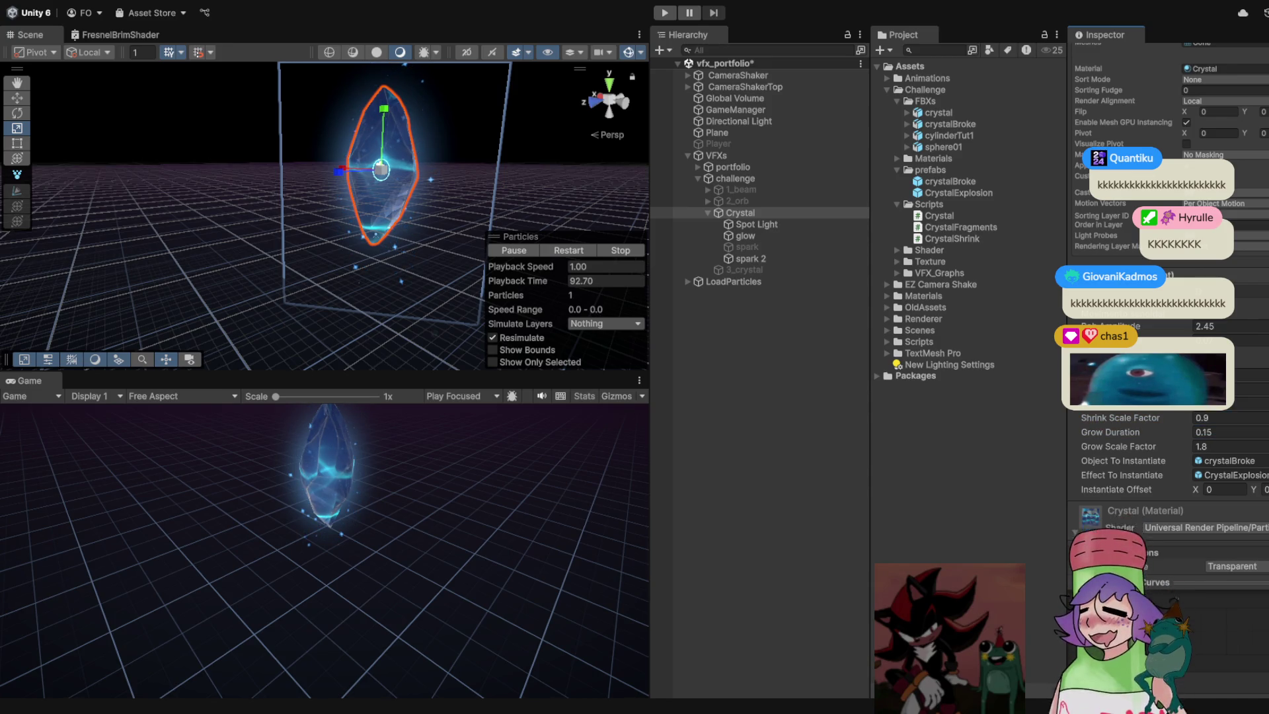
key(Tab)
key(Tab)
text(1.05)
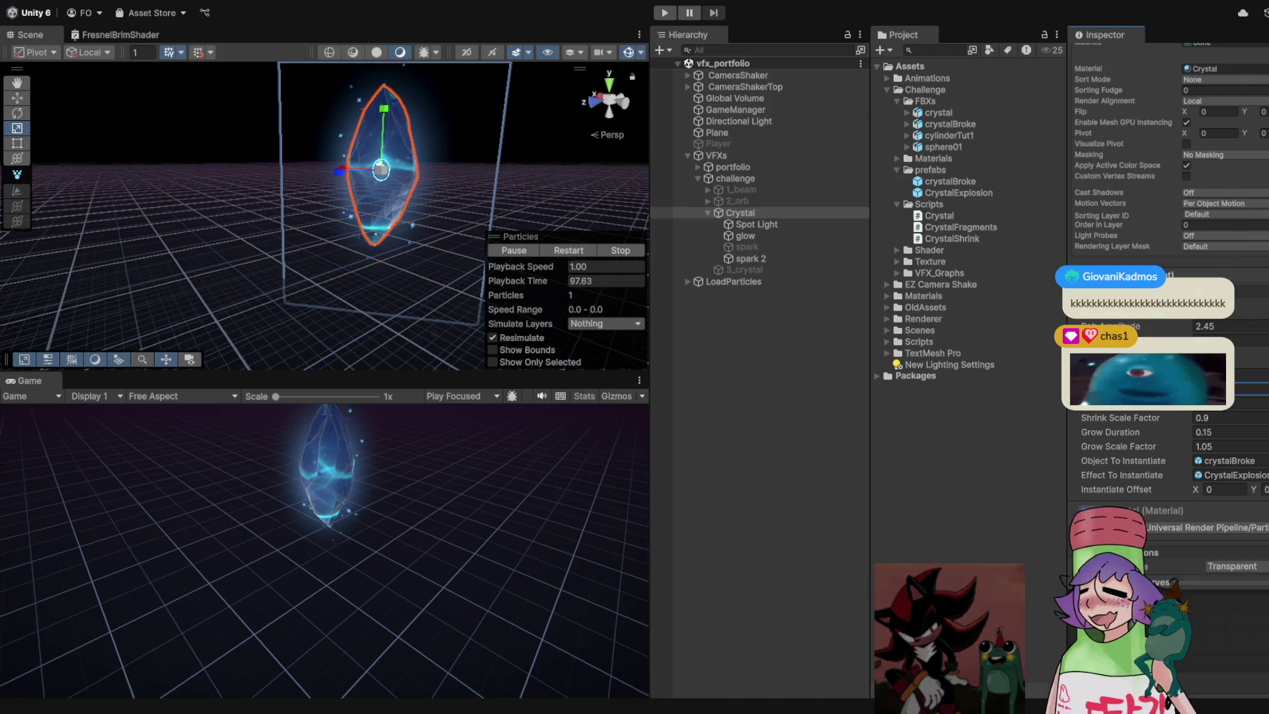
Play the scene with the Game view maximized, then stop the run
key(ctrl+p)
key(shift+space)
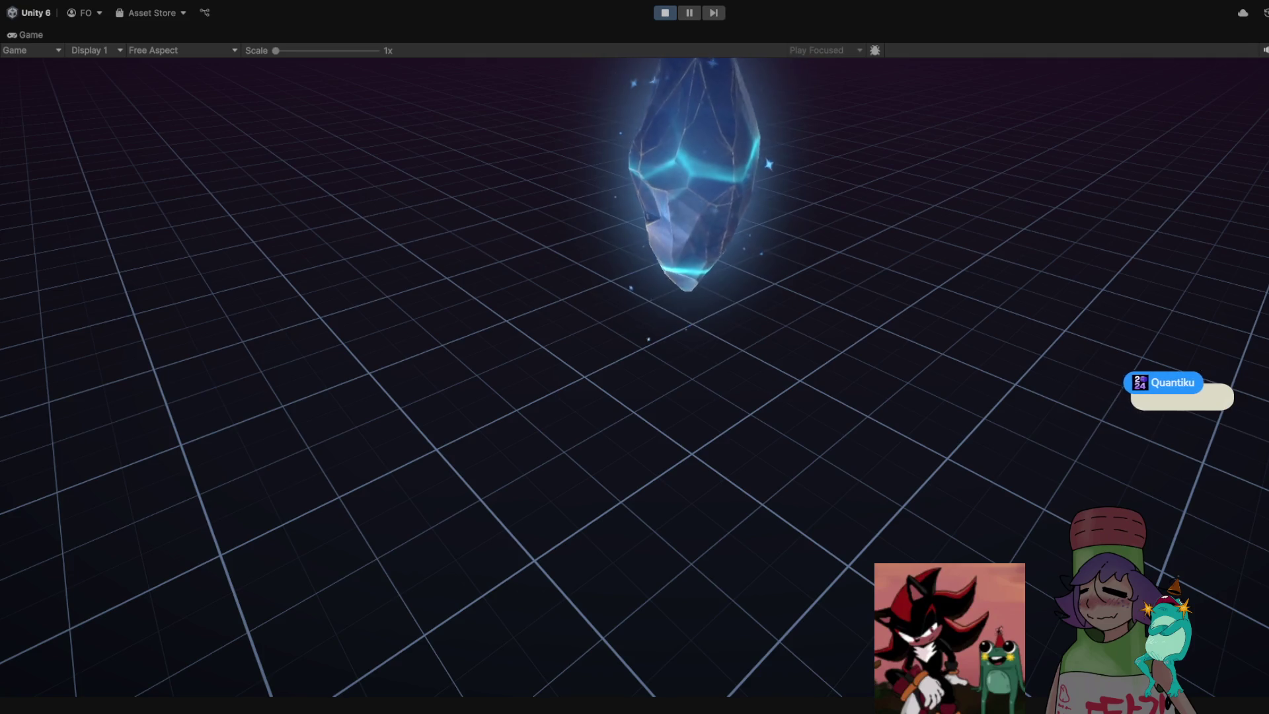
key(ctrl+p)
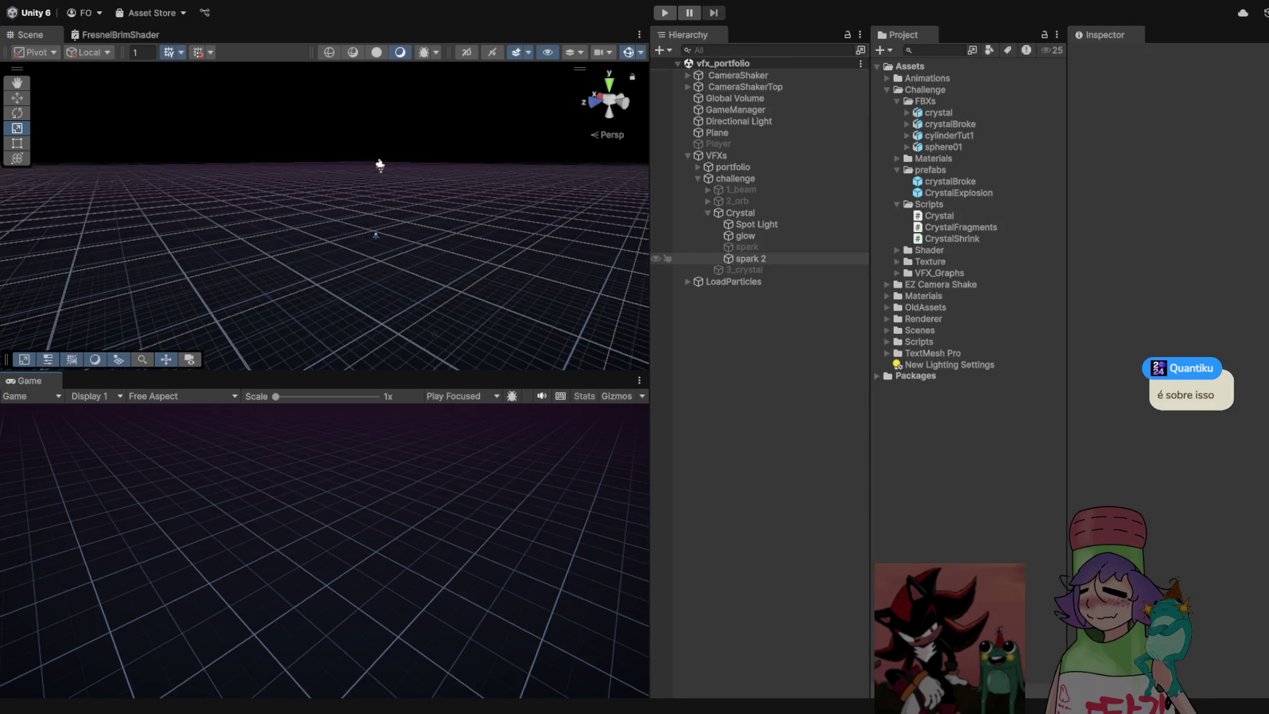
Select Crystal, set Grow Duration to 0.6, and run a quick play test
click(739, 212)
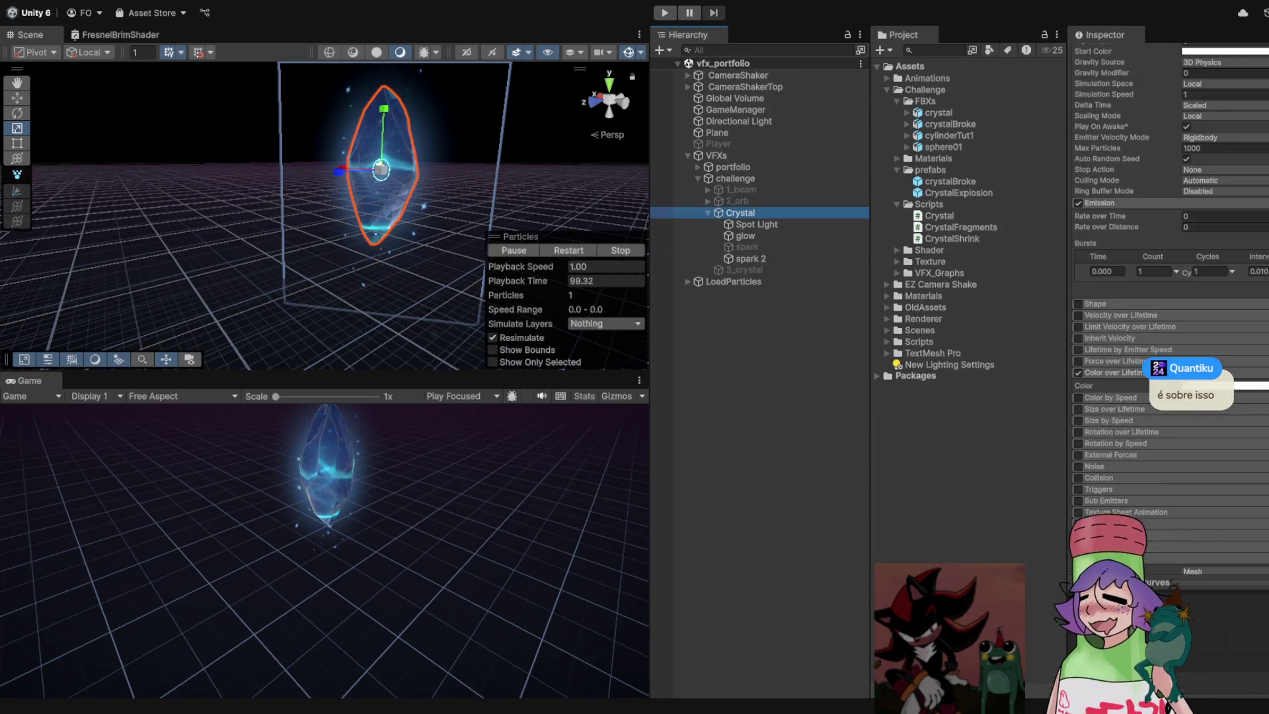
scroll(1170, 298, down, 6)
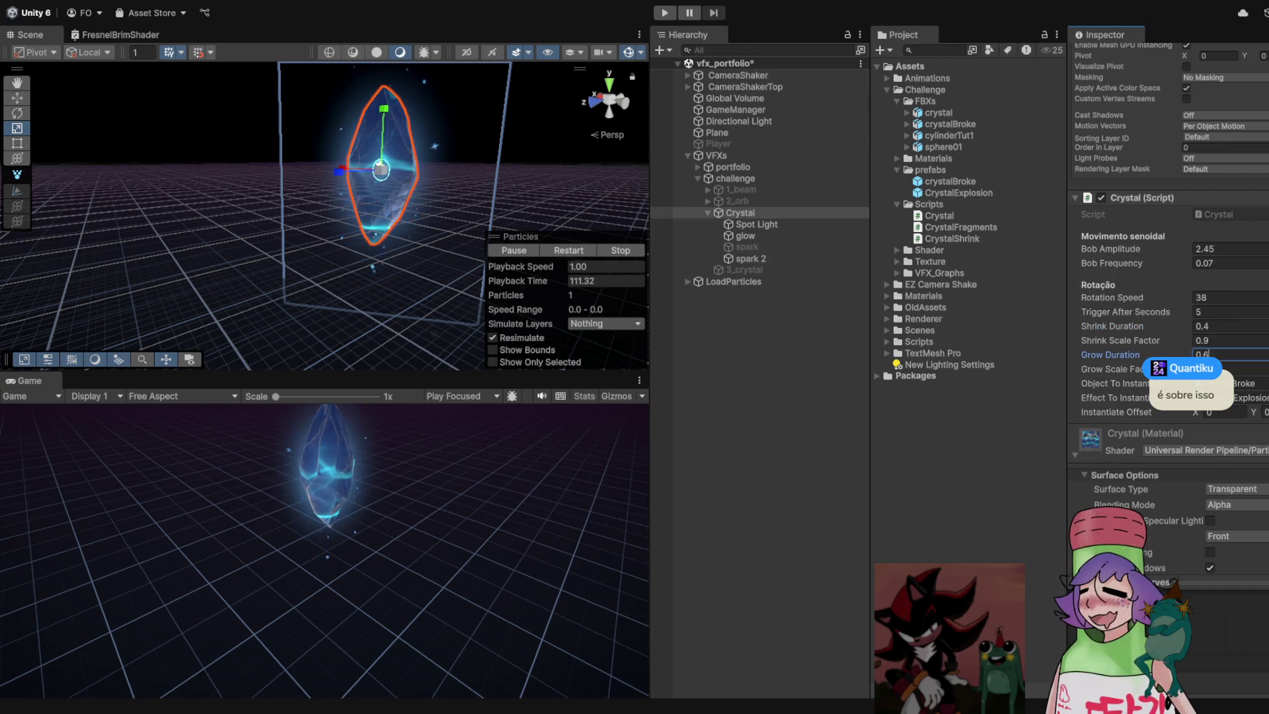
key(ctrl+p)
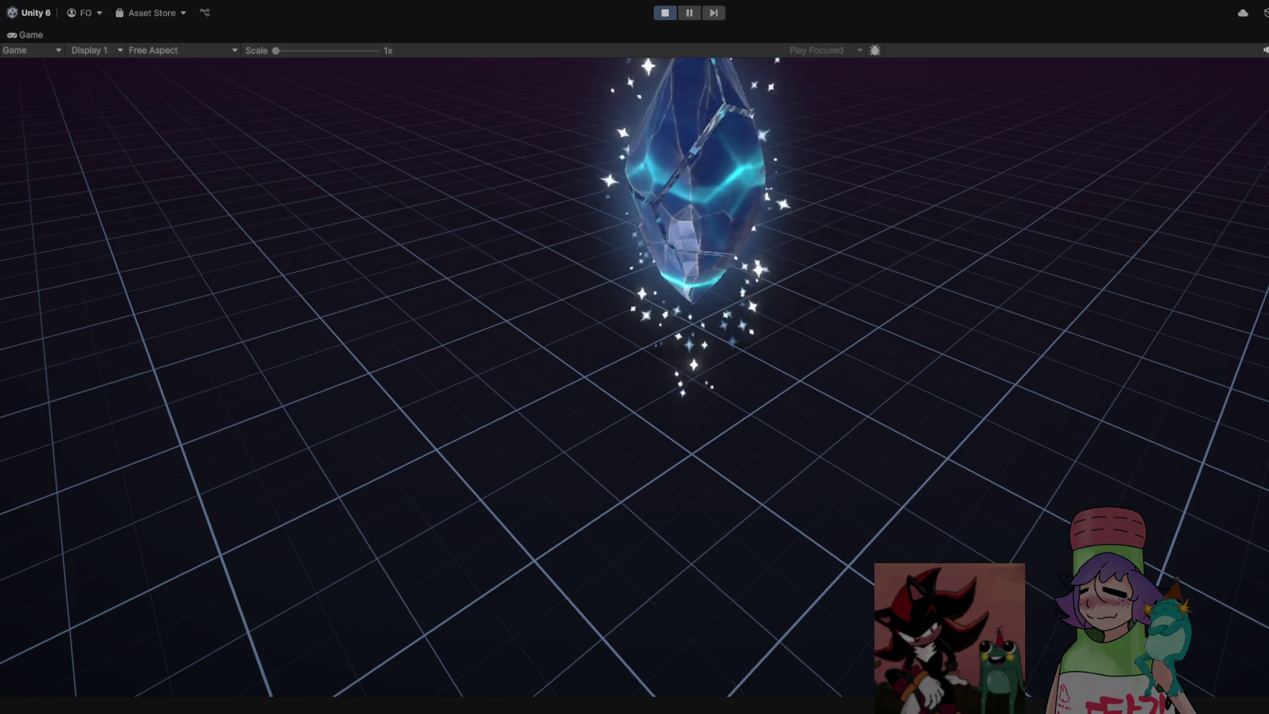
key(ctrl+p)
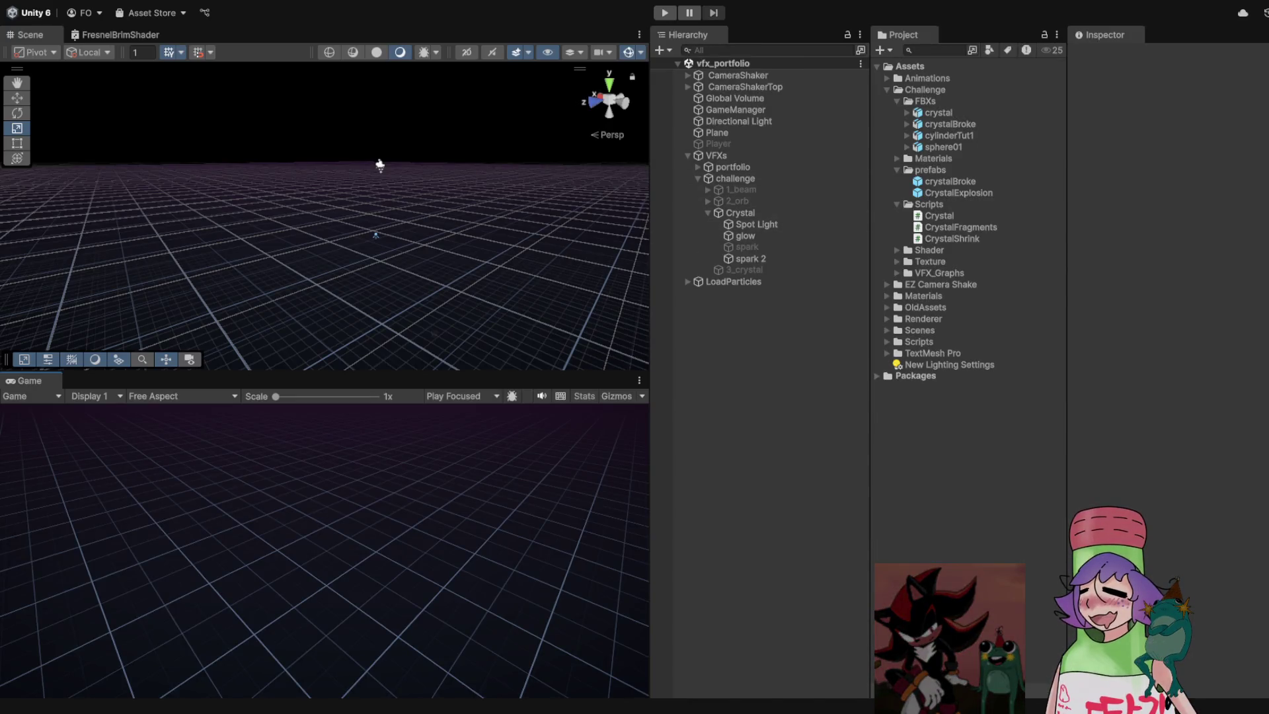
drag(949, 181, 335, 232)
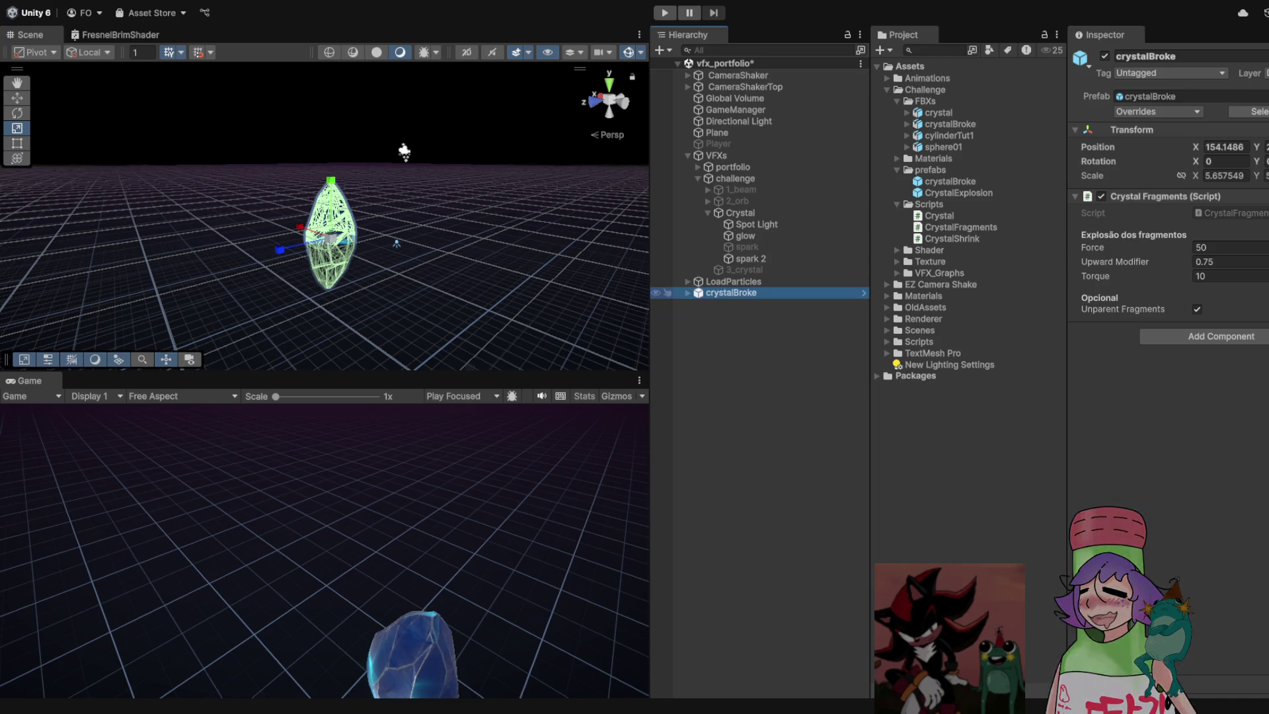
key(ctrl+p)
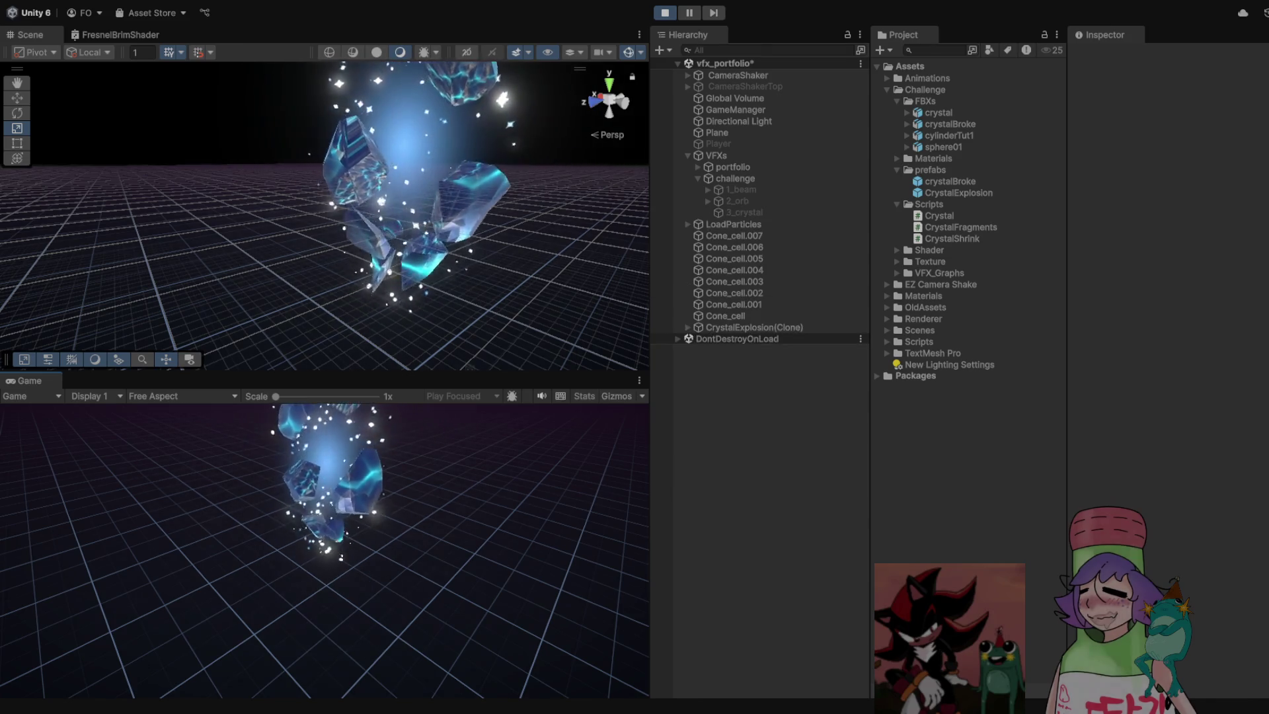
key(ctrl+p)
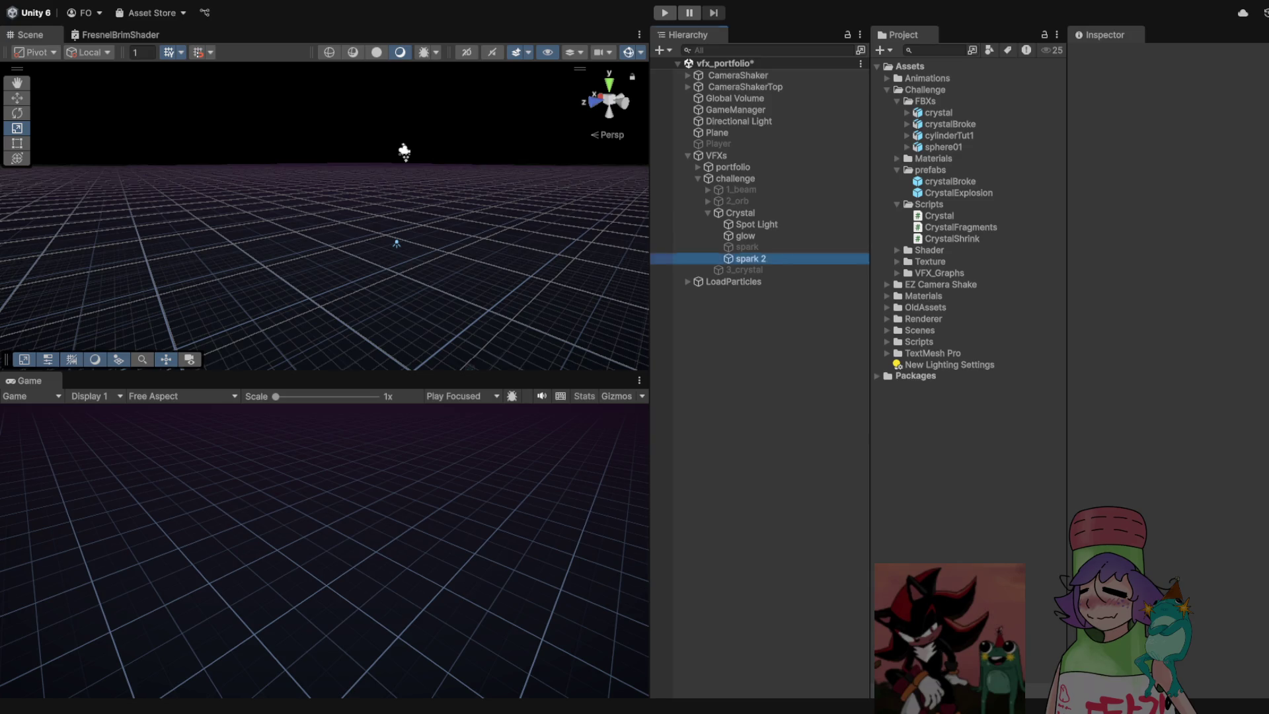
click(750, 258)
click(741, 213)
Set the crystal's Grow Scale Factor to 1.4
scroll(1166, 264, down, 10)
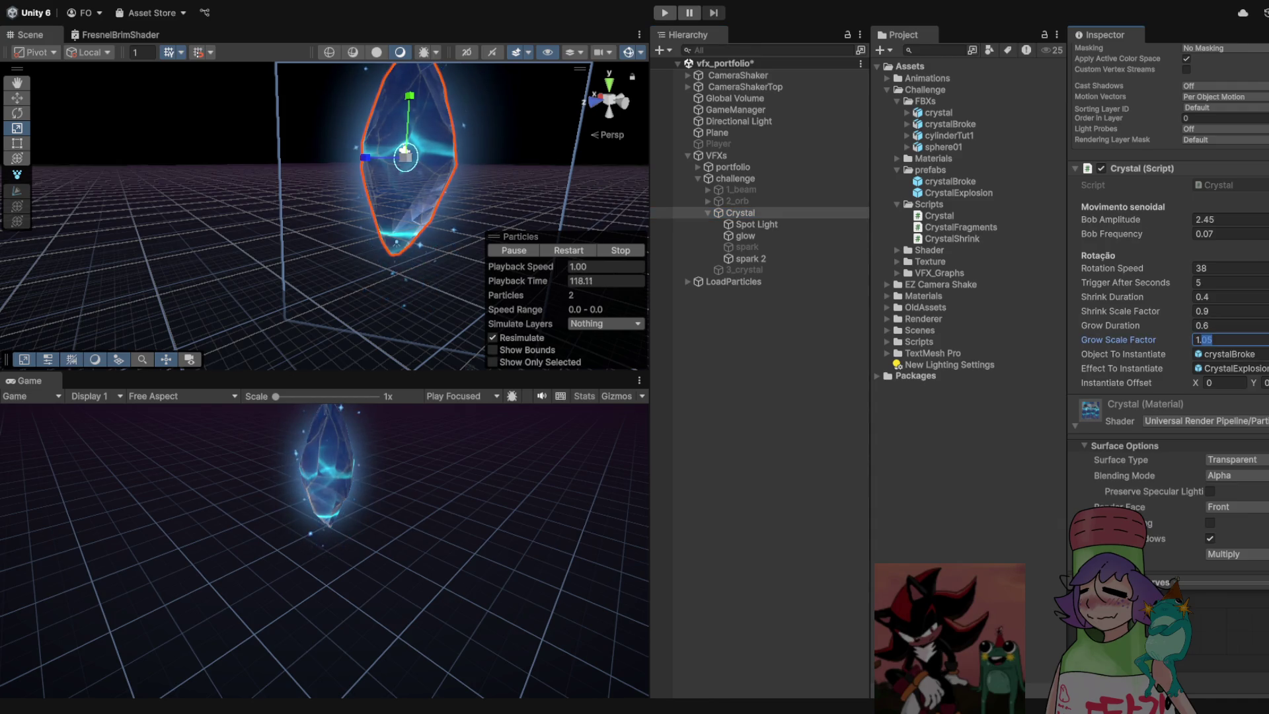
text(4)
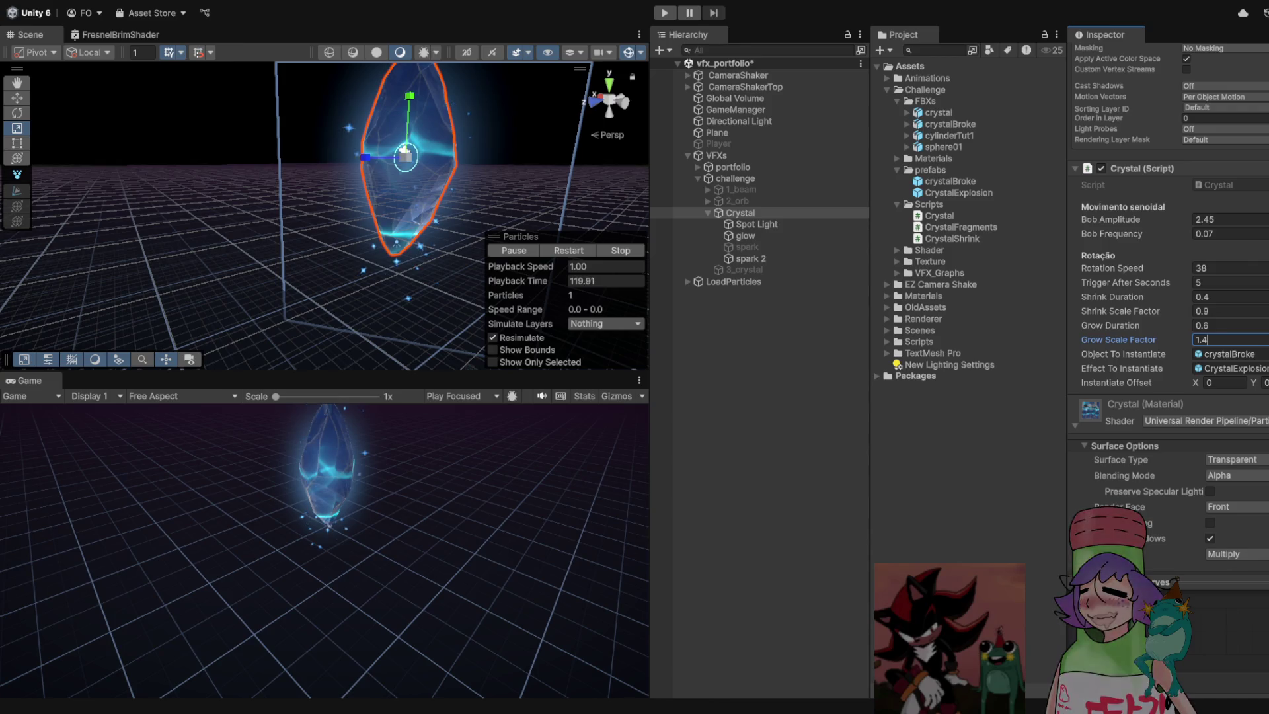
click(740, 213)
Add a temporary crystalBroke, scale it to about 7.86 to compare, delete it, and start Play
drag(950, 181, 727, 292)
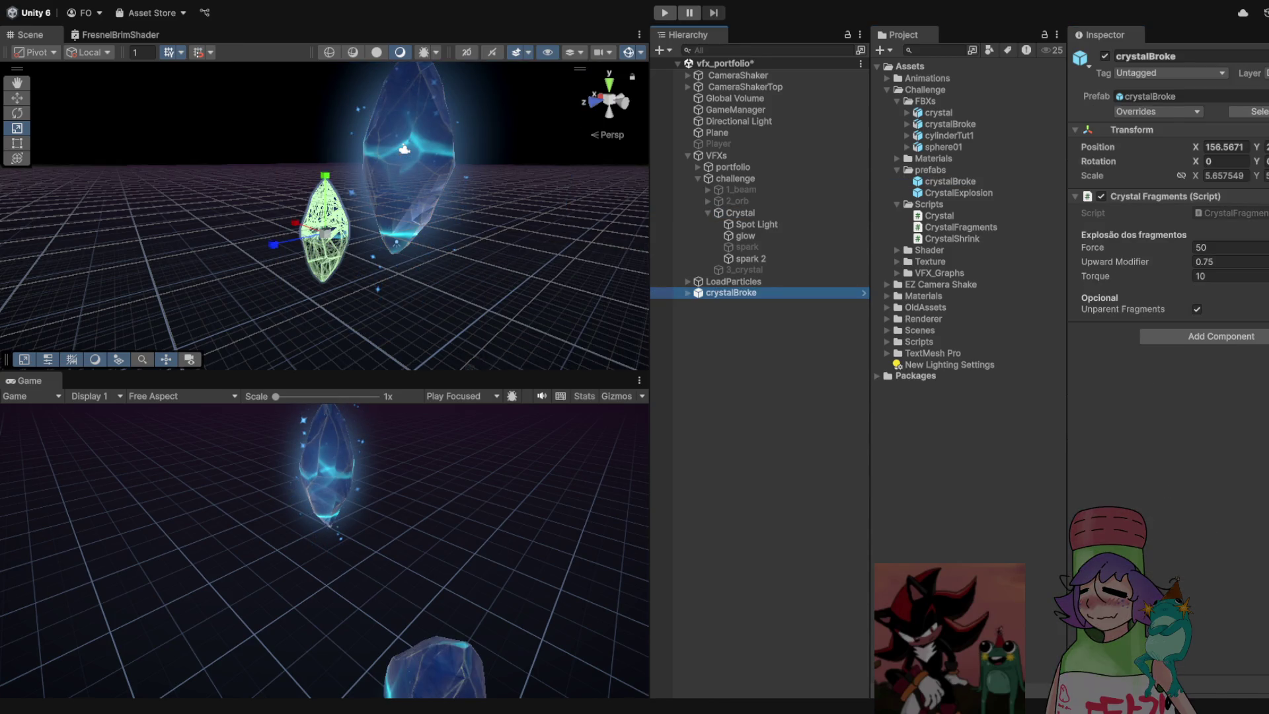
mouse_move(325, 233)
mouse_down()
mouse_move(357, 211)
mouse_move(317, 215)
mouse_up()
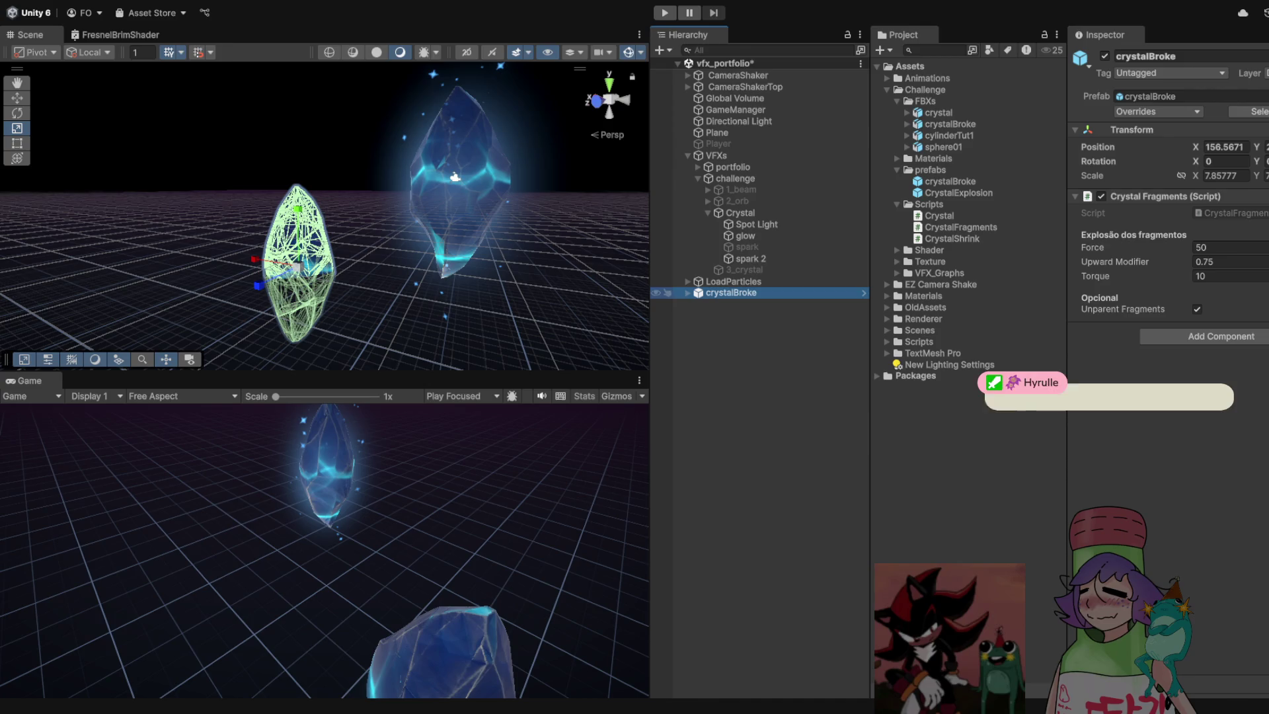
key(Delete)
key(ctrl+p)
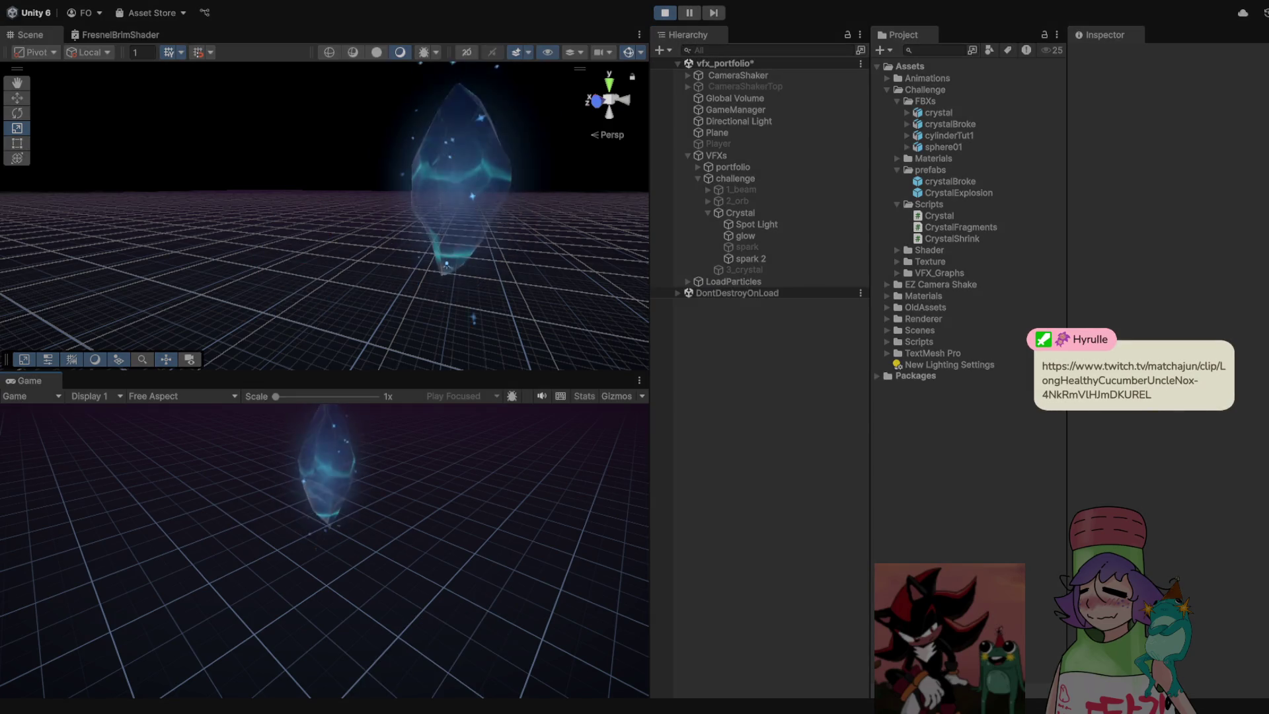
Watch the crystal shatter in the maximized Game view, then exit Play mode
key(ctrl+s)
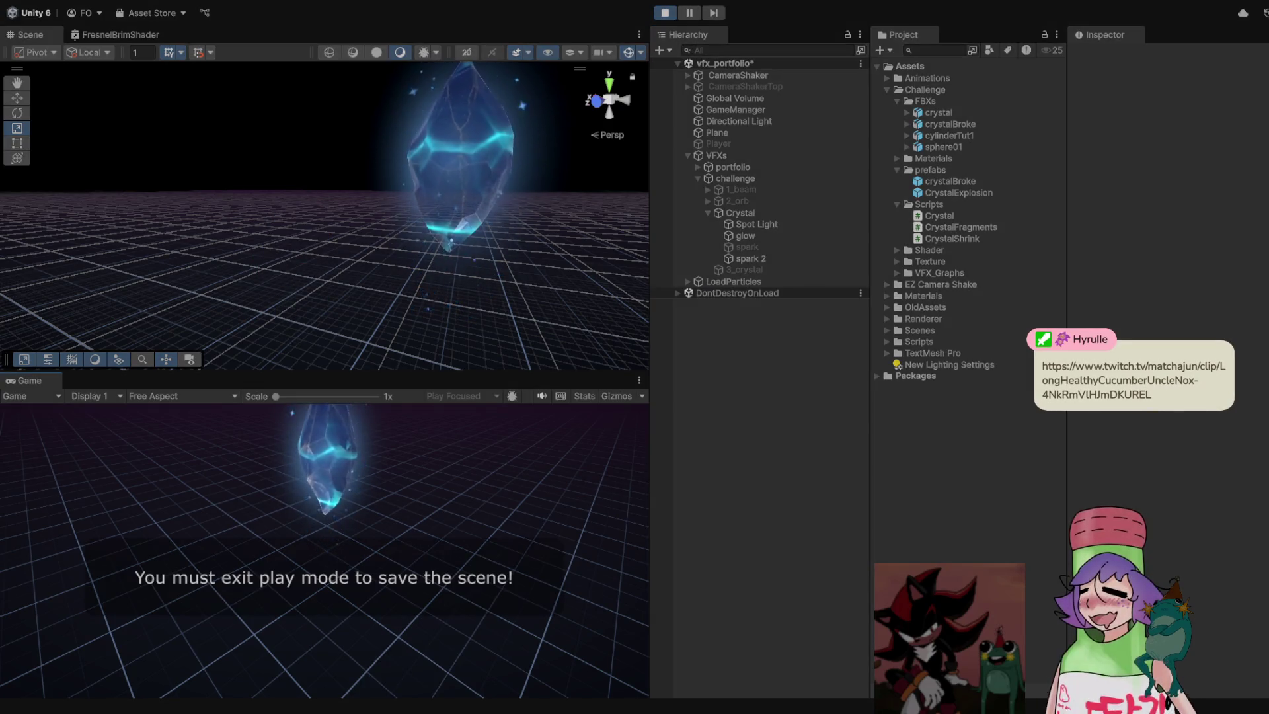
key(shift+space)
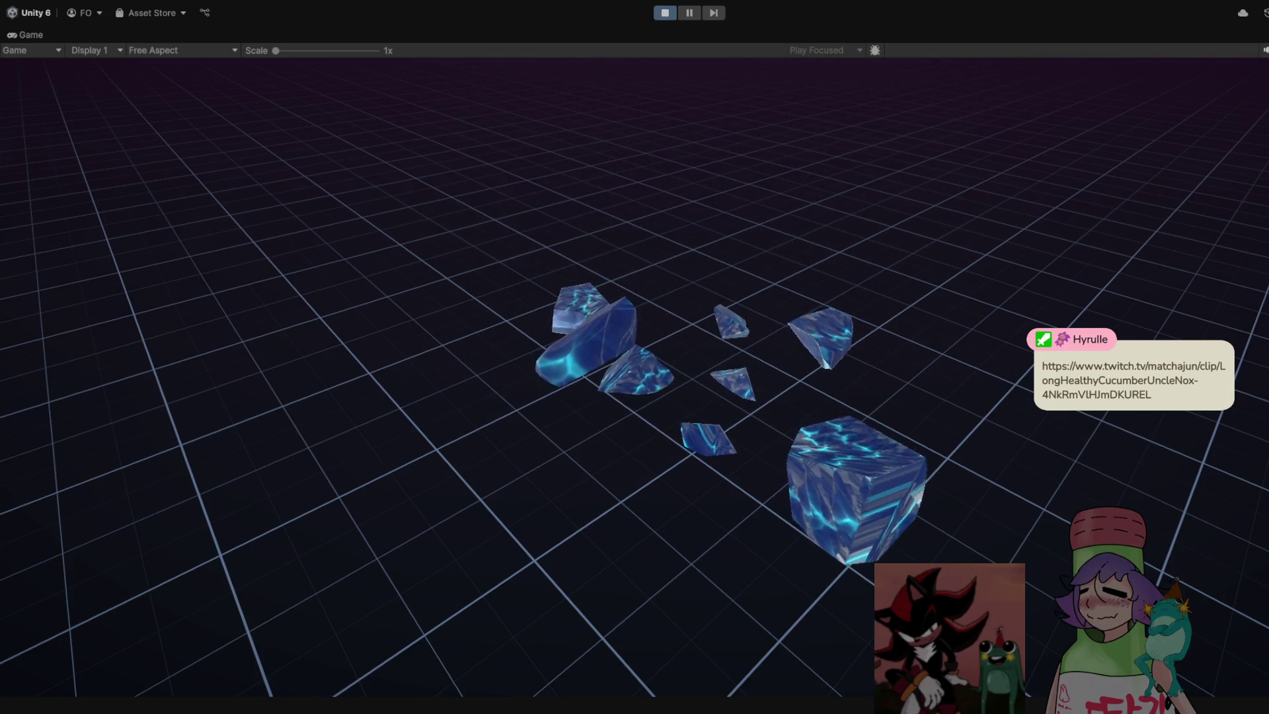
key(ctrl+p)
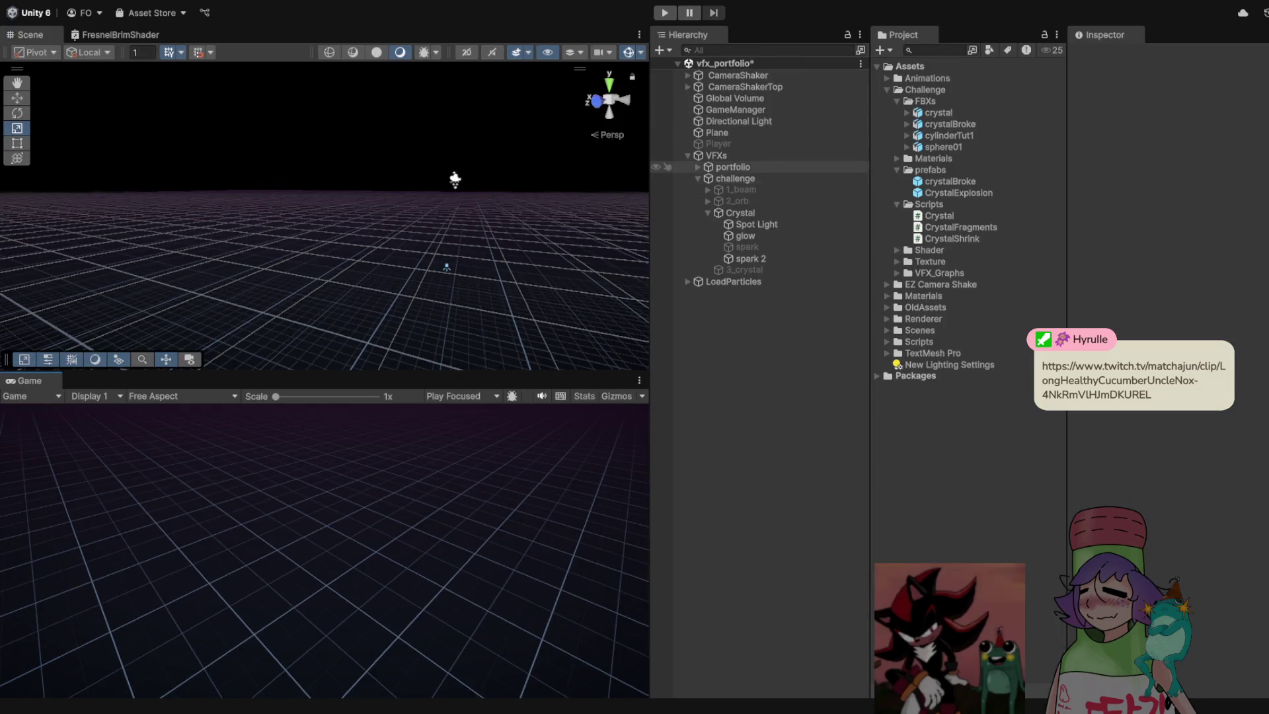
Set Crystal's Trigger After Seconds to 10
click(735, 178)
click(740, 212)
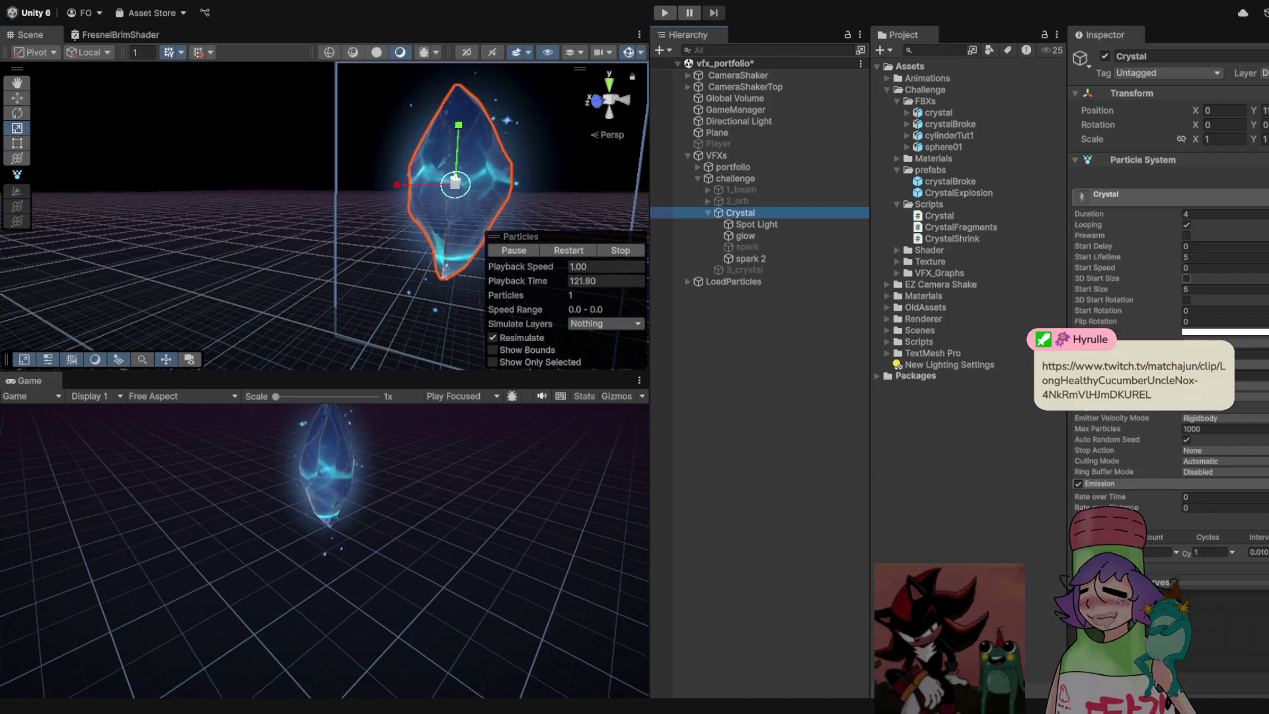
scroll(1168, 264, down, 15)
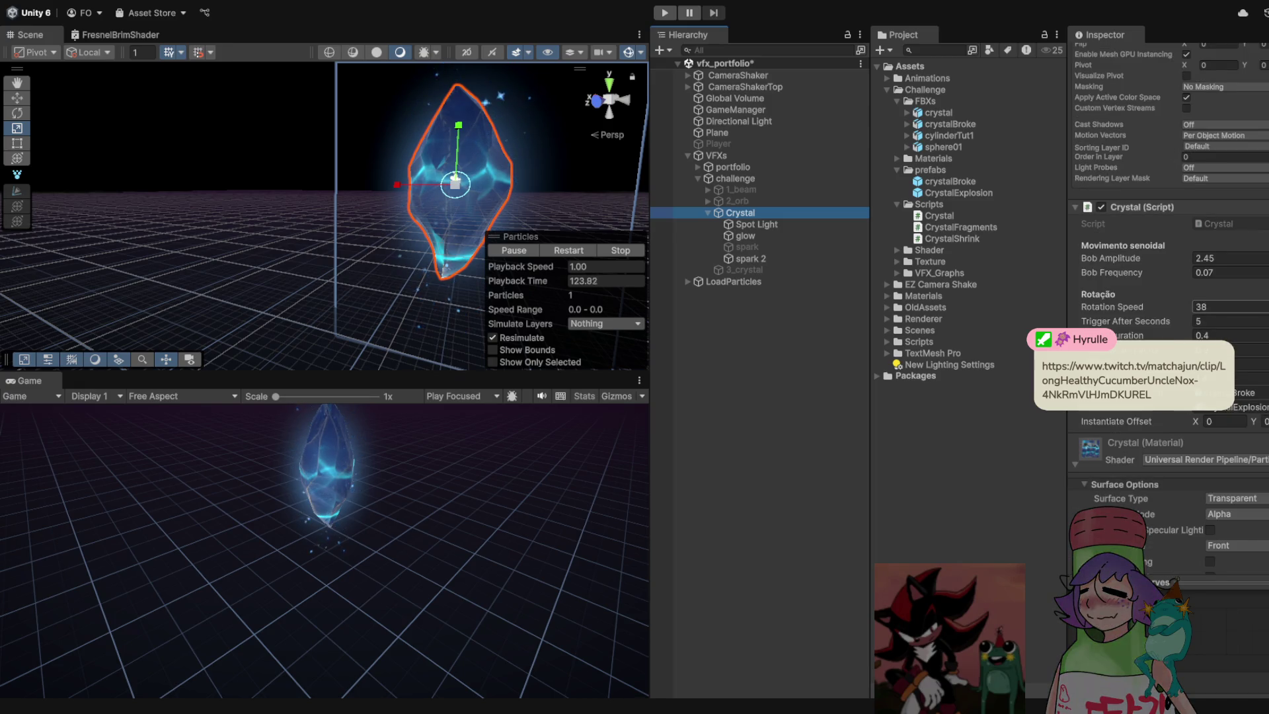
click(1222, 320)
text(10)
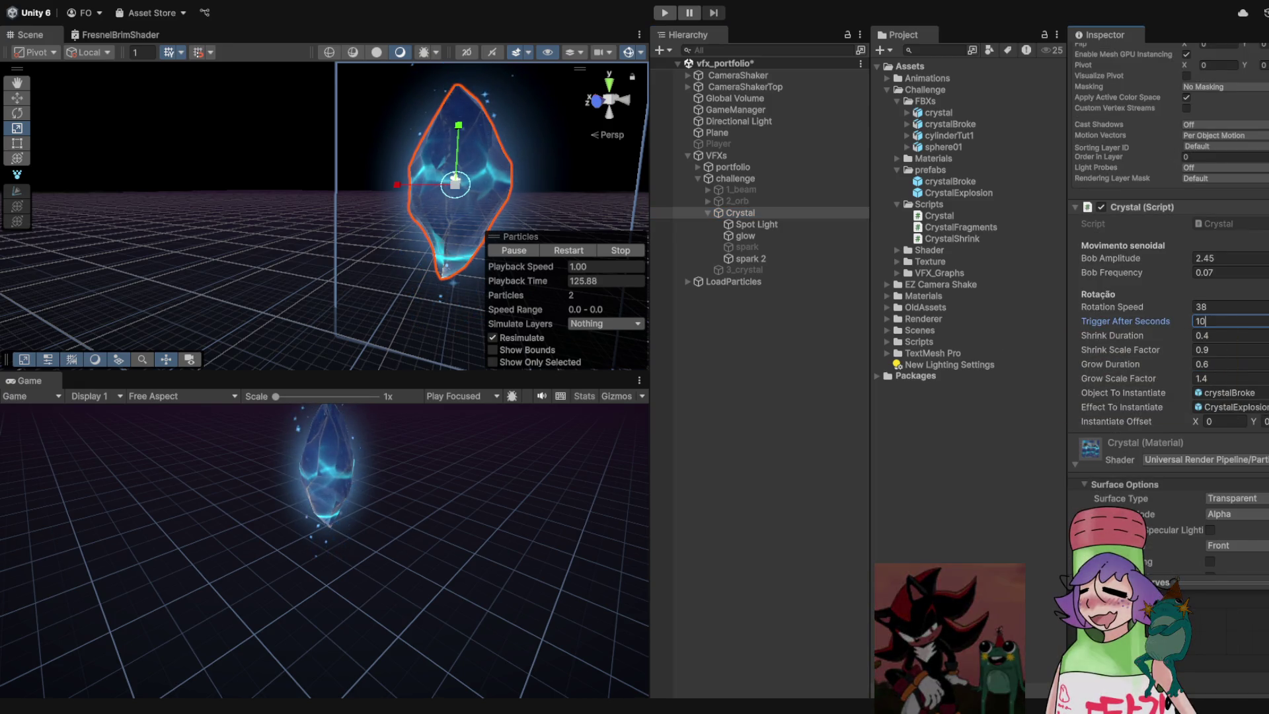
Delete the old disabled 3_crystal, reselect Crystal, and start a play test
click(744, 269)
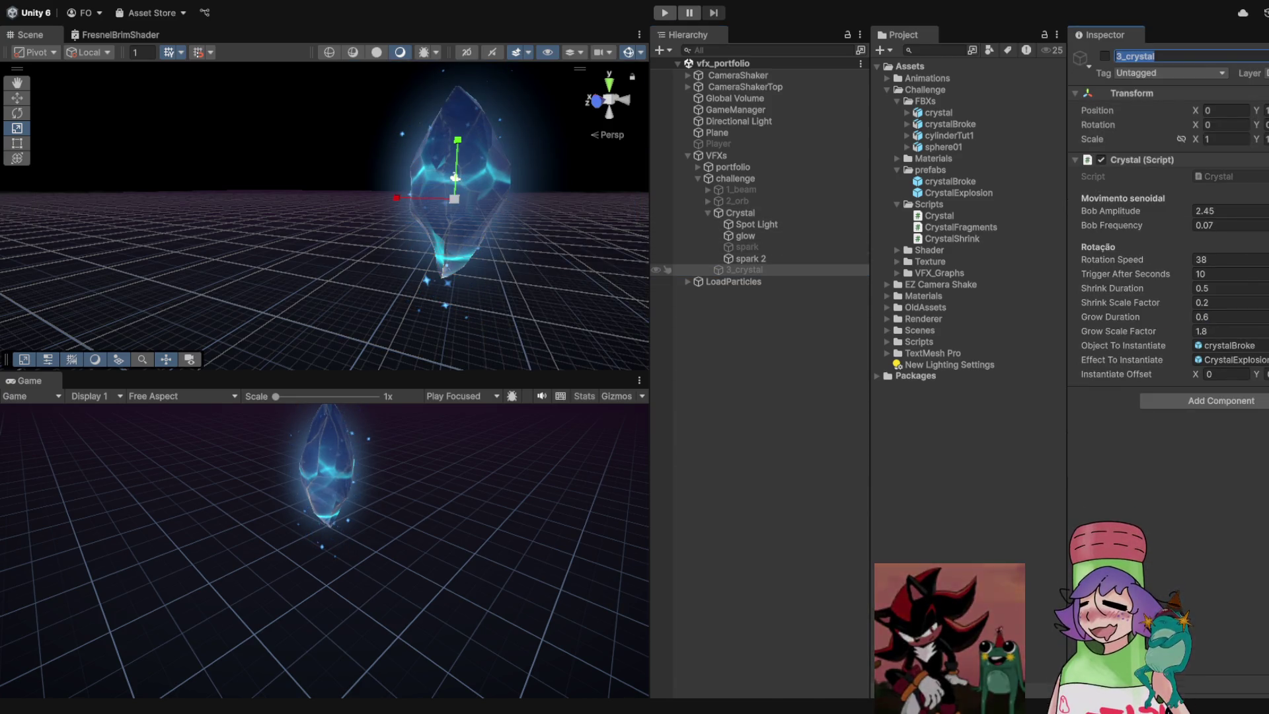
key(Delete)
click(740, 212)
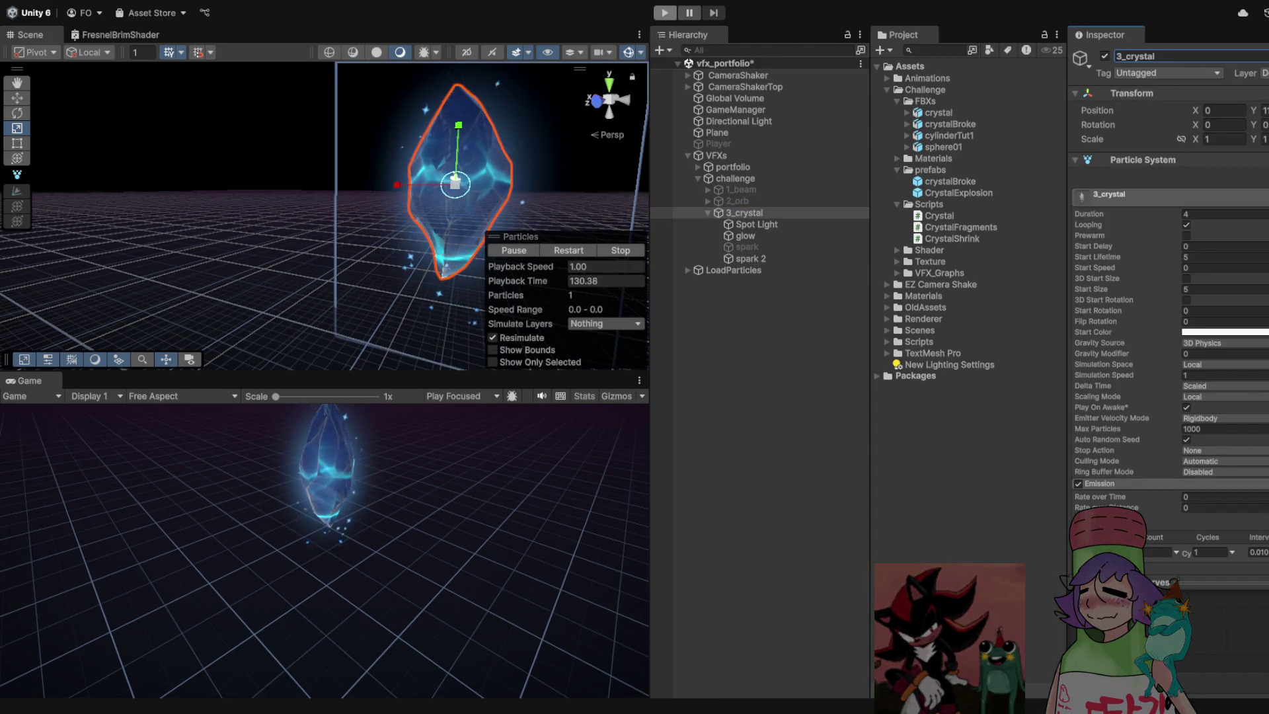
key(ctrl+p)
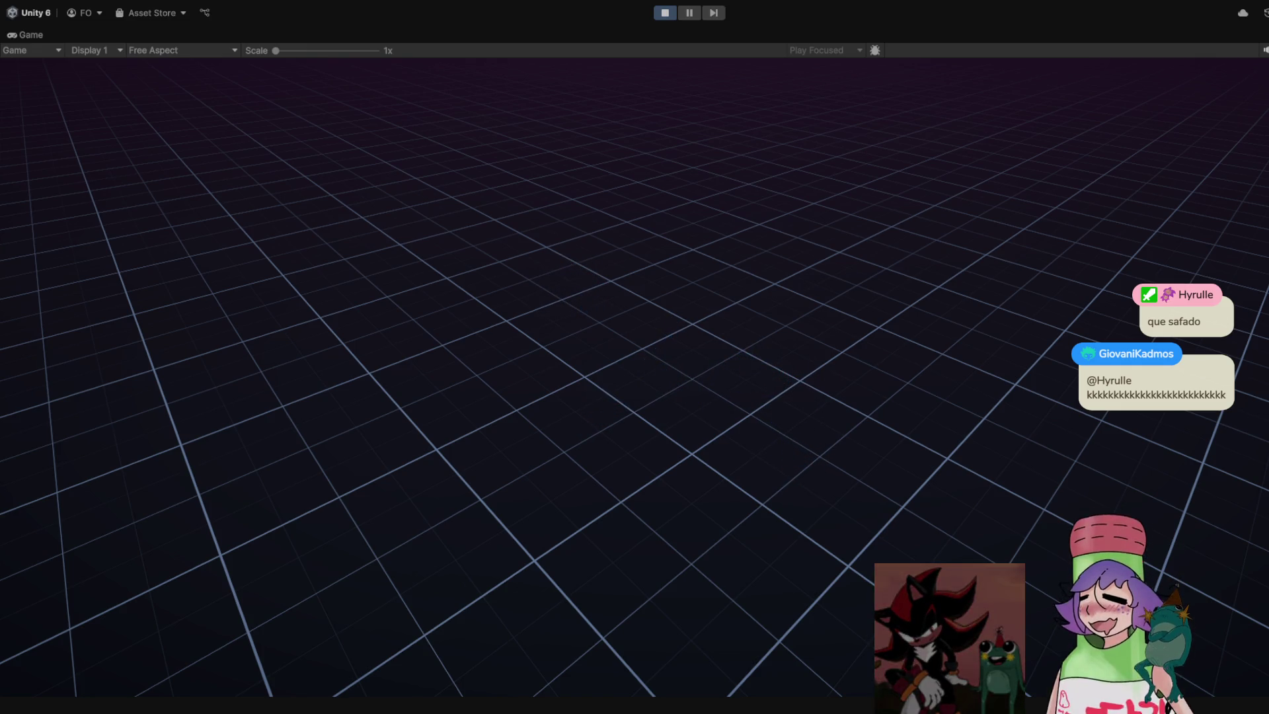
key(ctrl+p)
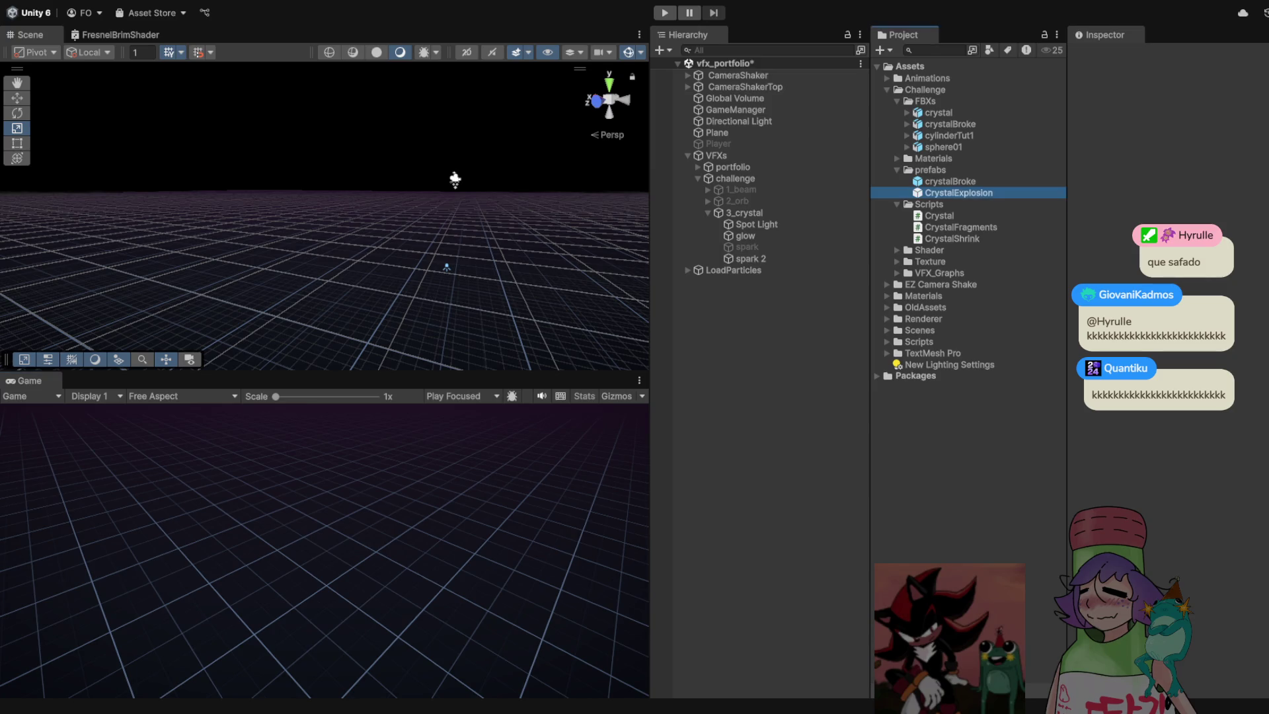
Add a crystalBroke instance to the scene after discarding a CrystalExplosion one
drag(958, 192, 740, 281)
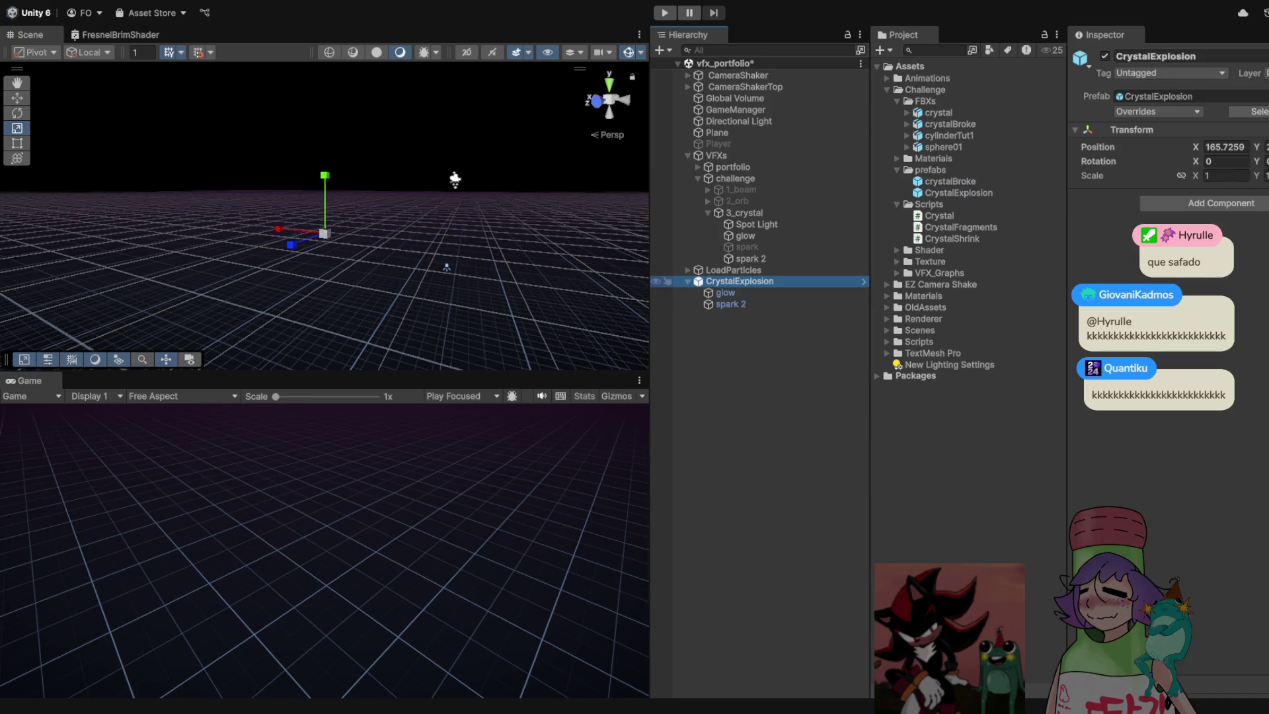
key(ctrl+z)
key(ctrl+z)
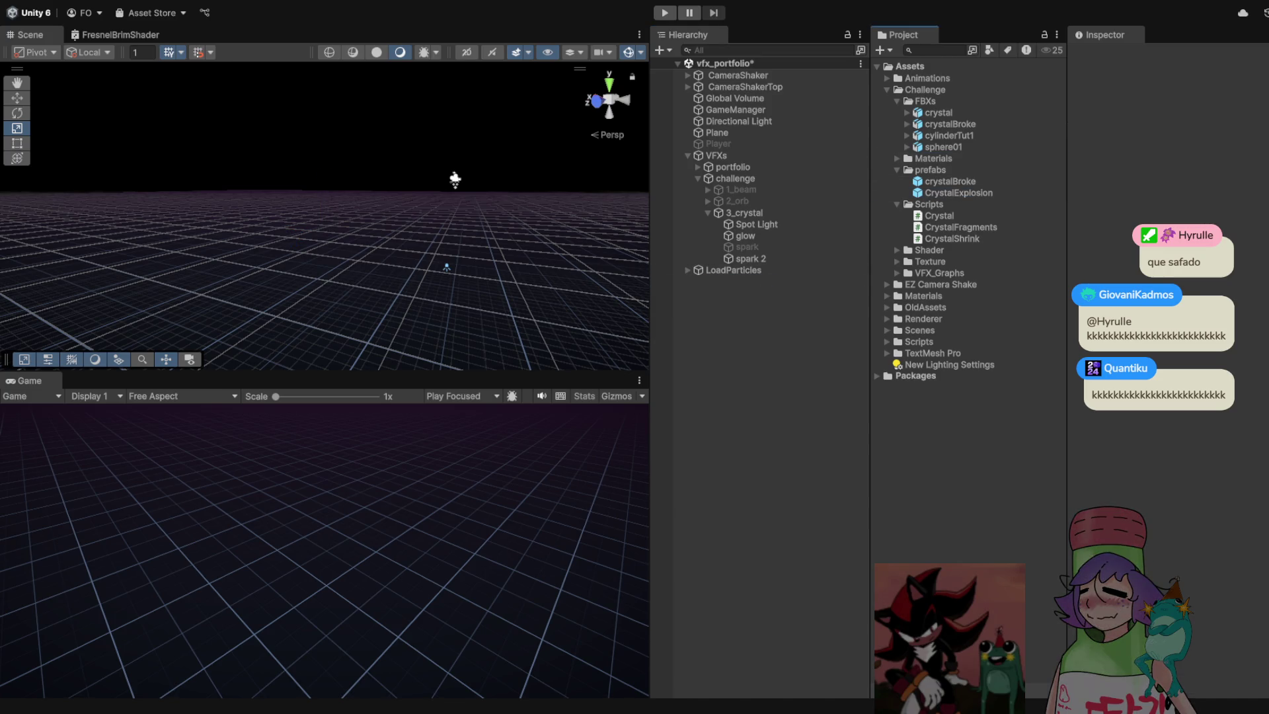
drag(949, 181, 740, 284)
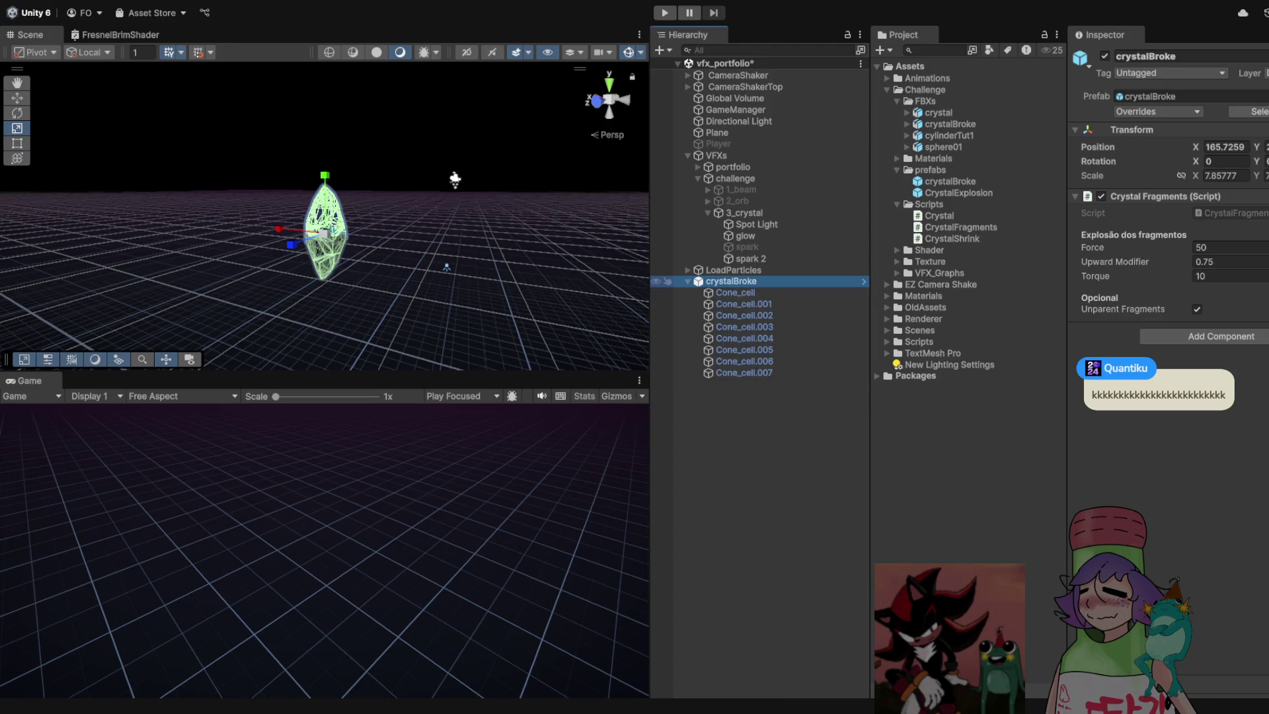
Set the eight Cone_cell fragments' Lifetime to 6, reselect crystalBroke, and start Play
click(735, 292)
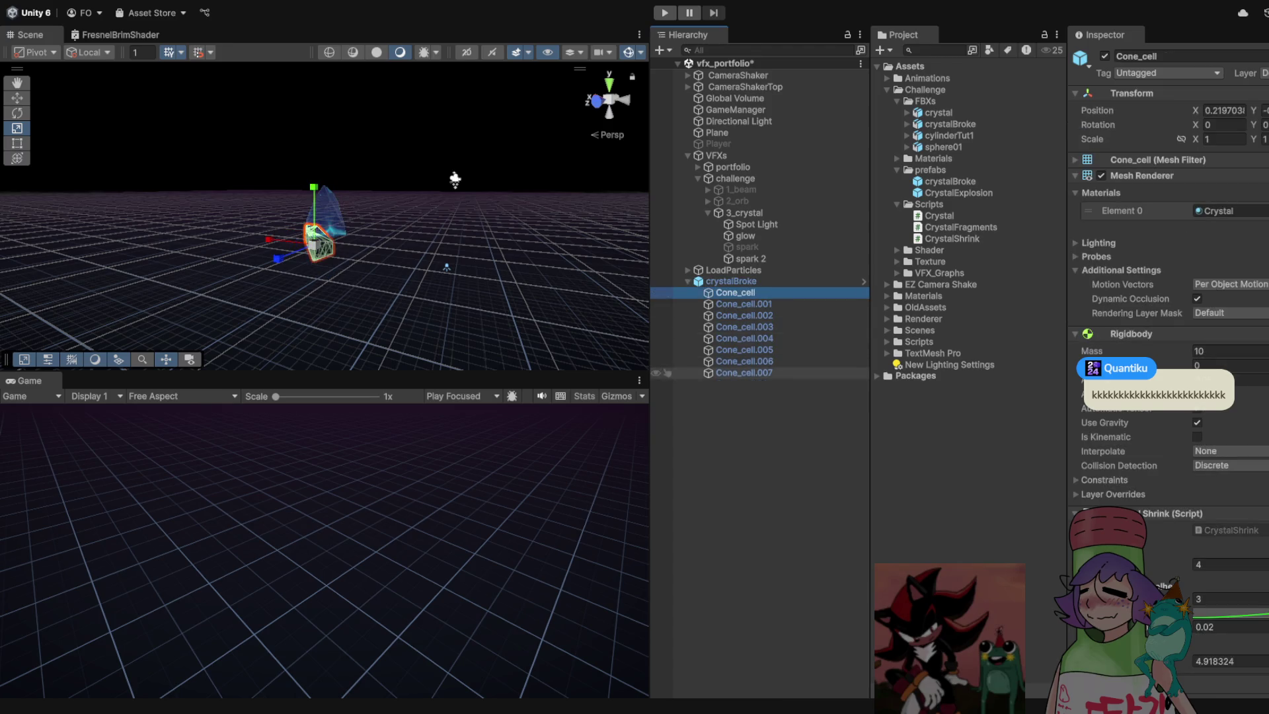
shift+click(744, 372)
scroll(1168, 264, down, 10)
scroll(1167, 264, up, 3)
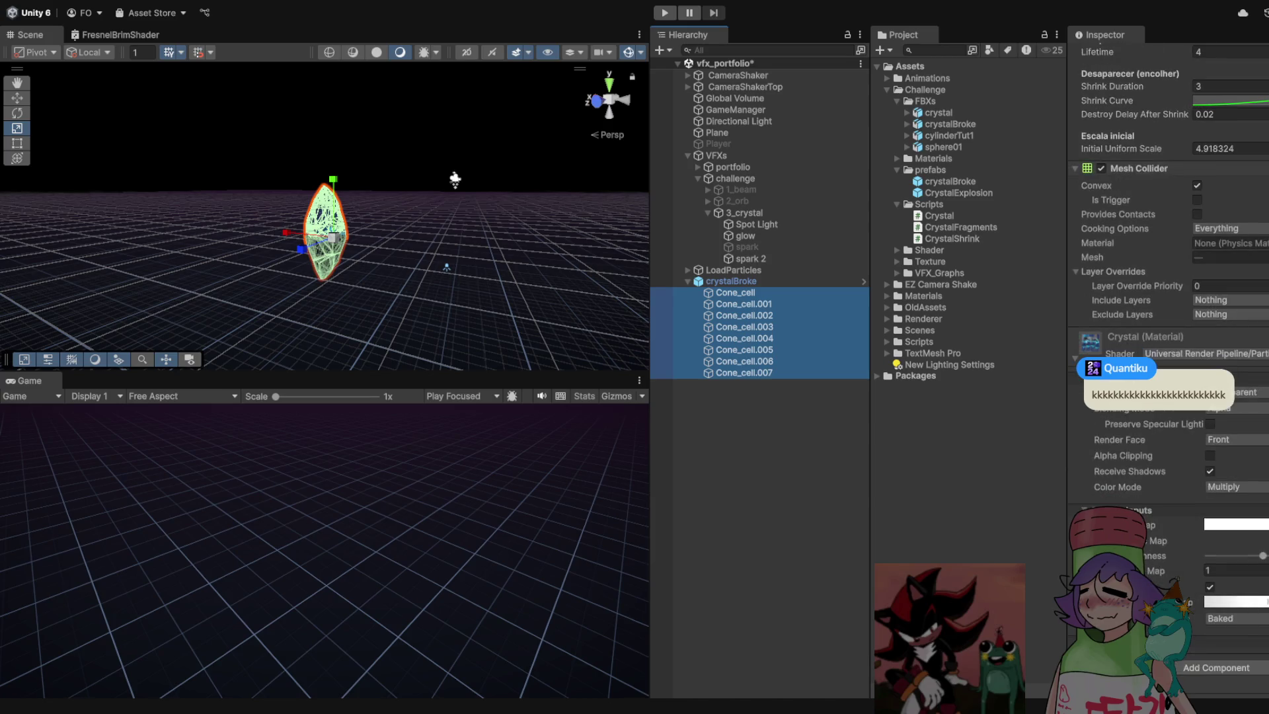
click(1223, 225)
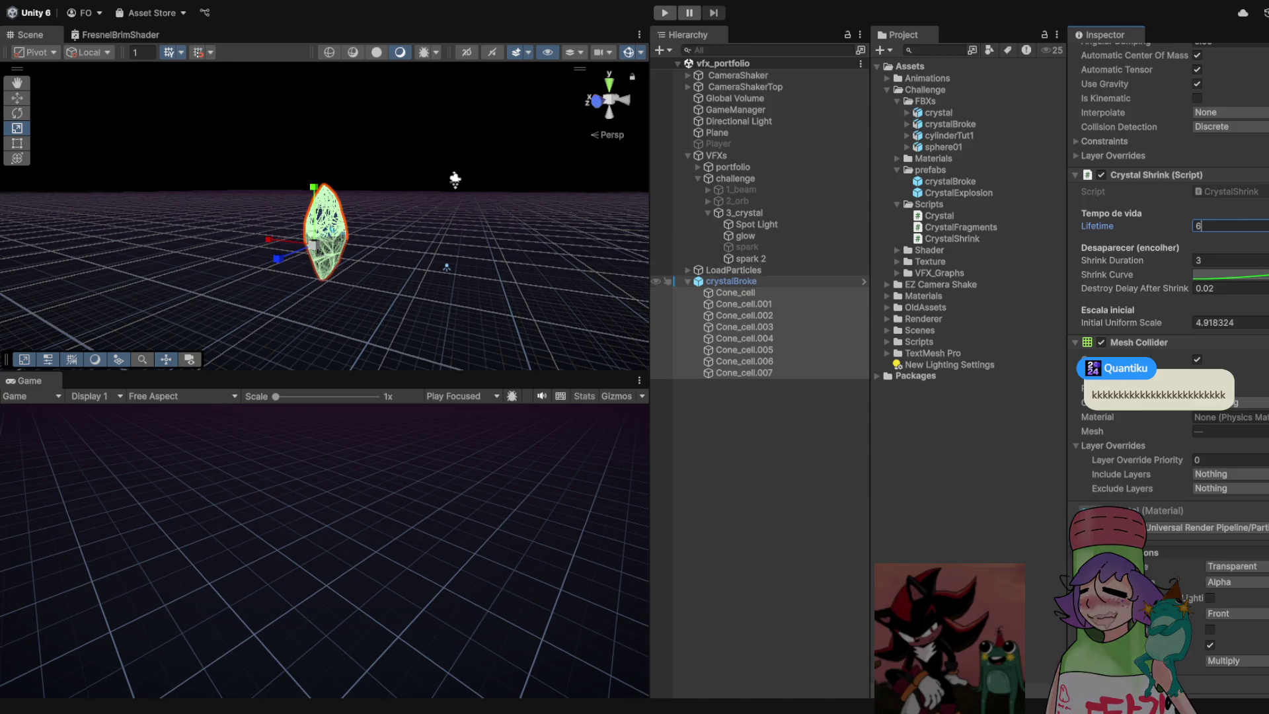
click(673, 281)
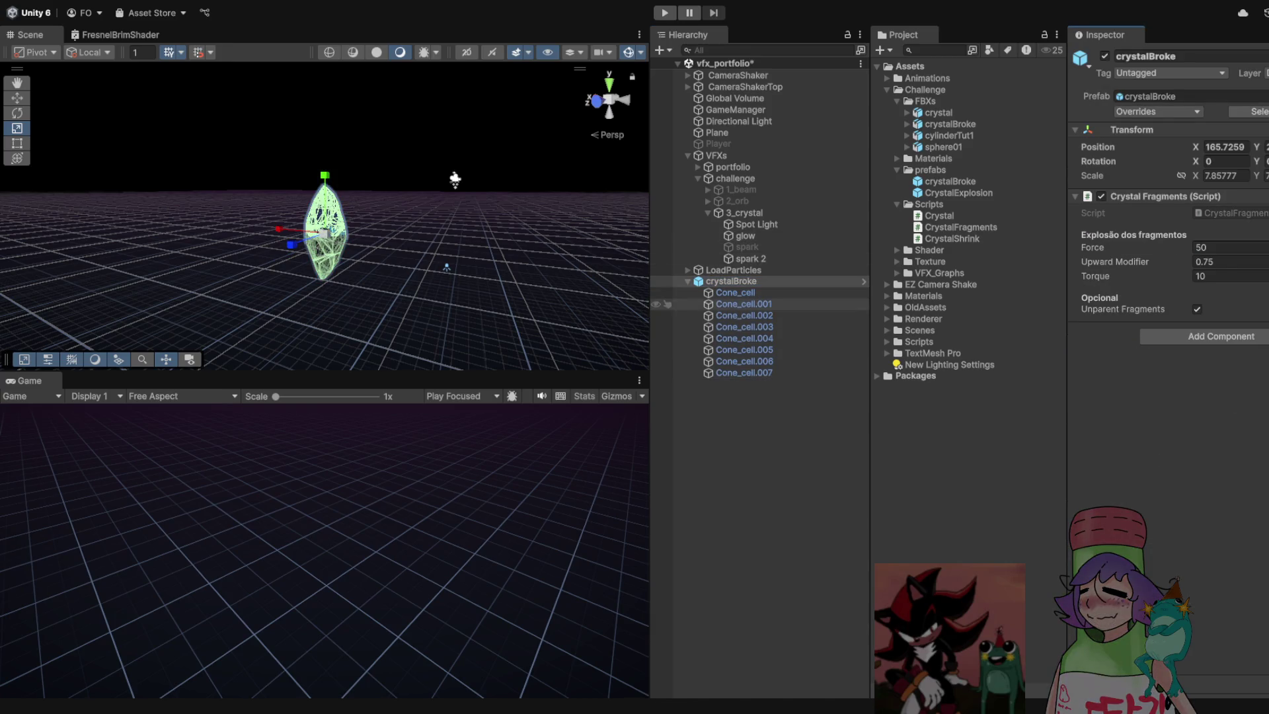
key(ctrl+p)
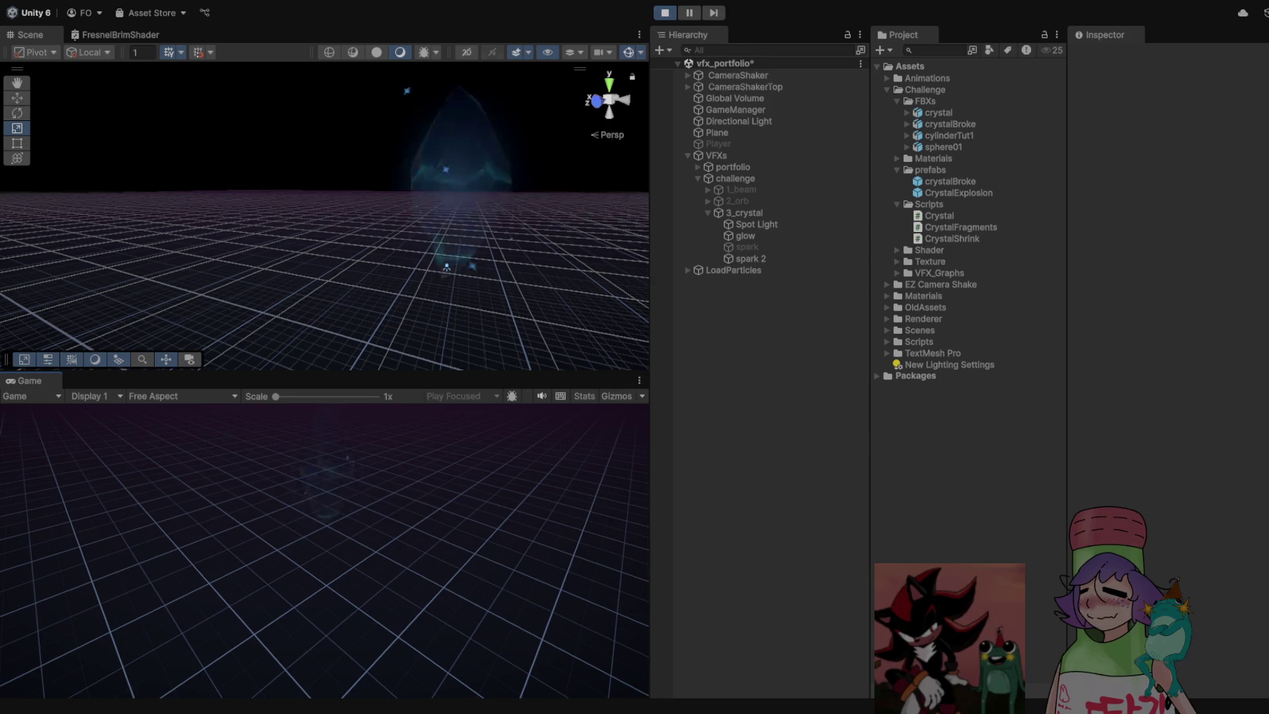
Watch the effect full-window, save the vfx_portfolio scene, then replay and stop after the shatter
key(shift+space)
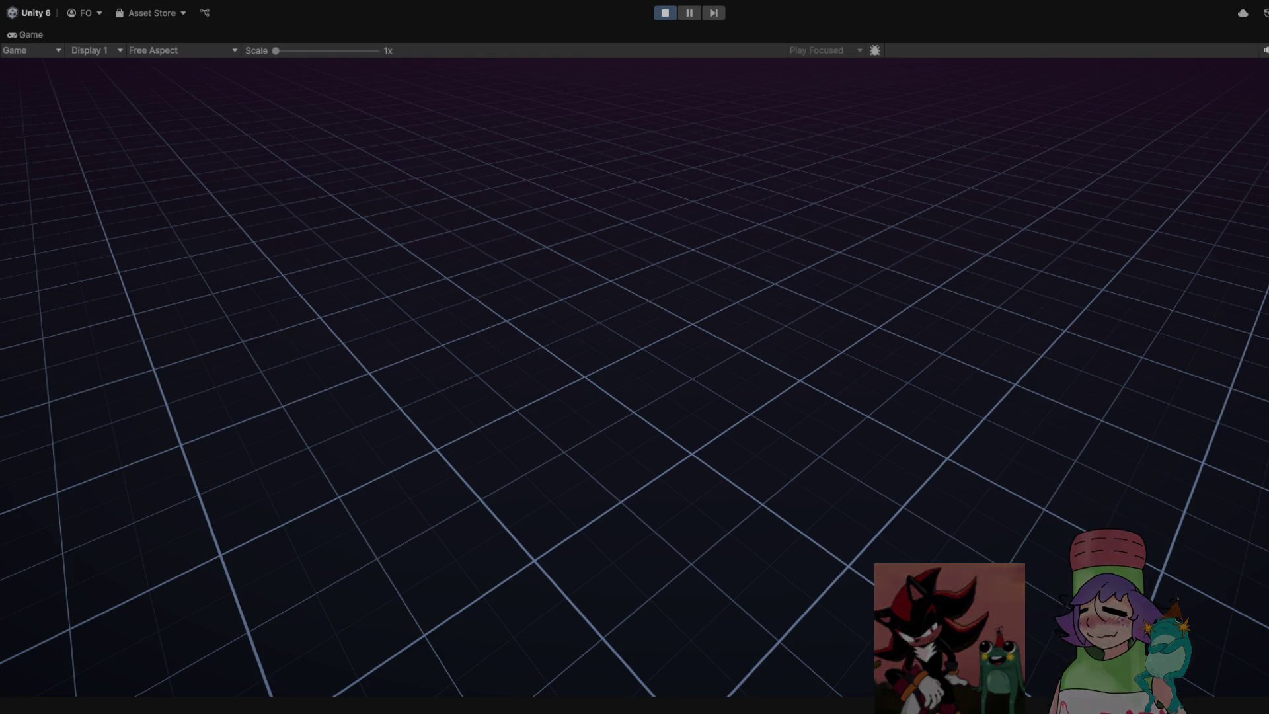
key(ctrl+p)
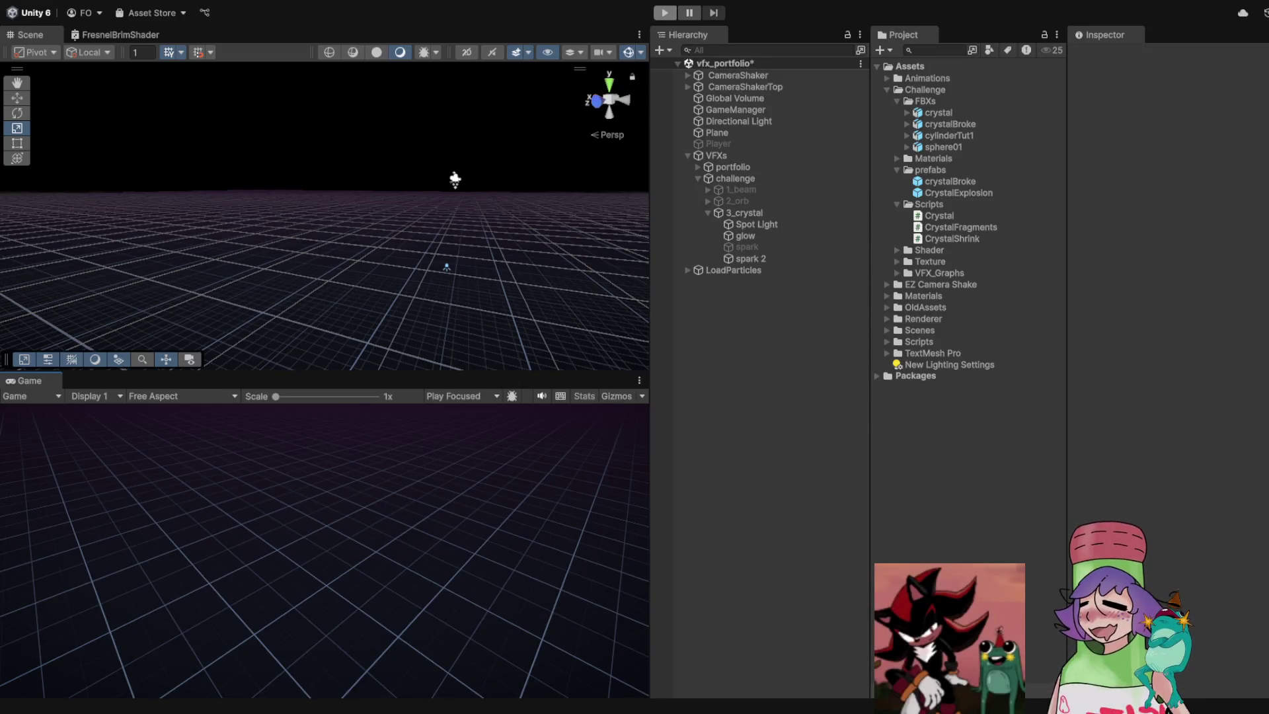
key(ctrl+s)
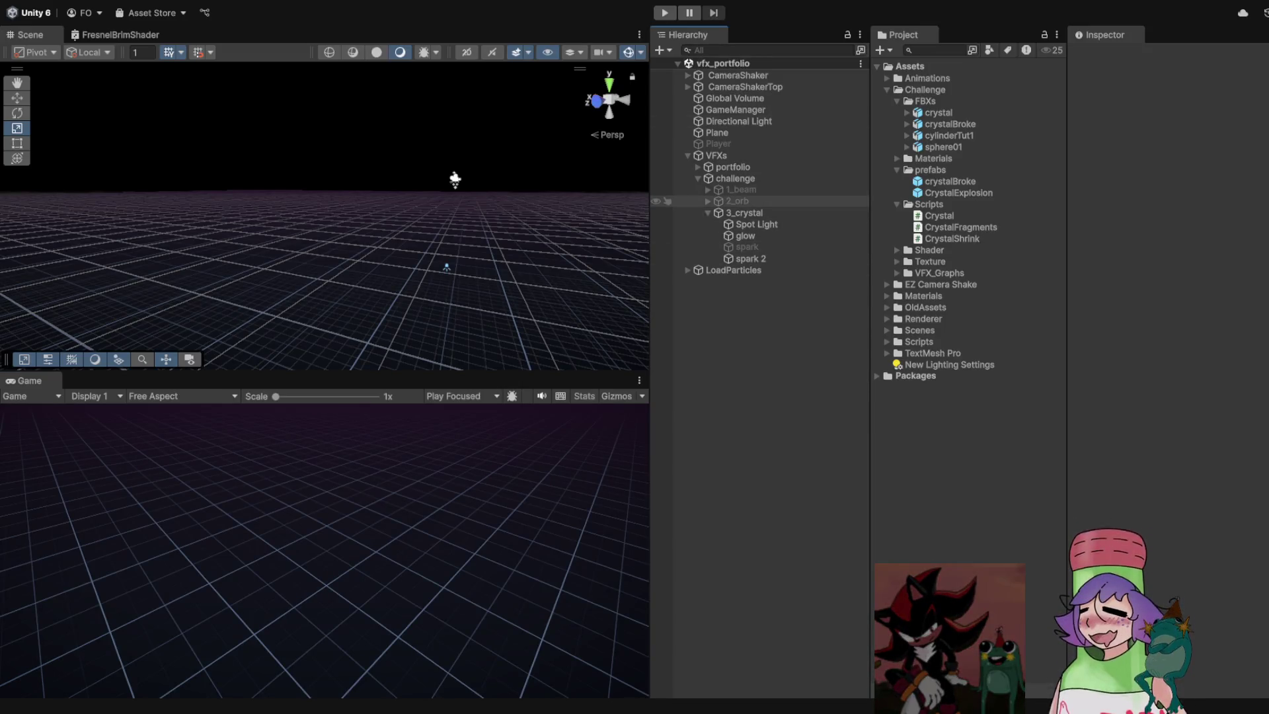
key(ctrl+p)
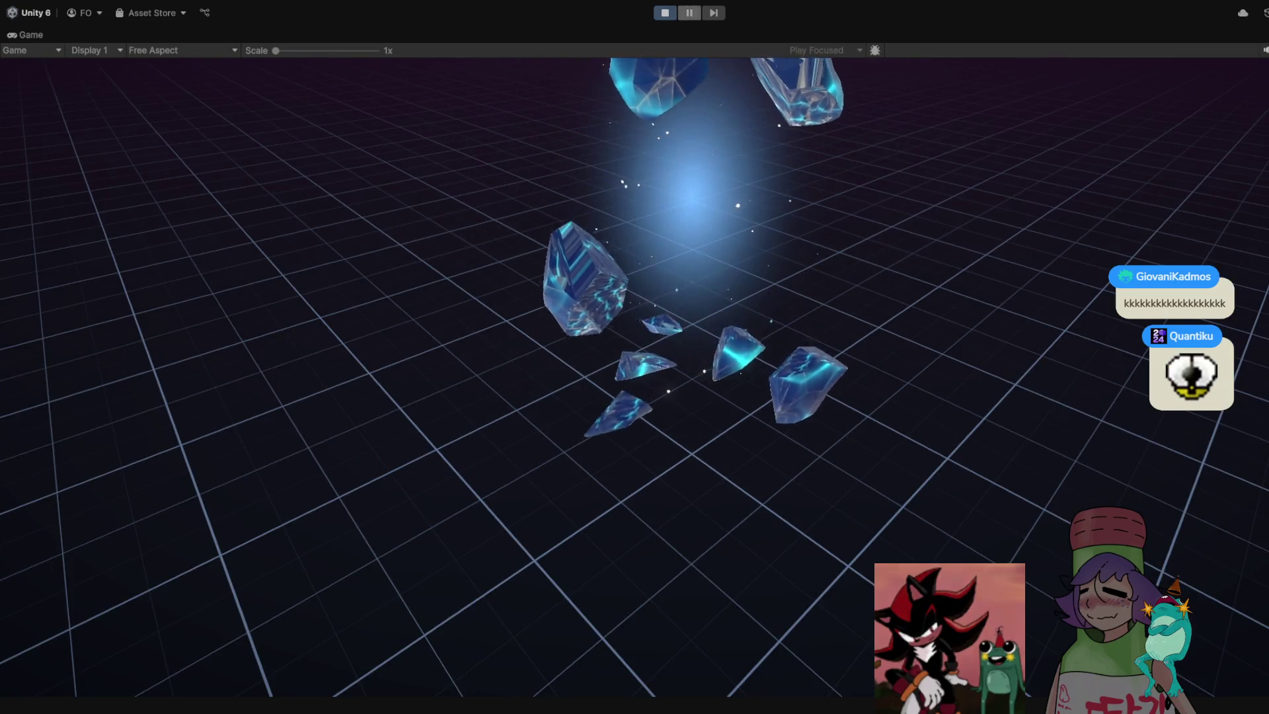
key(ctrl+p)
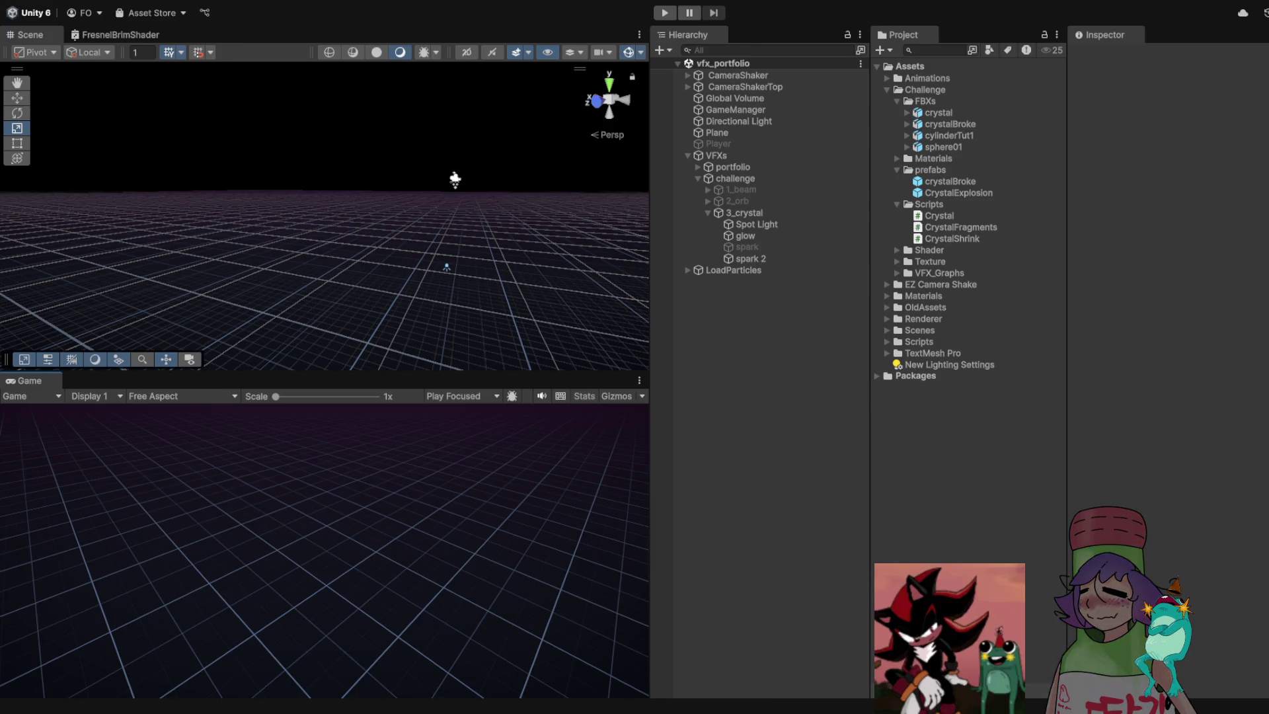
Expand and collapse the 3_crystal group in the Hierarchy
scroll(324, 218, down, 3)
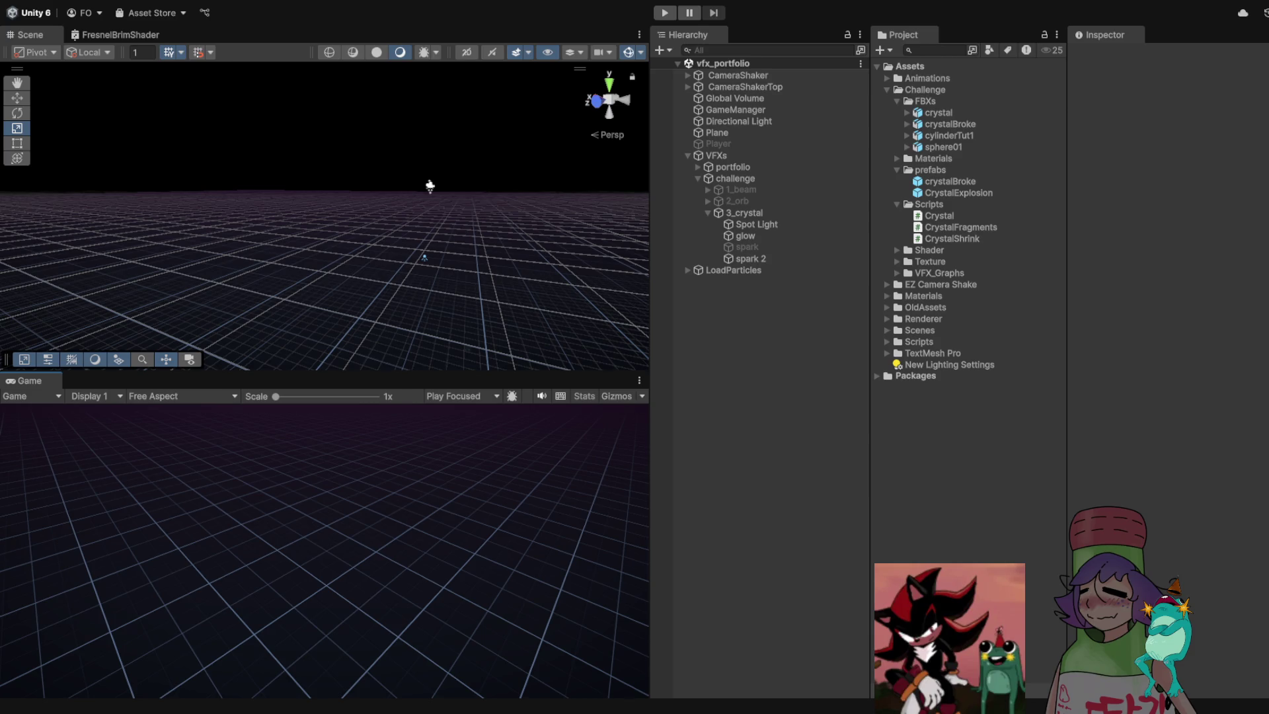
scroll(323, 218, up, 3)
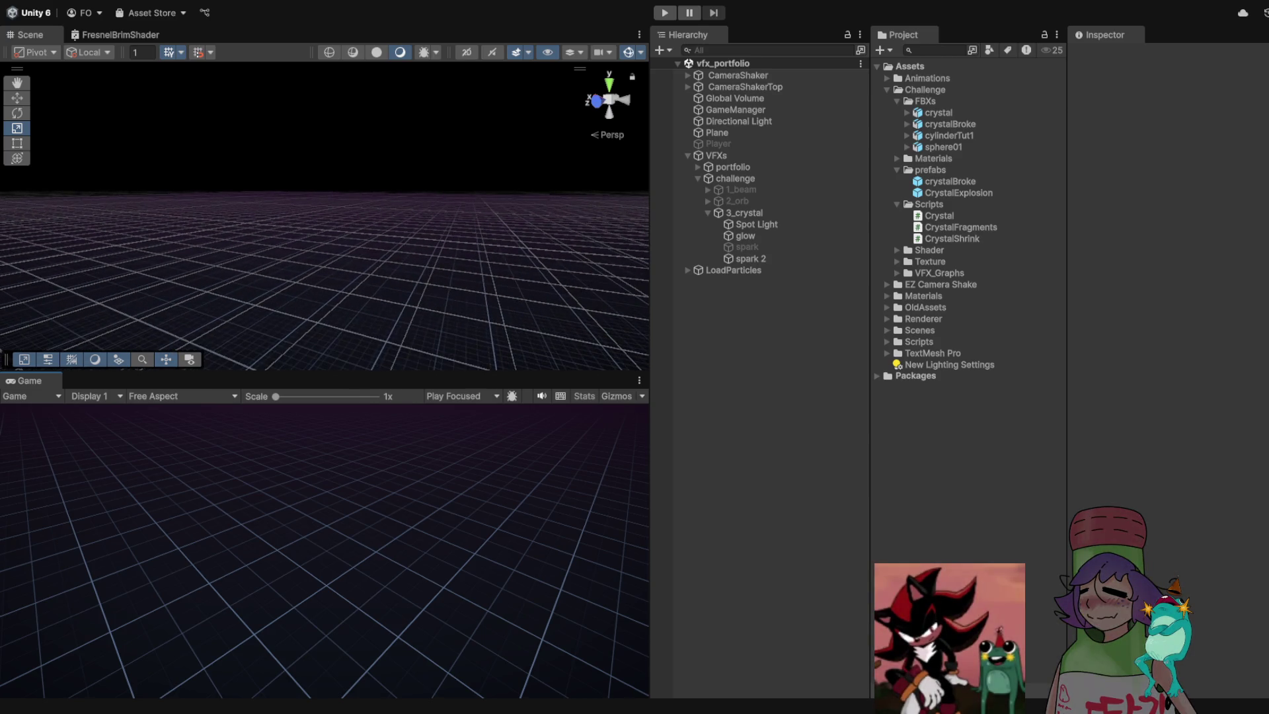
click(708, 212)
click(707, 213)
click(707, 213)
click(744, 213)
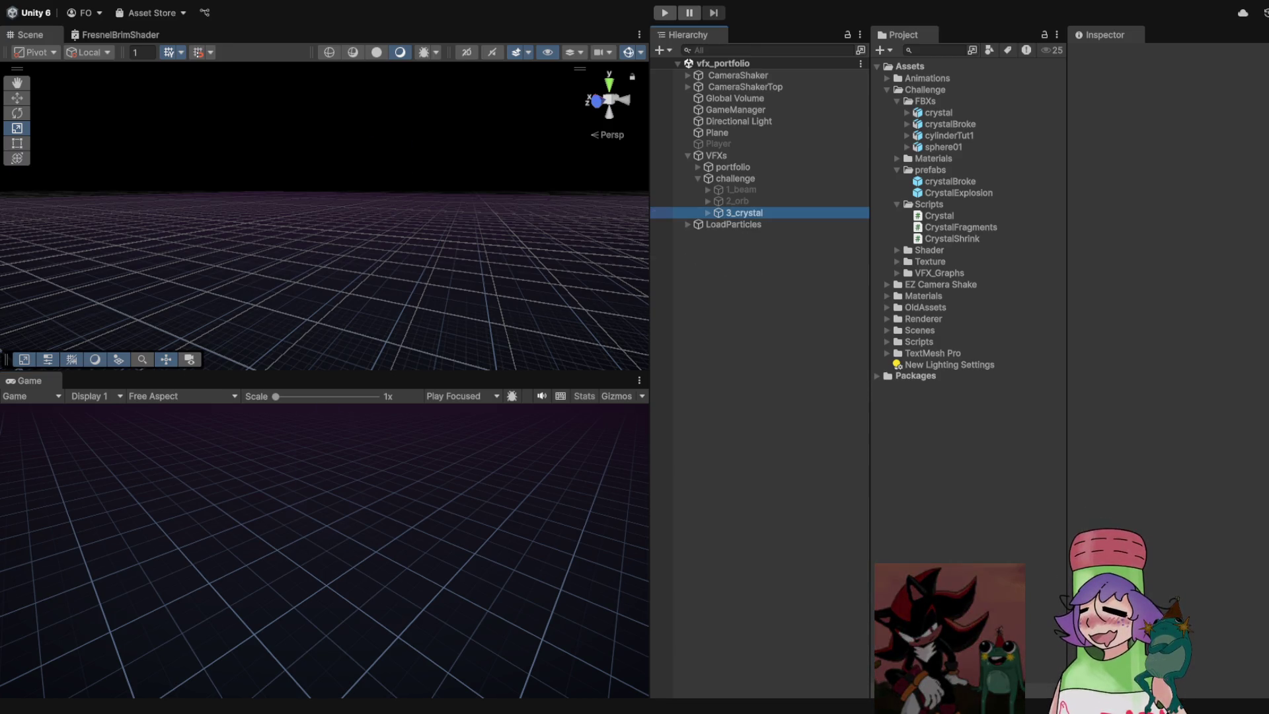
Deactivate 3_crystal, briefly enable then disable 2_orb, and select 3_crystal's particle system
click(708, 213)
click(708, 213)
click(737, 201)
click(744, 213)
click(1105, 55)
click(737, 201)
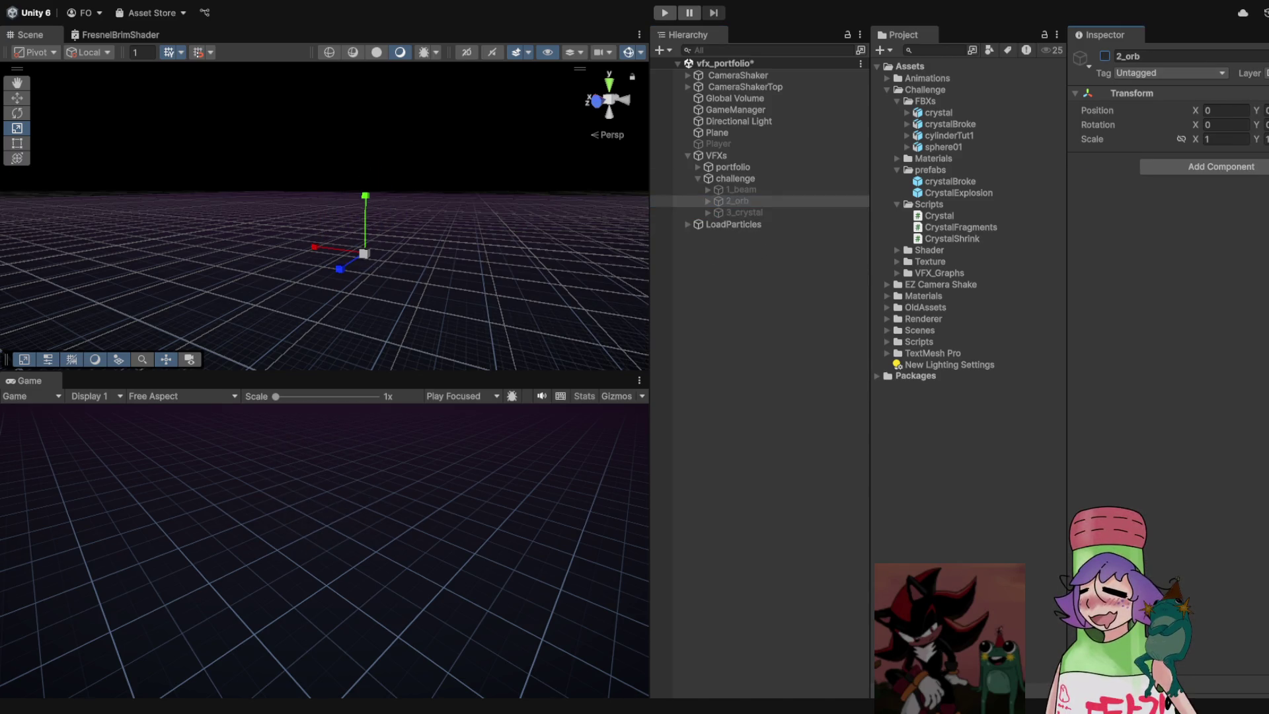
click(1104, 55)
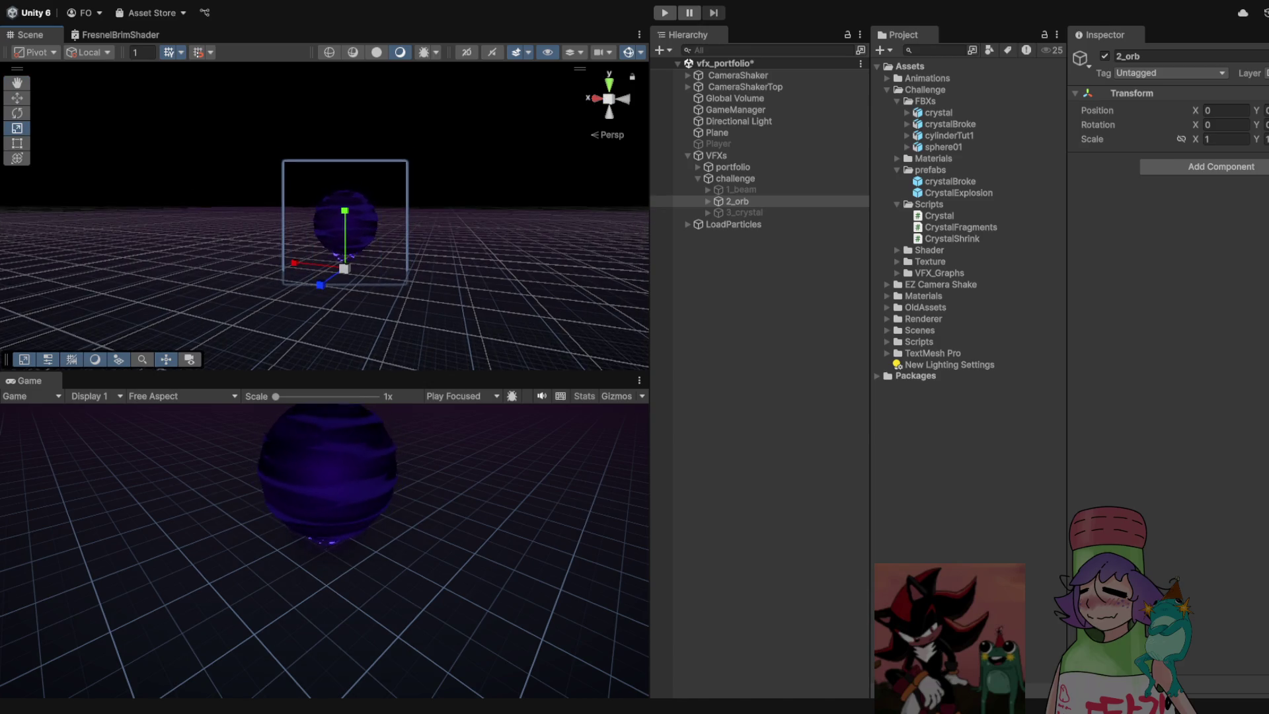
click(737, 200)
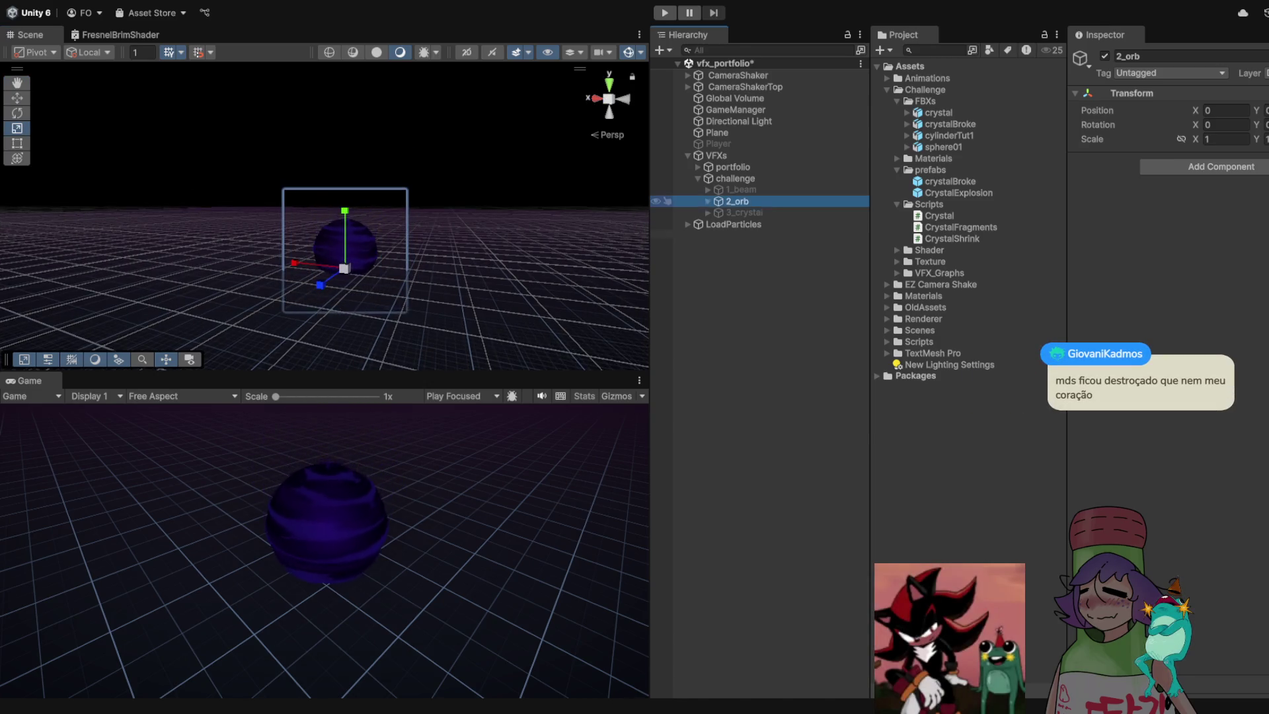
click(1104, 55)
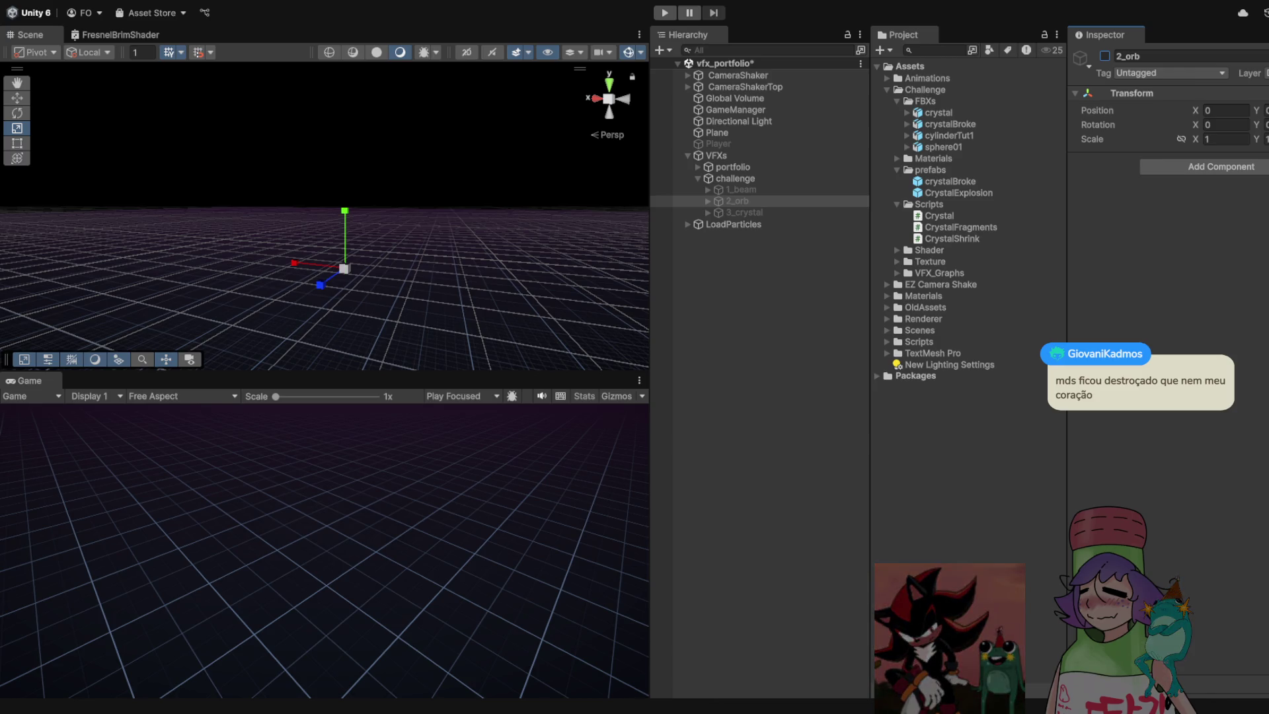
click(744, 212)
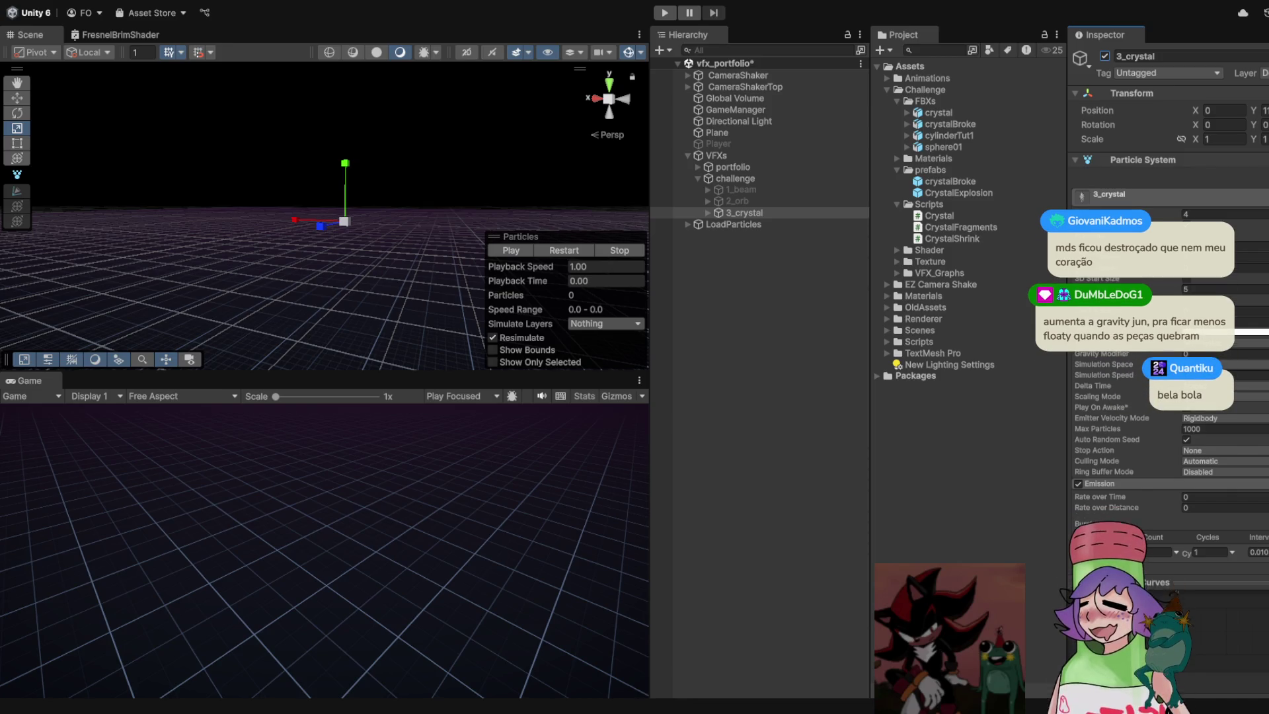
Select 3_crystal, collapse the Project panel's FBXs folder, and enter Play mode to test it
click(744, 212)
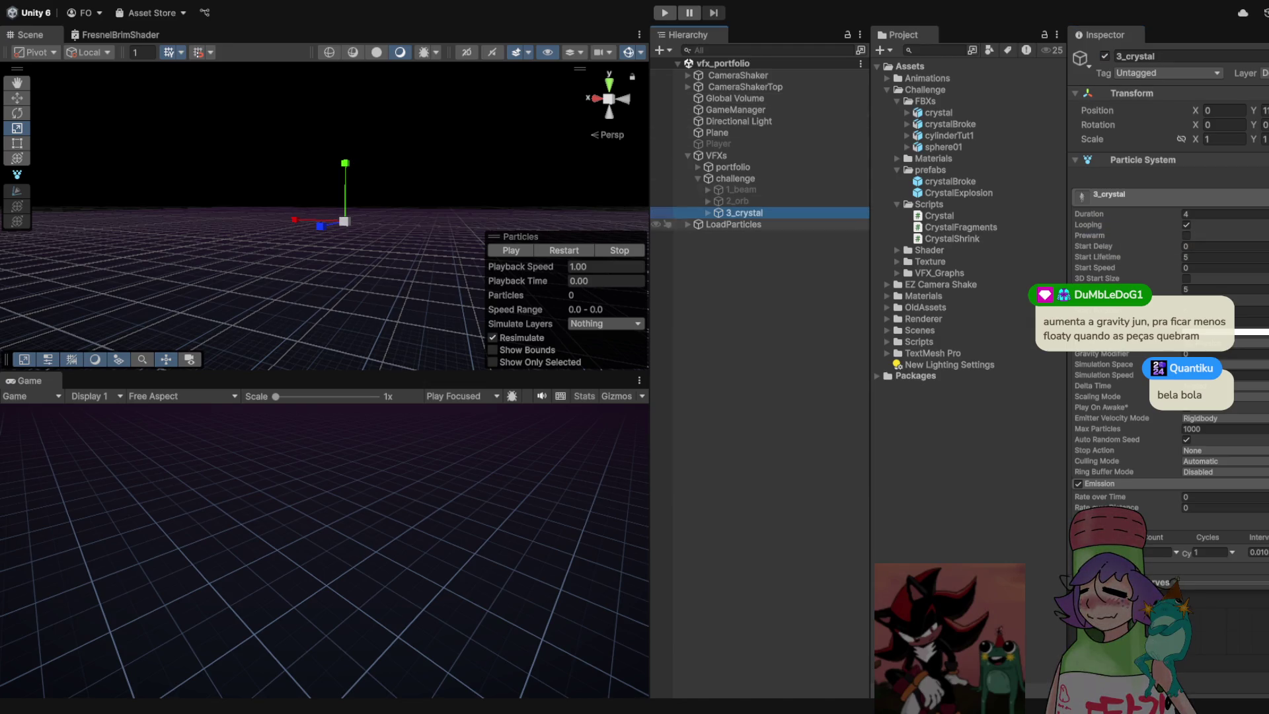
click(897, 101)
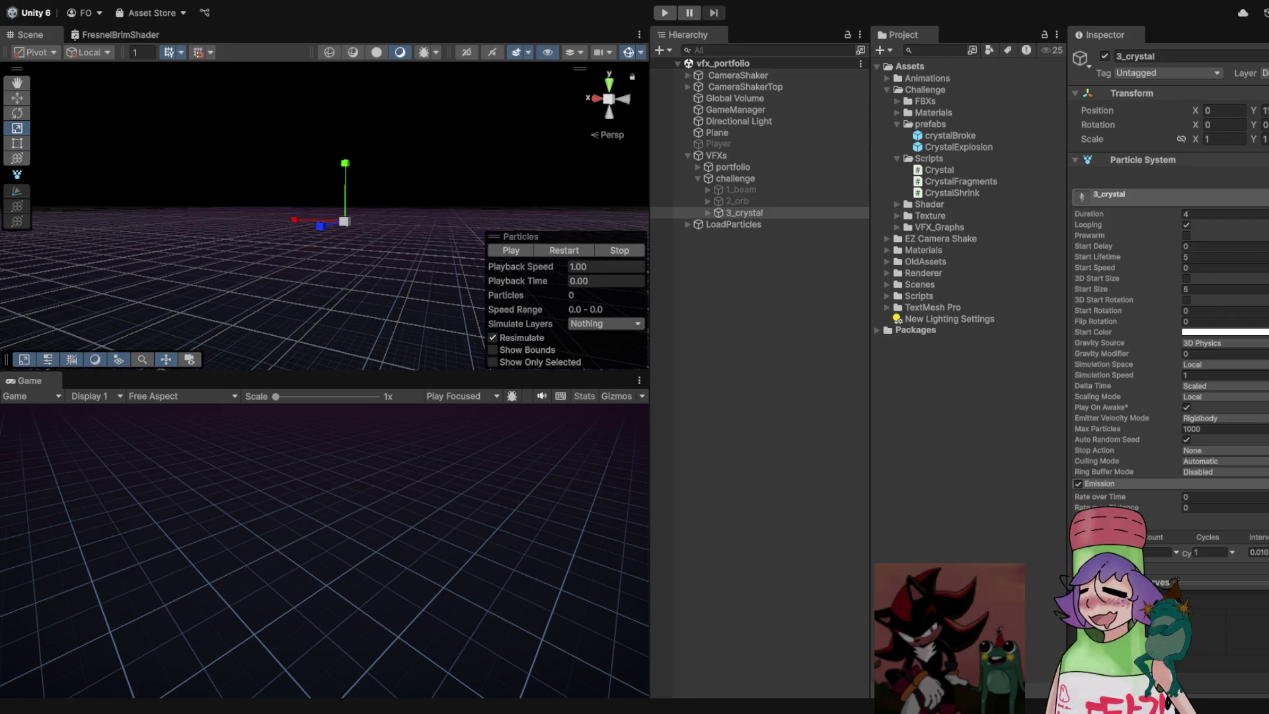
key(ctrl+p)
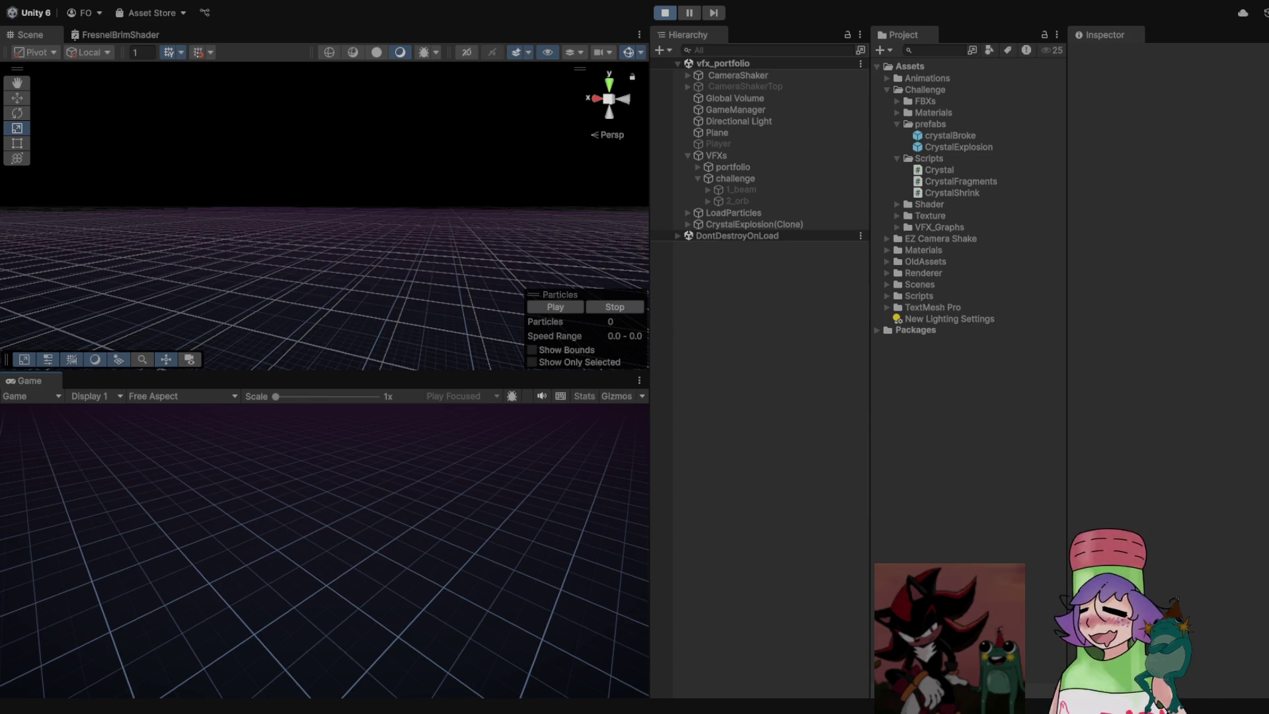
Replay the crystal effect in Play mode and stop it once the fragments scatter across the grid
key(ctrl+p)
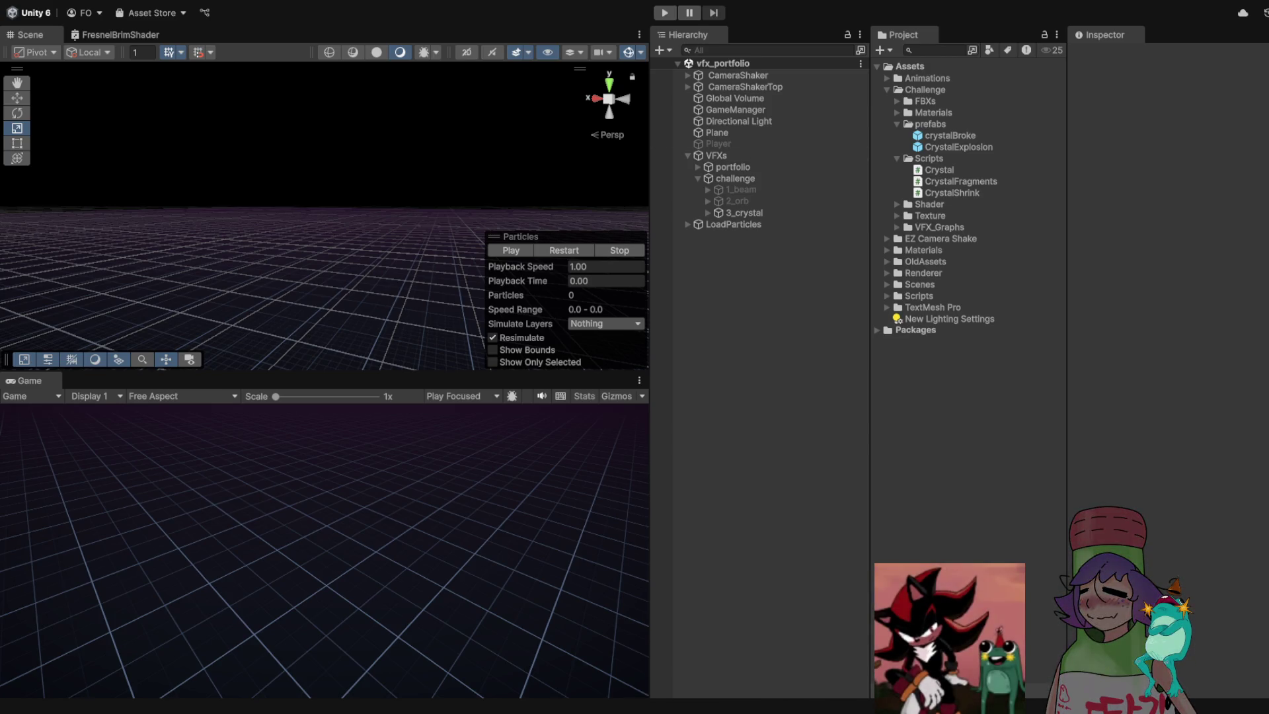
key(ctrl+p)
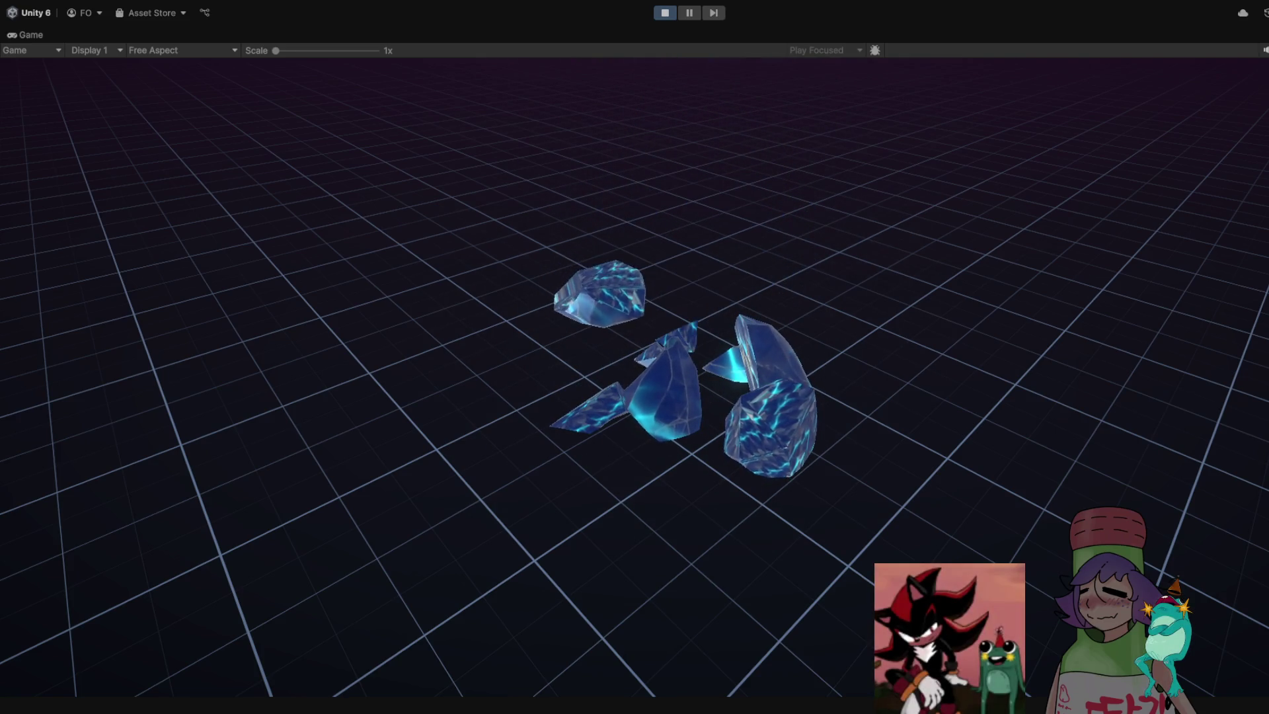
key(ctrl+p)
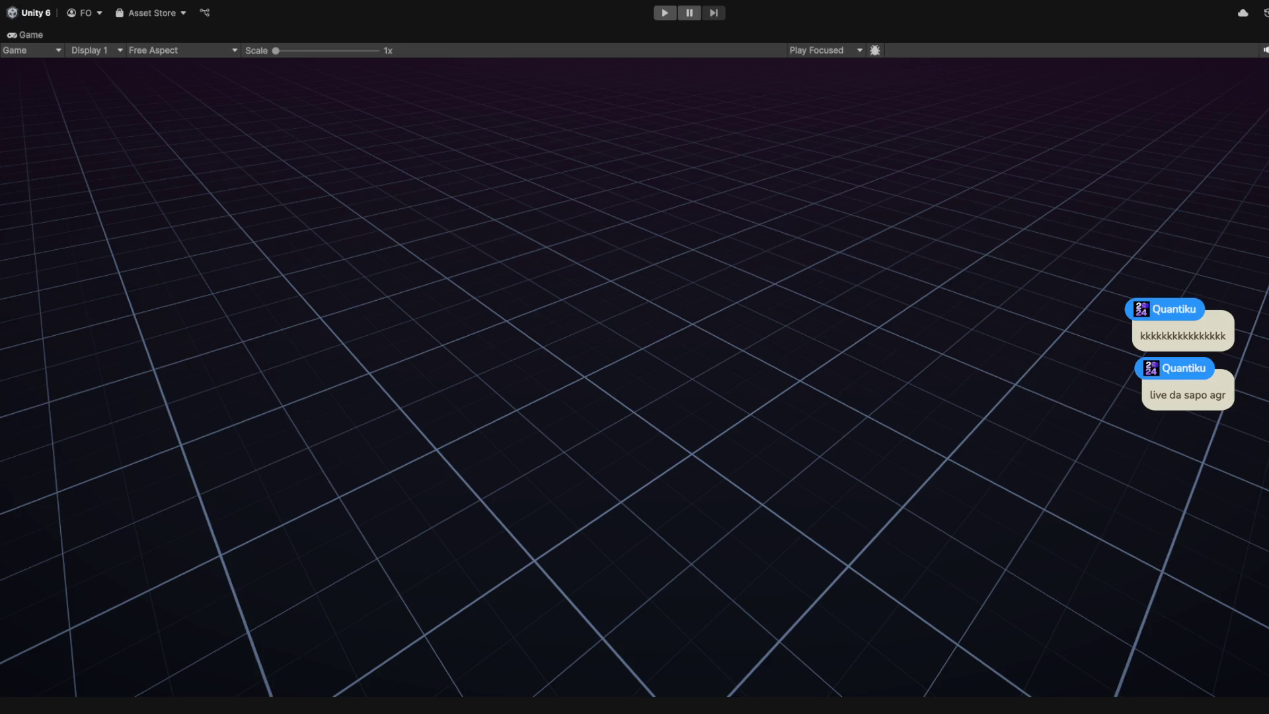
Stop and restart Play mode so the glowing crystal with sparkles replays from the beginning
key(ctrl+p)
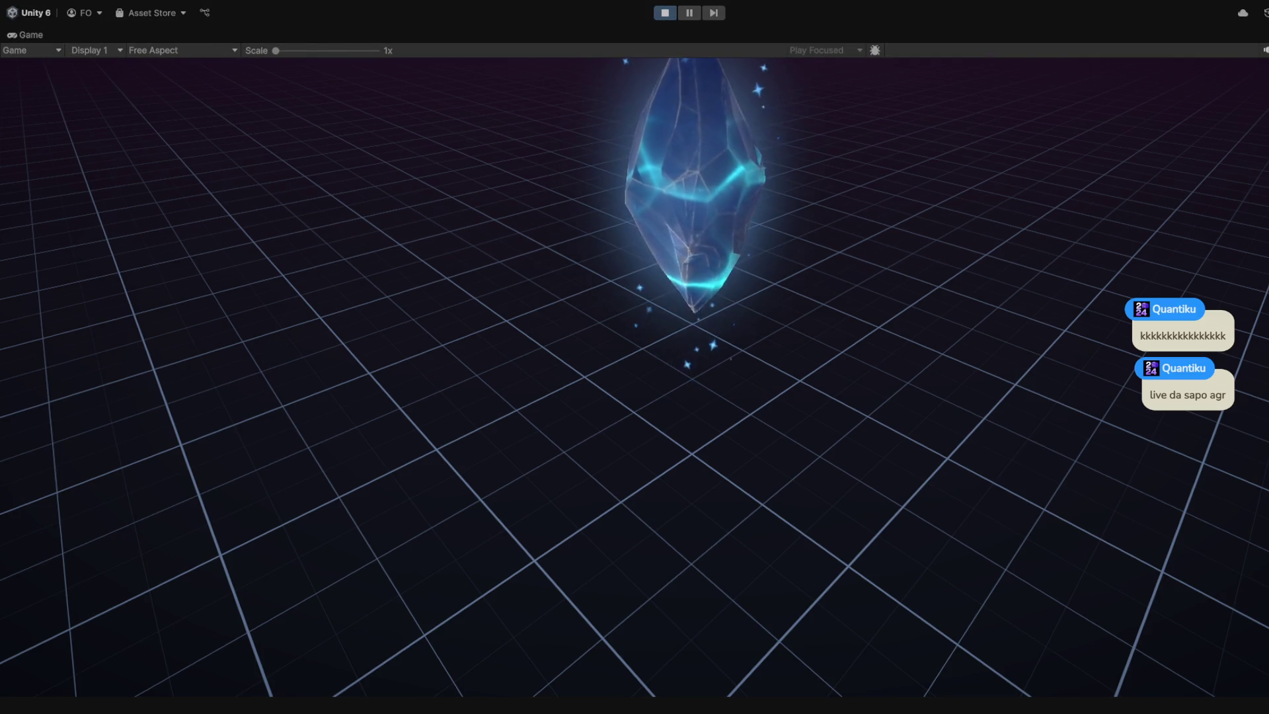
key(ctrl+p)
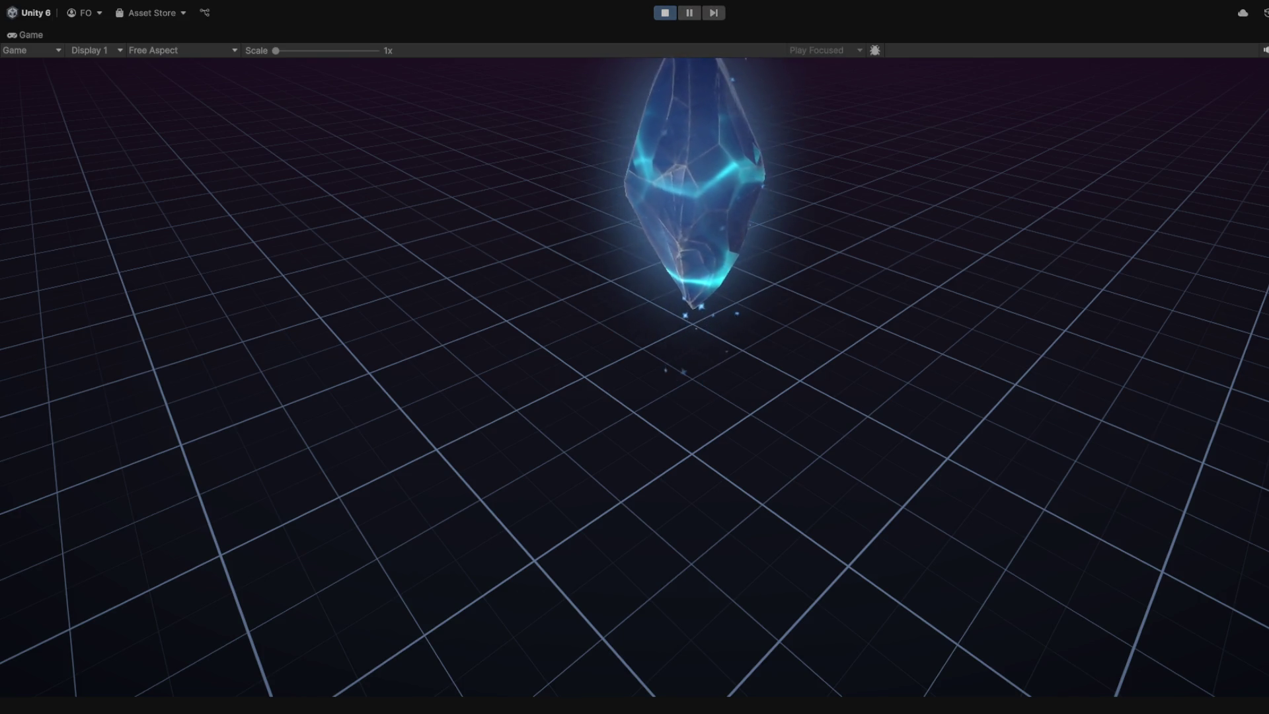
key(ctrl+p)
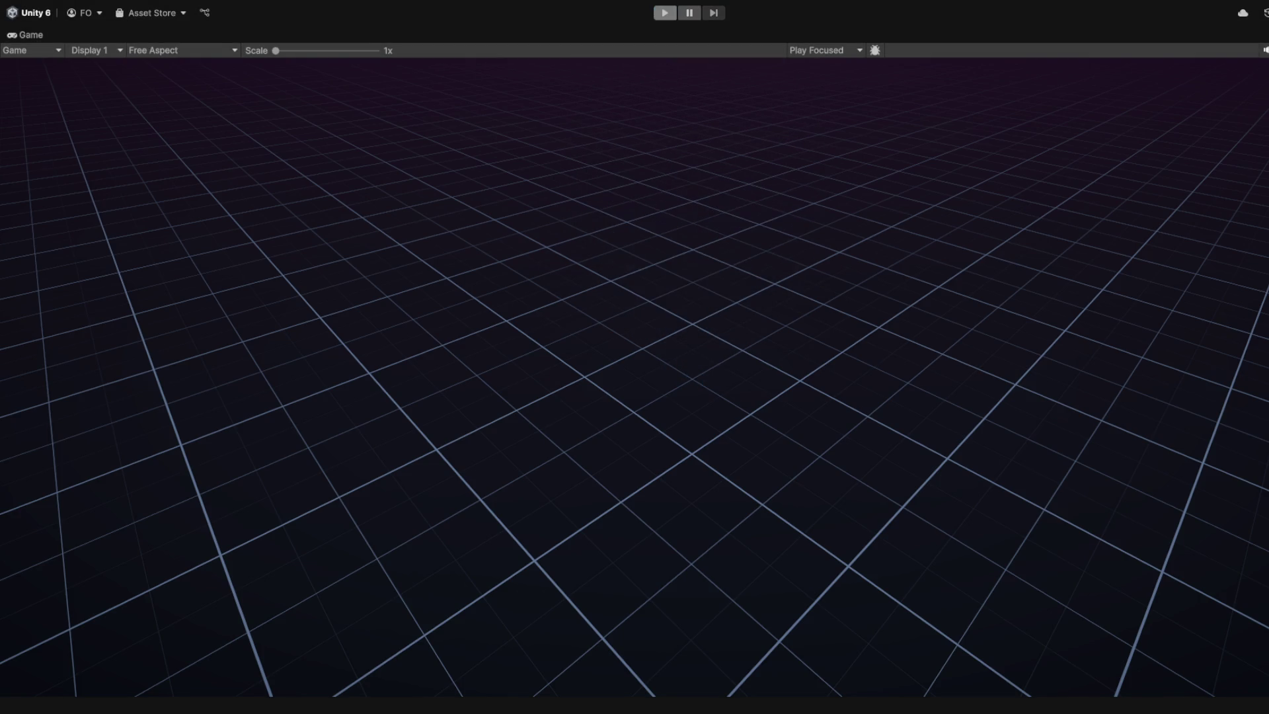
key(ctrl+p)
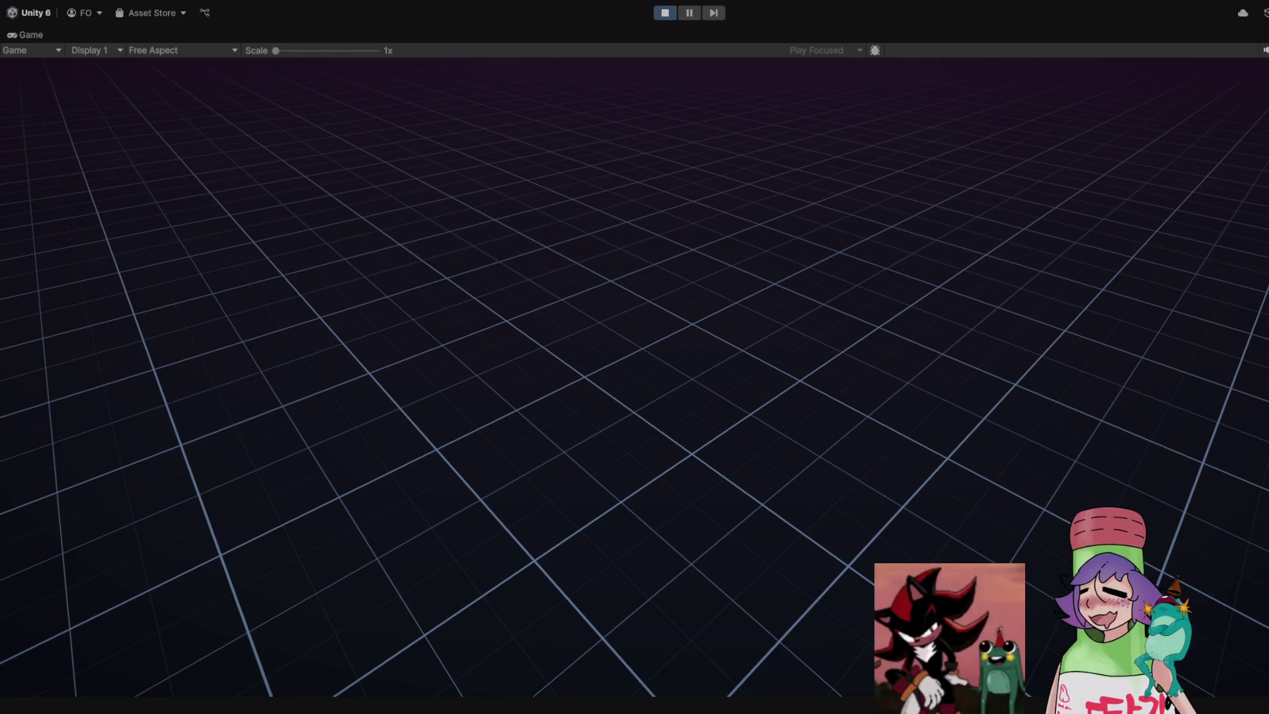
End the play run and un-maximize the Game view with Shift+Space to restore the editor layout
key(ctrl+p)
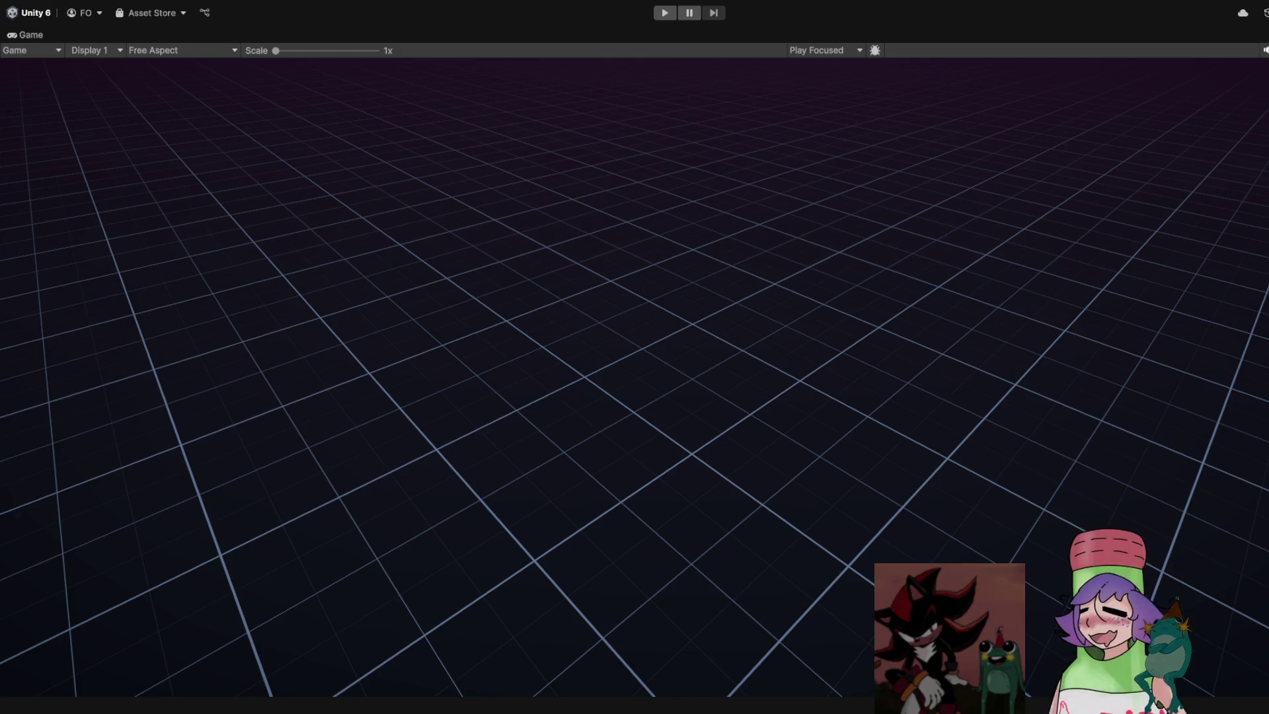
key(shift+space)
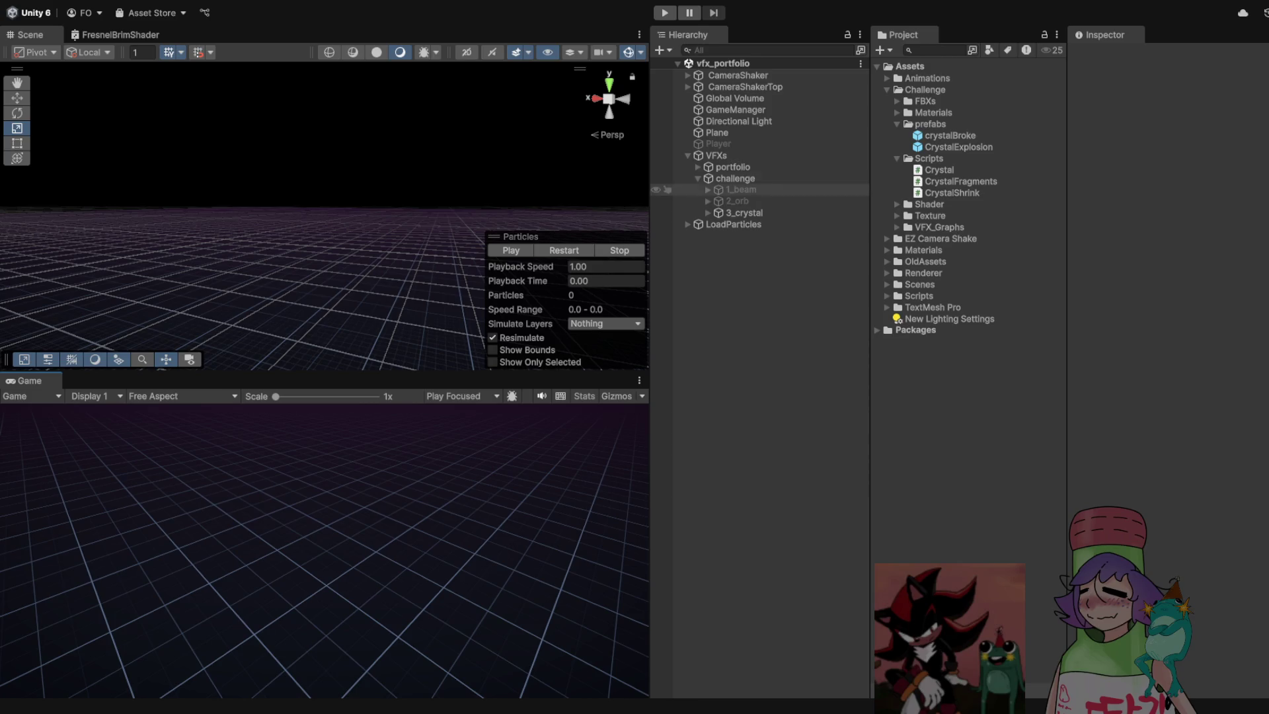
Collapse the VFXs group in the Hierarchy
click(688, 155)
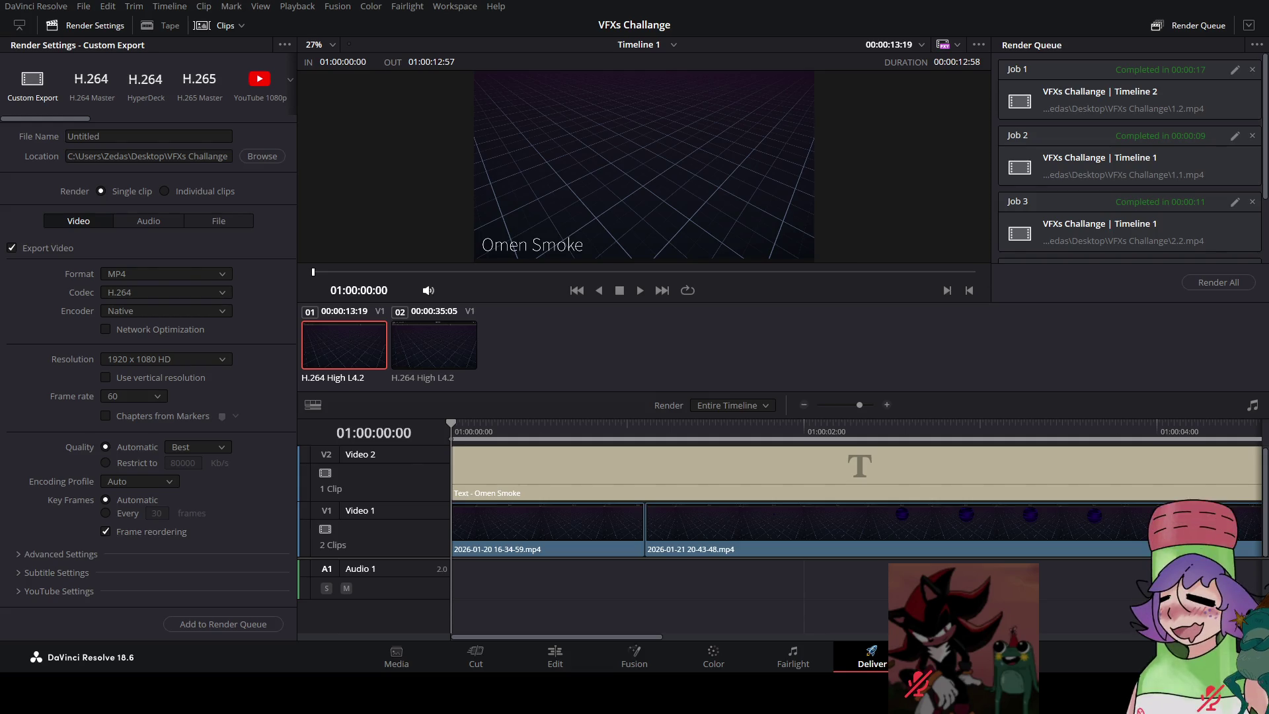
Replace the title text 'Omen Smoke' with 'Crystal' and nudge the crystal clip earlier on Video 2
click(573, 657)
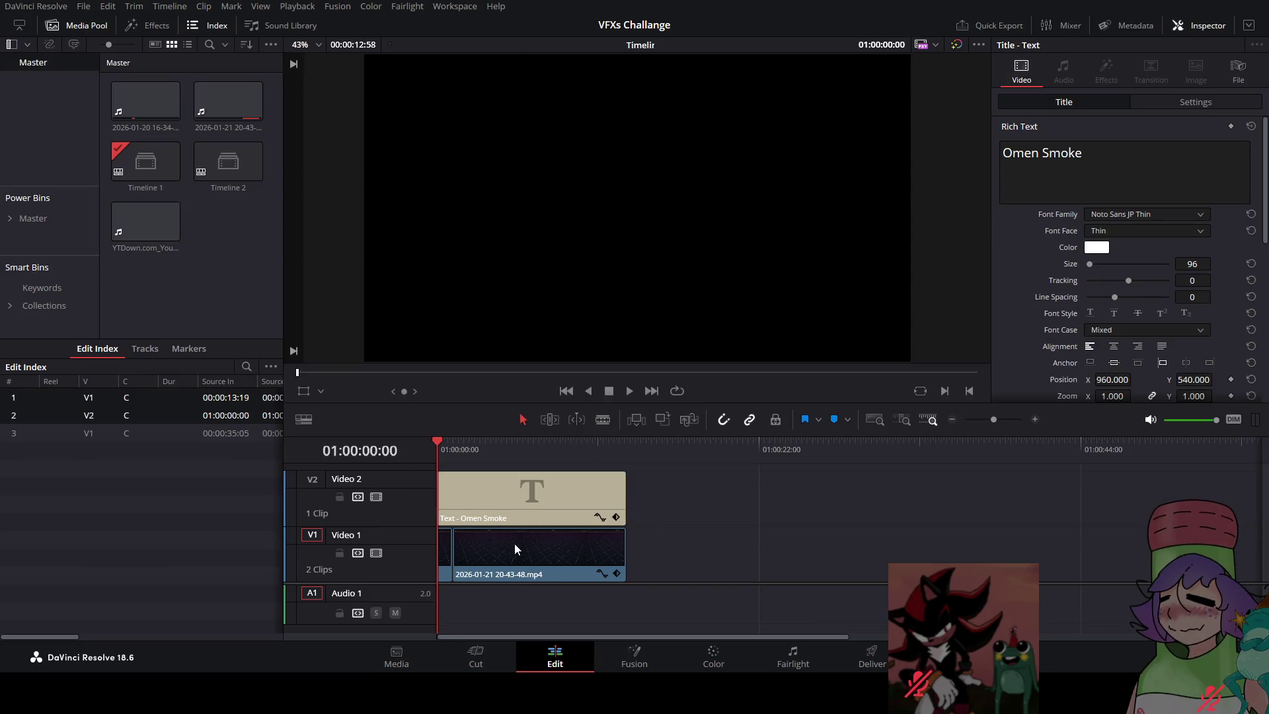
click(1044, 165)
key(ctrl+a)
text(Crystal)
click(714, 509)
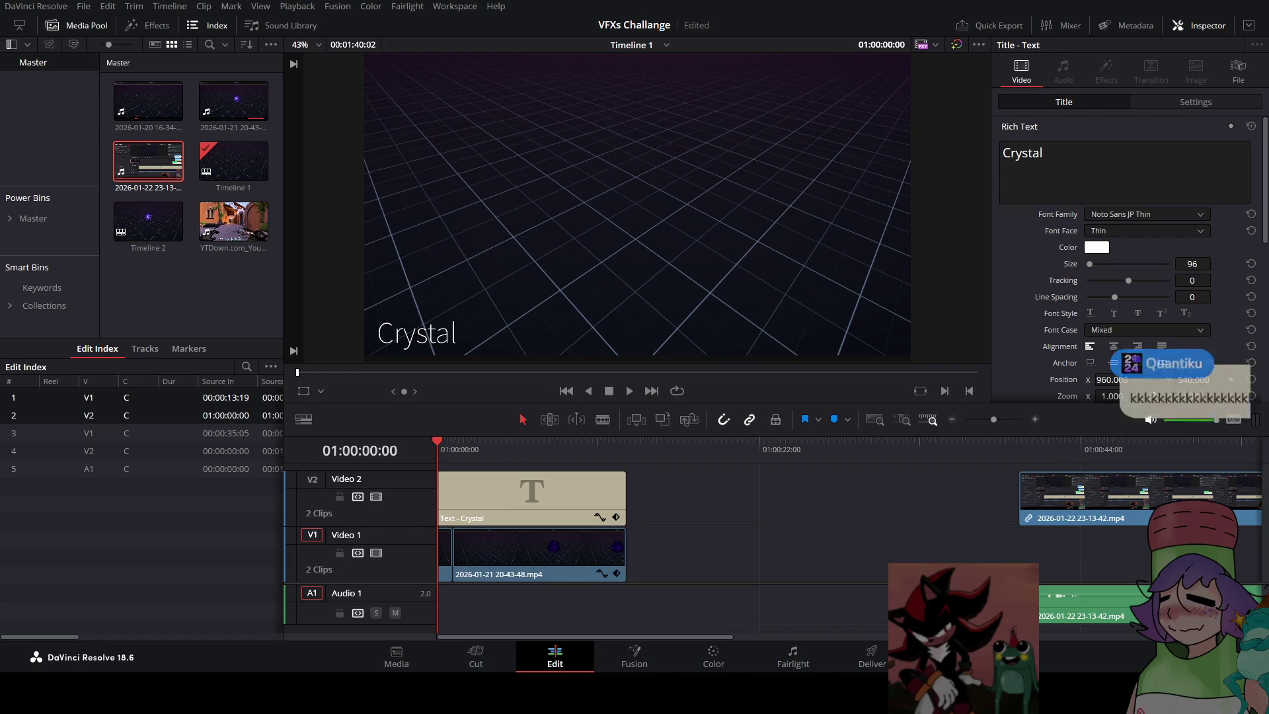
drag(732, 561, 694, 505)
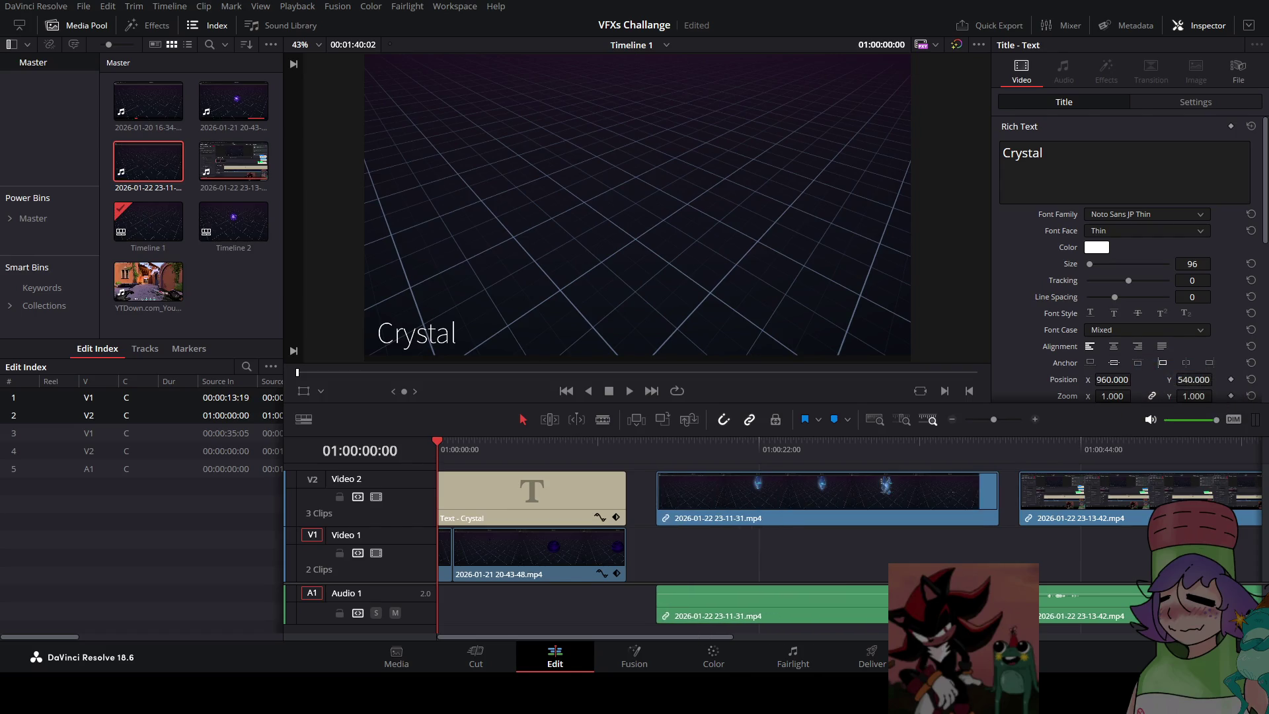
Unlink and delete the crystal clip's audio and try moving it onto Video 1, then undo
key(ctrl+alt+l)
click(708, 600)
key(Delete)
mouse_move(655, 518)
mouse_down()
mouse_move(660, 541)
mouse_move(499, 540)
mouse_up()
drag(625, 492, 802, 493)
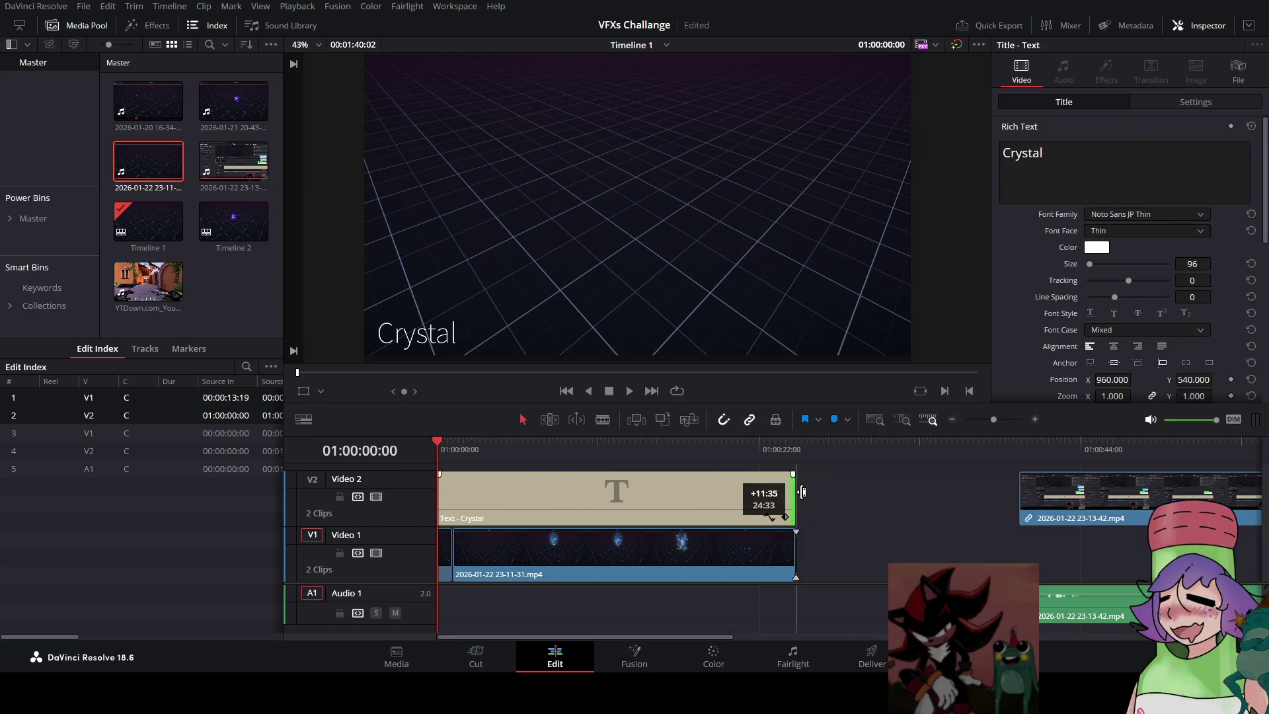
click(443, 554)
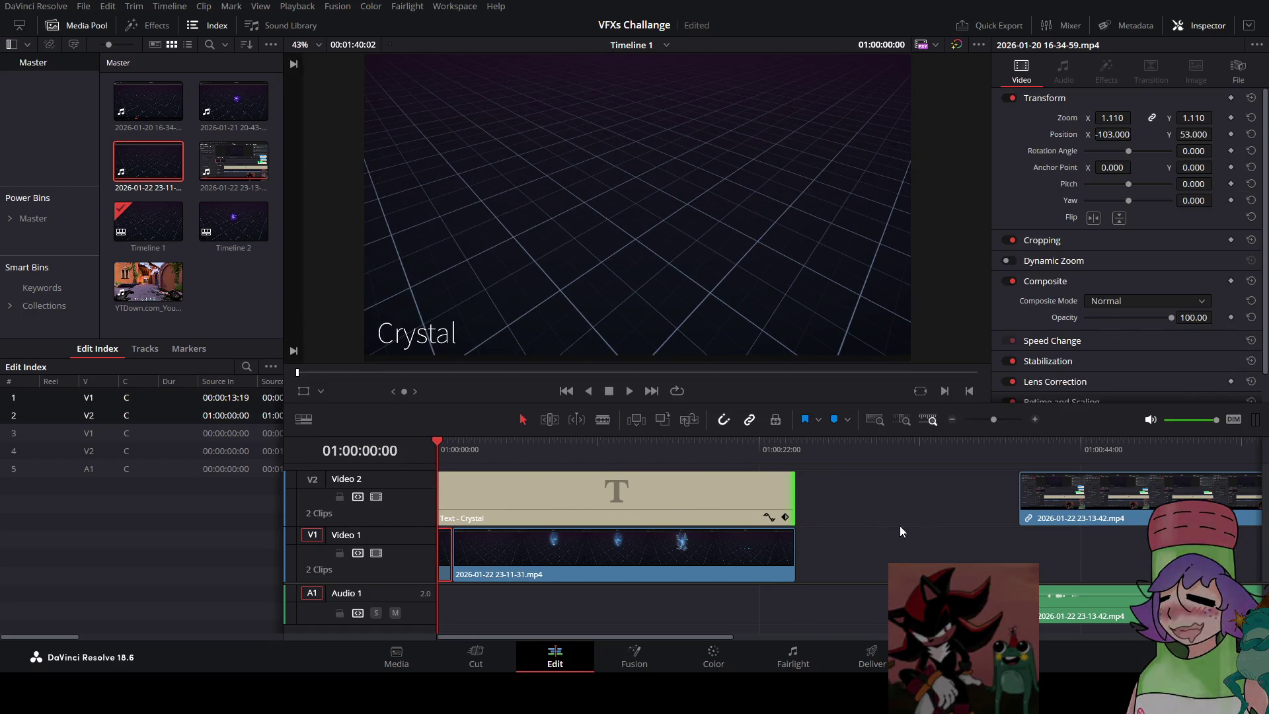
key(ctrl+z)
key(ctrl+z)
key(ctrl+z)
key(ctrl+z)
key(ctrl+z)
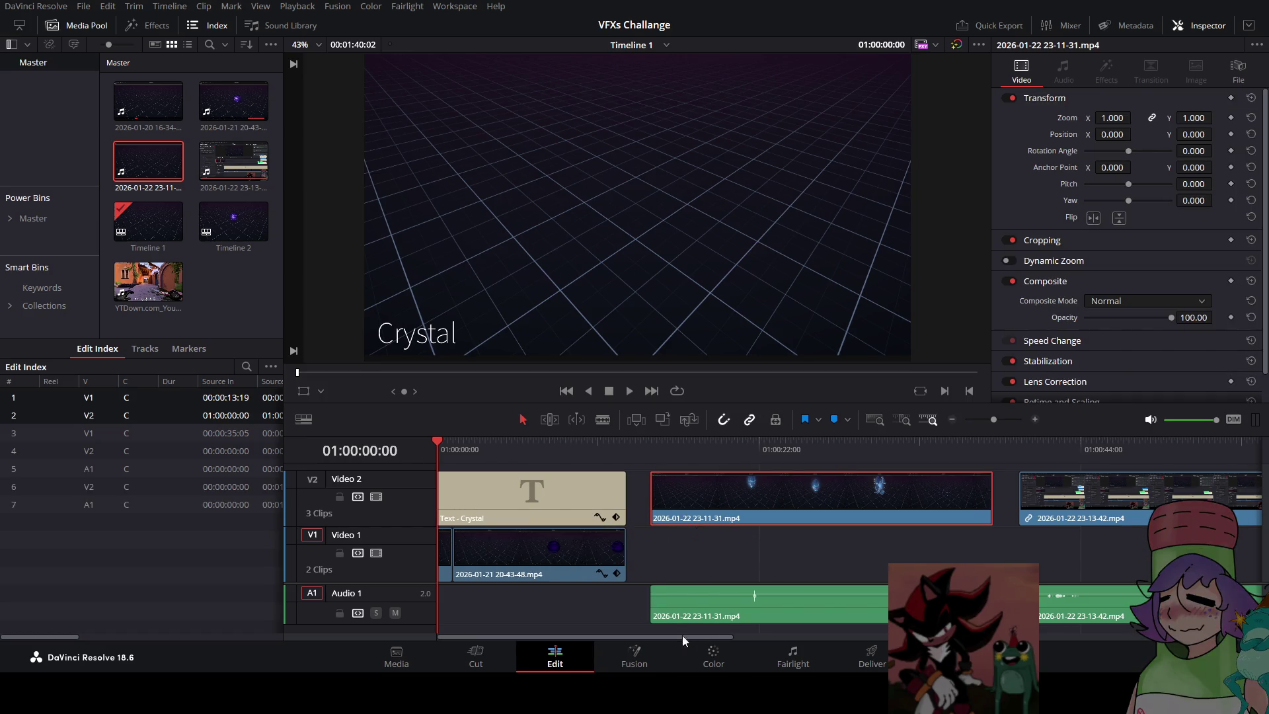
Delete the crystal clip's audio, paste the 20-43-48 clip's 1.110 zoom framing onto it, and move it to Video 1
click(667, 600)
key(Delete)
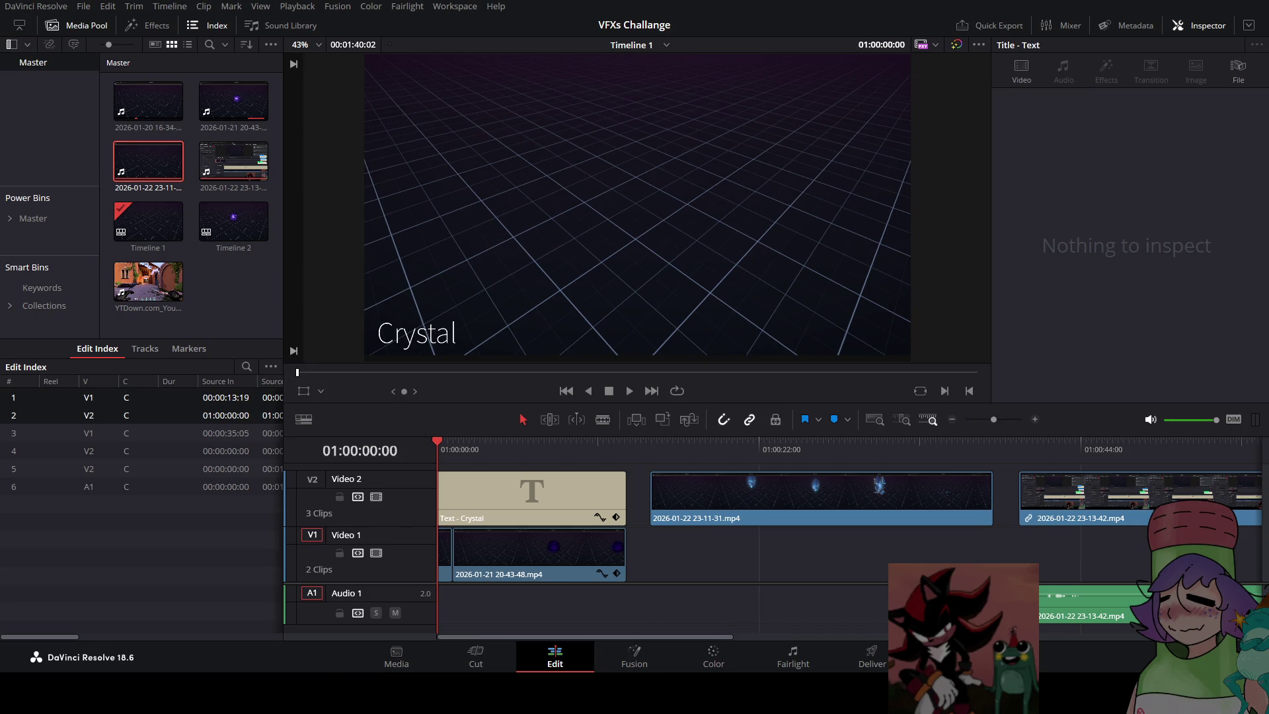
click(691, 502)
click(612, 562)
click(708, 519)
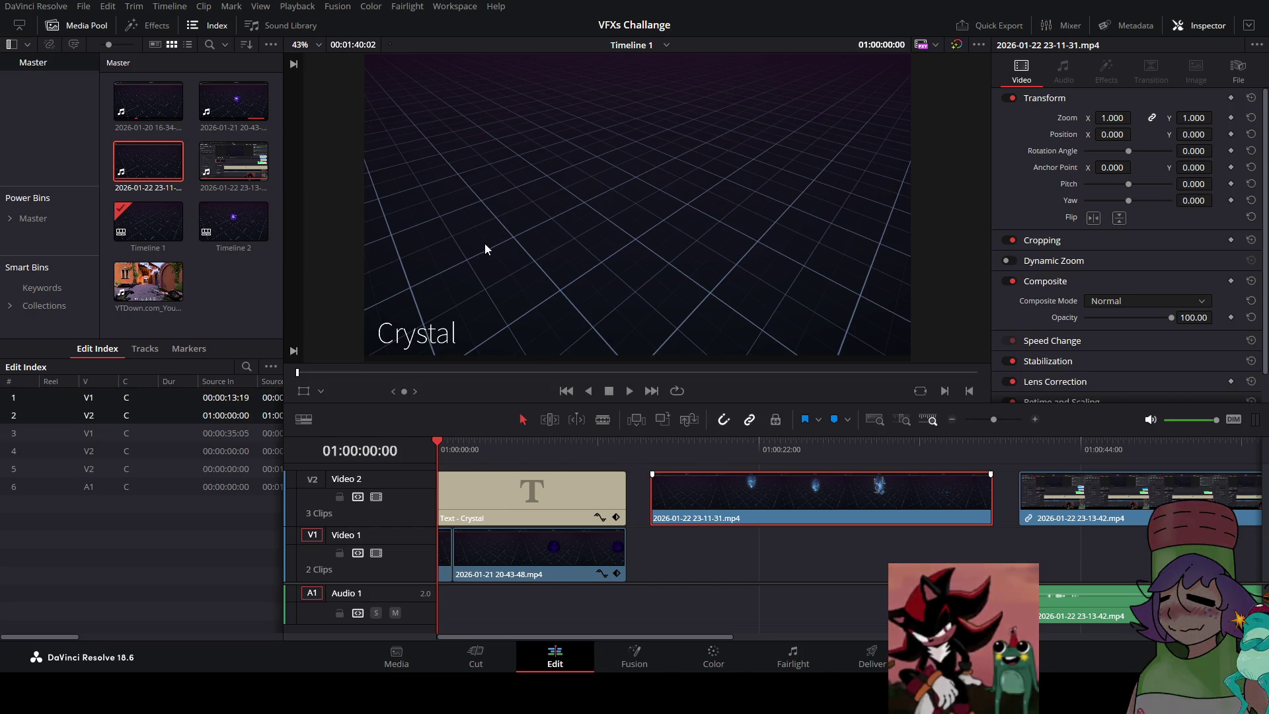
key(ctrl+v)
mouse_move(732, 489)
mouse_down()
mouse_move(542, 562)
mouse_move(496, 557)
mouse_move(537, 557)
mouse_up()
Preview the edit, extend the Crystal title toward the clip's end, and copy the crystal clip
click(629, 390)
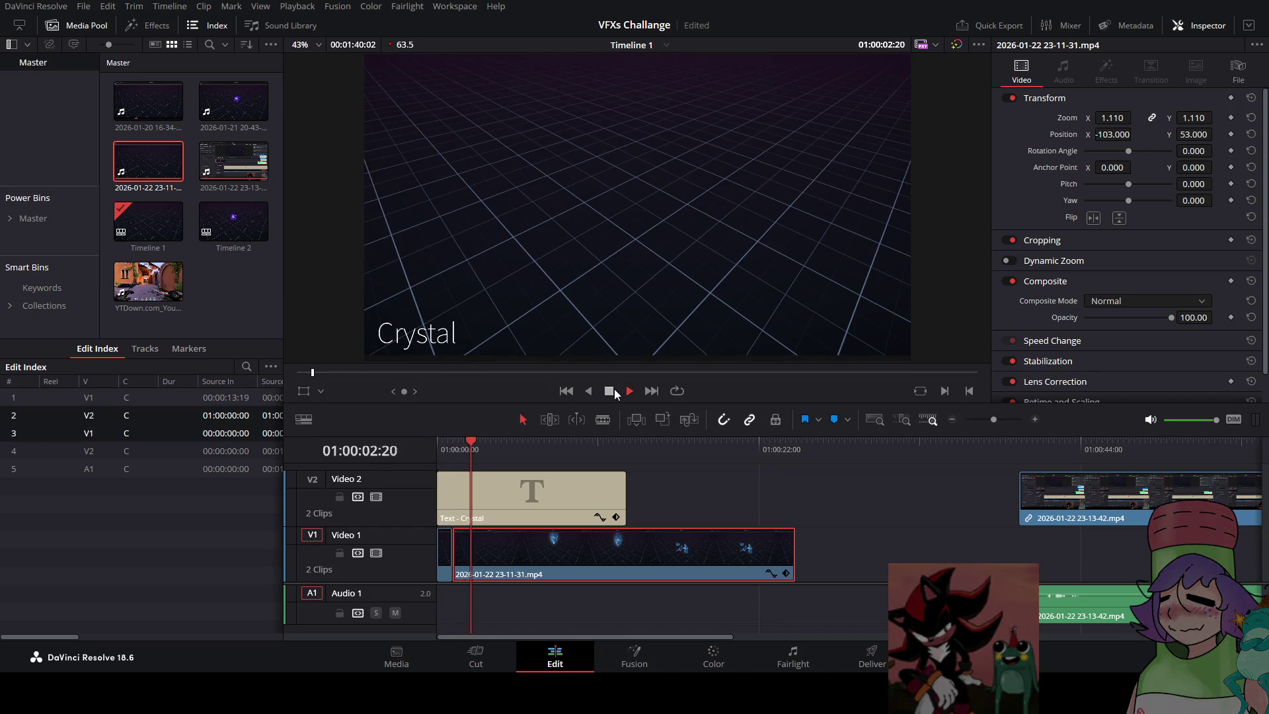
click(614, 389)
drag(625, 493, 794, 493)
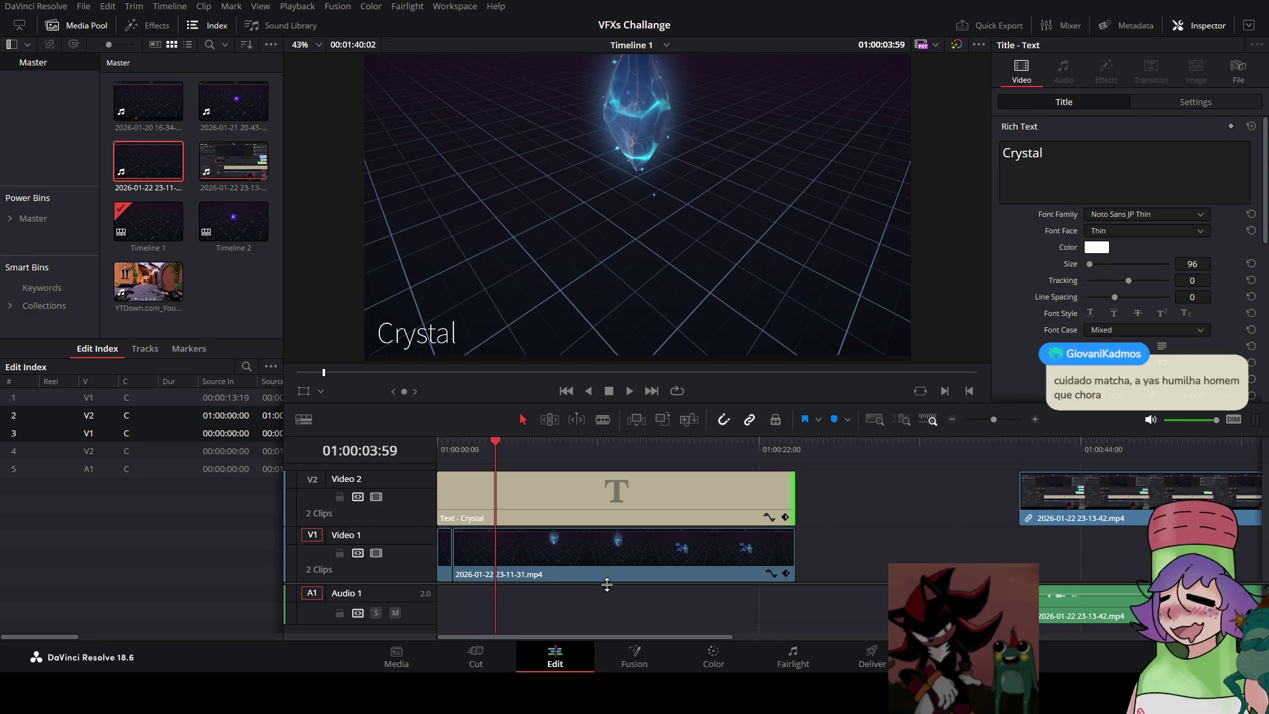
click(445, 560)
key(ctrl+c)
key(Down)
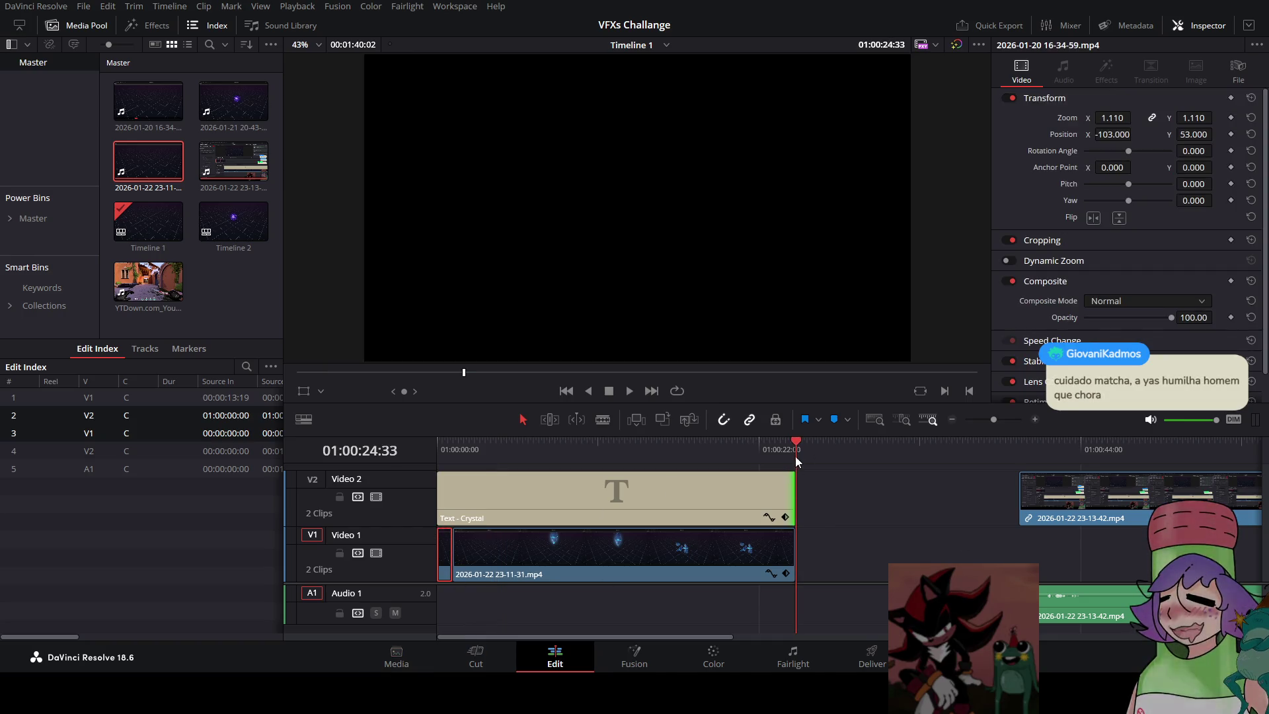
Paste a copy after the crystal clip, lengthen the title, move the 23-13-42 clip earlier, and play back
key(ctrl+v)
drag(794, 498, 810, 498)
drag(1022, 499, 891, 498)
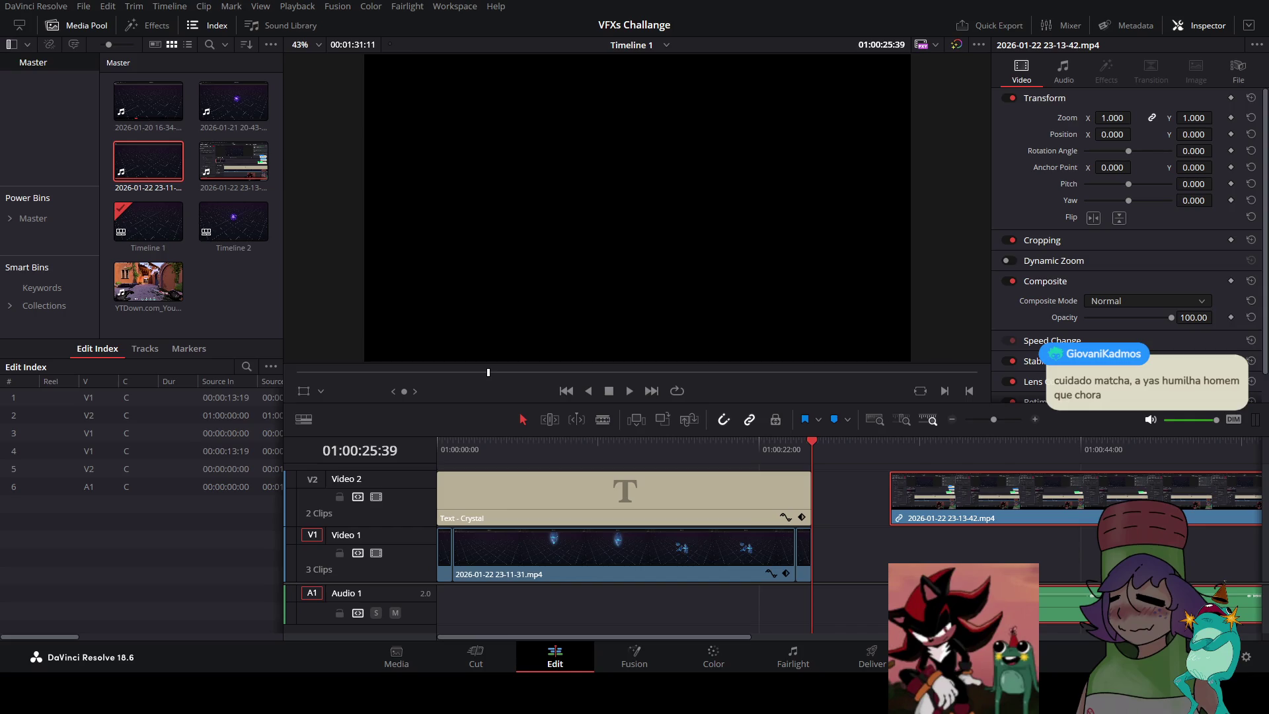
key(Home)
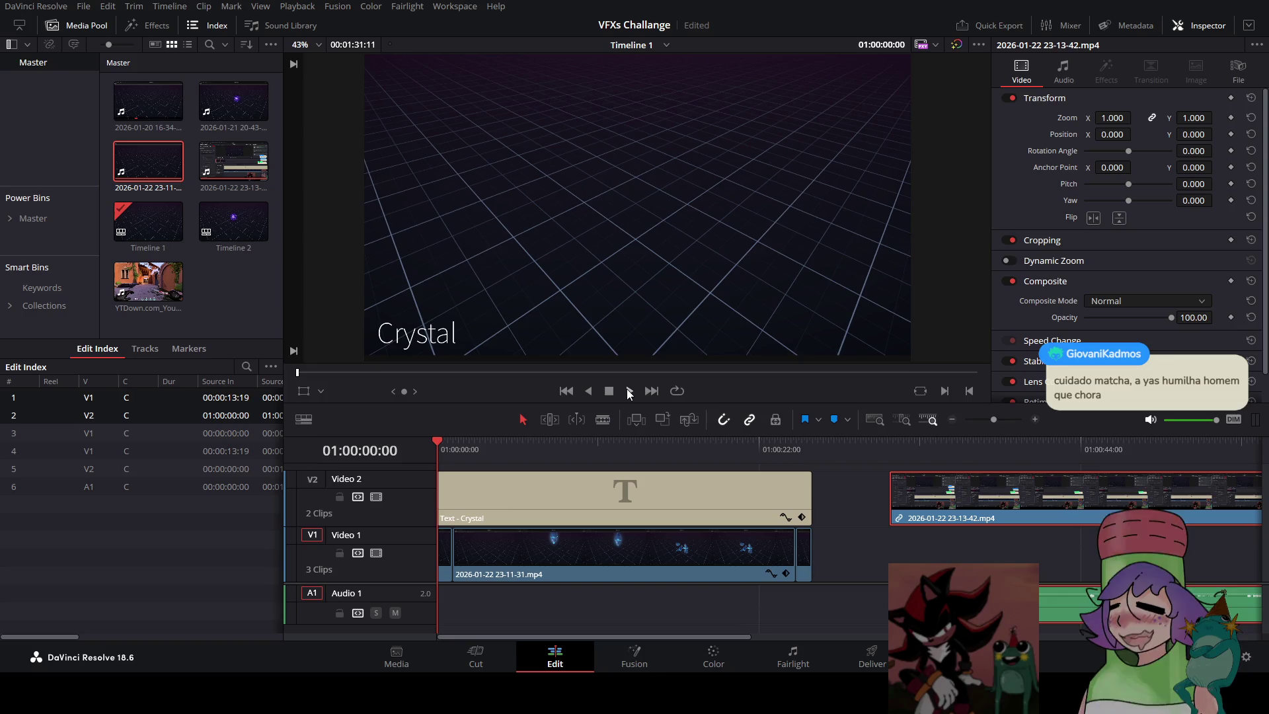
click(630, 390)
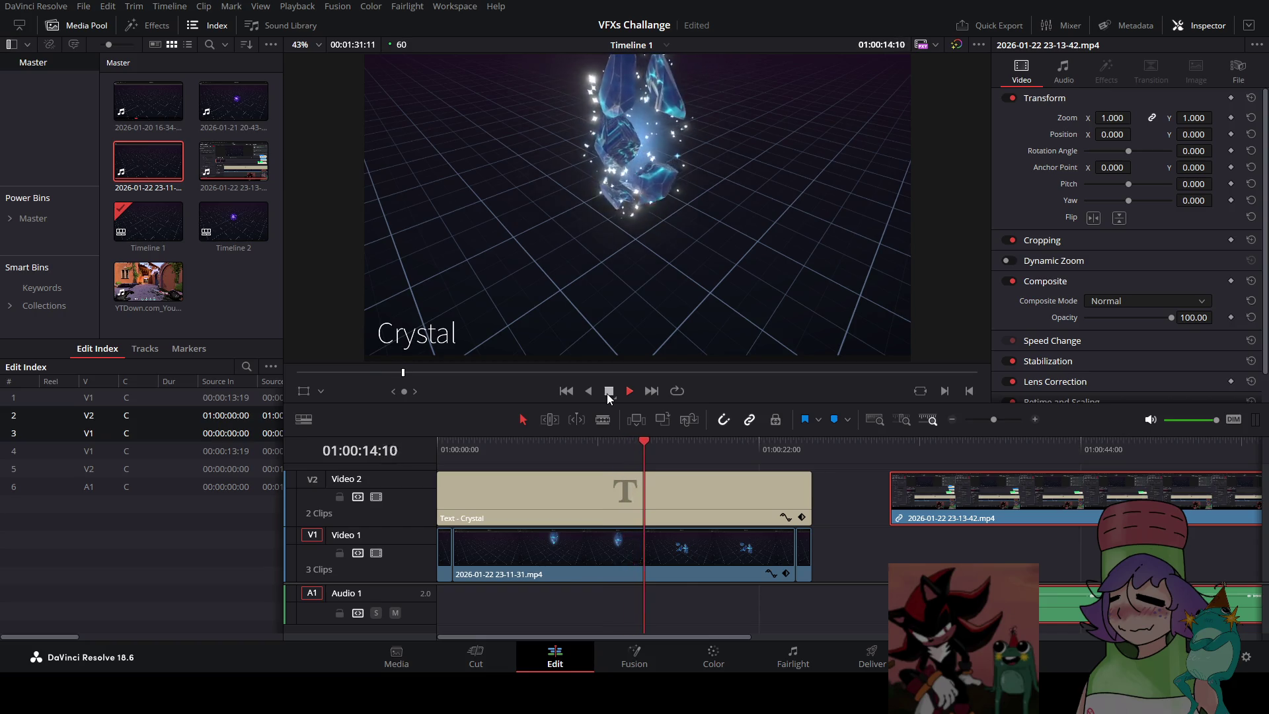
click(607, 394)
Delete the 23-13-42 video from Video 2, keeping its audio on Audio 1
drag(889, 450, 903, 450)
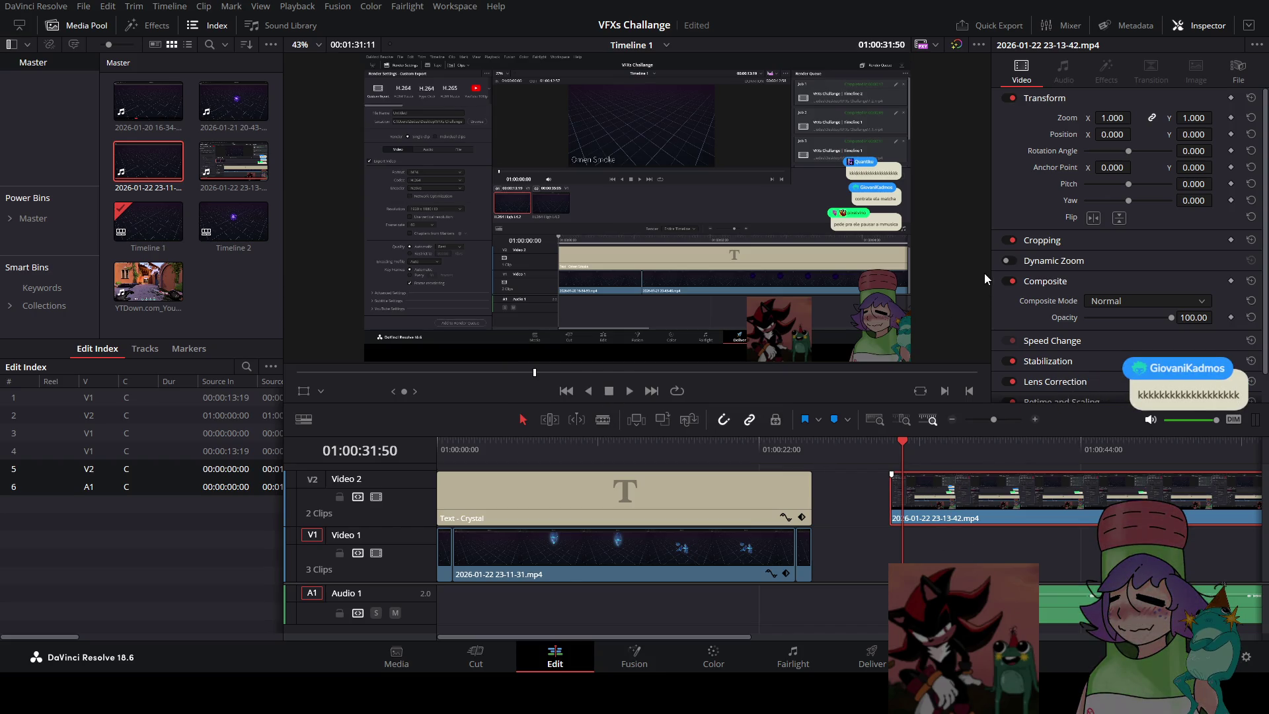
key(Delete)
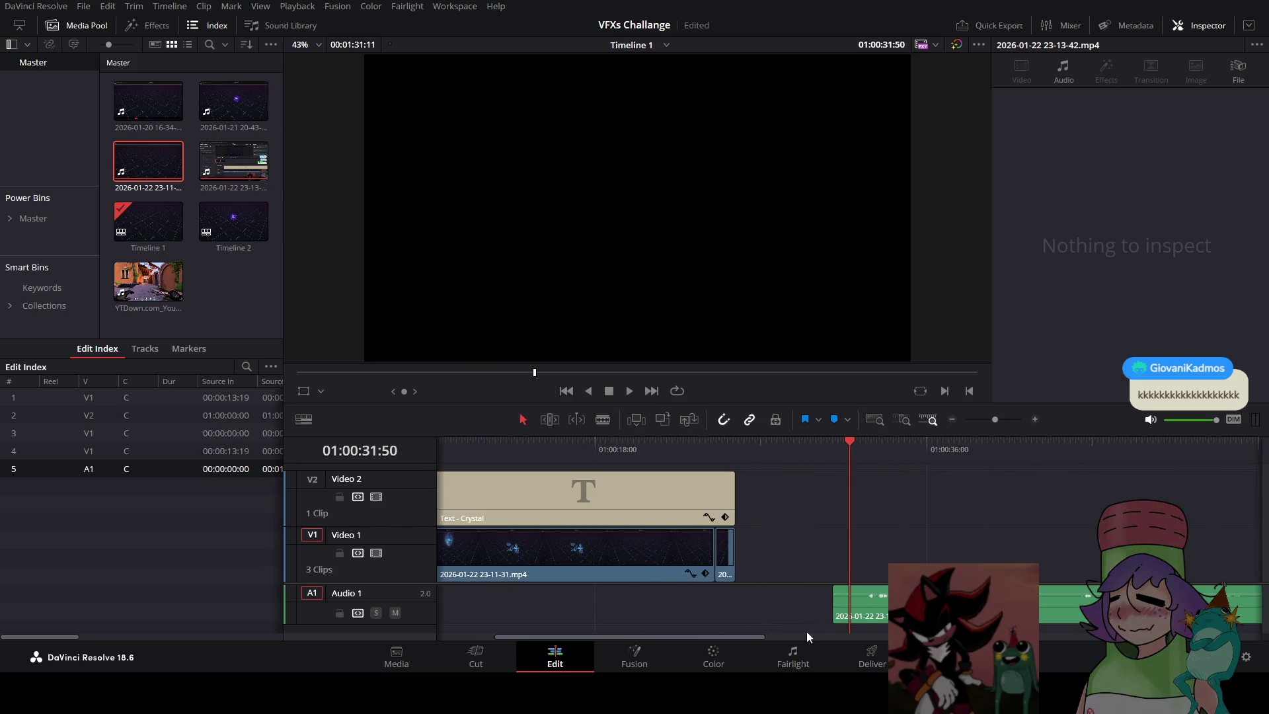
drag(755, 632, 752, 633)
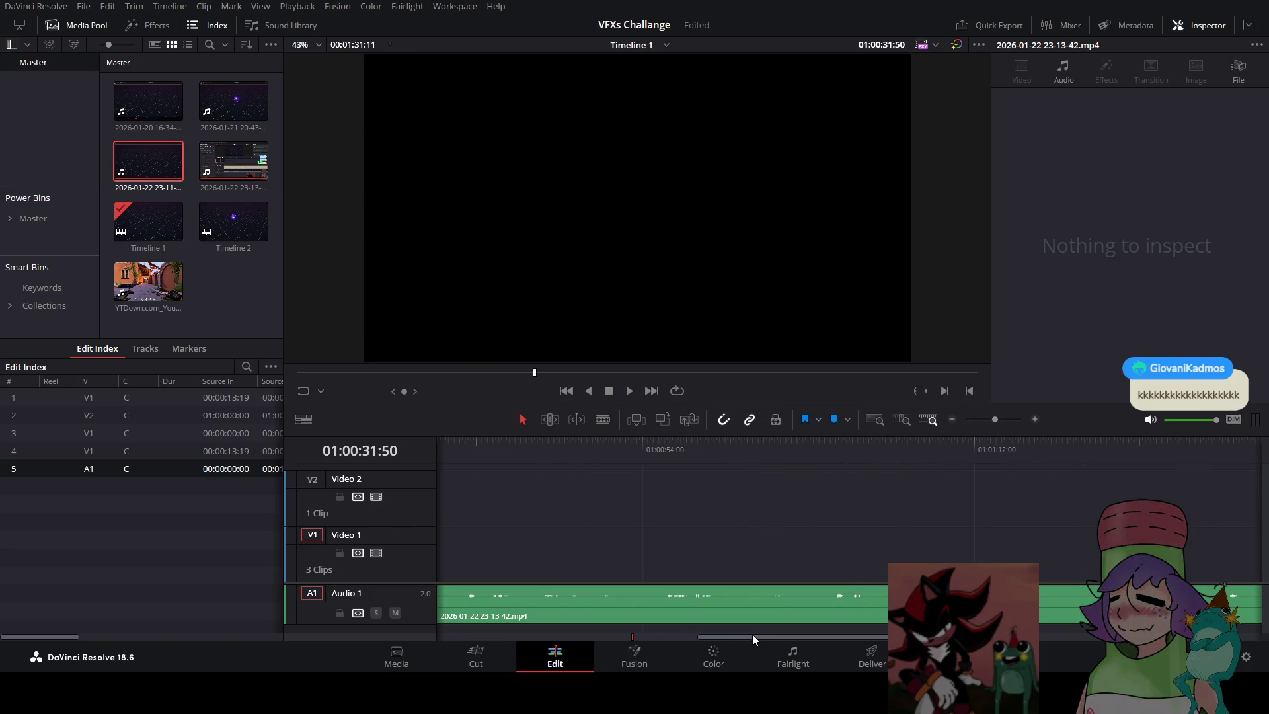
drag(751, 634, 1022, 634)
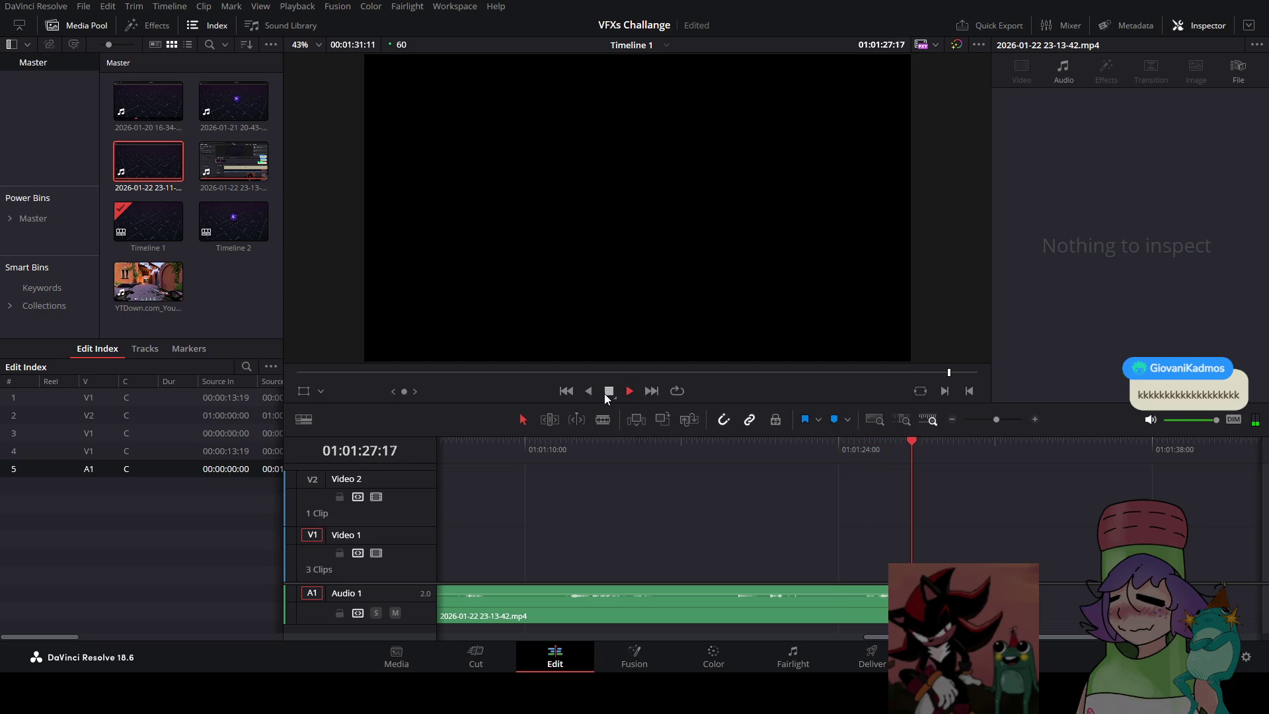
Audition the 23-13-42 audio around 01:01:11, 01:01:06 and 01:01:04, then move to about 01:01:23
click(716, 458)
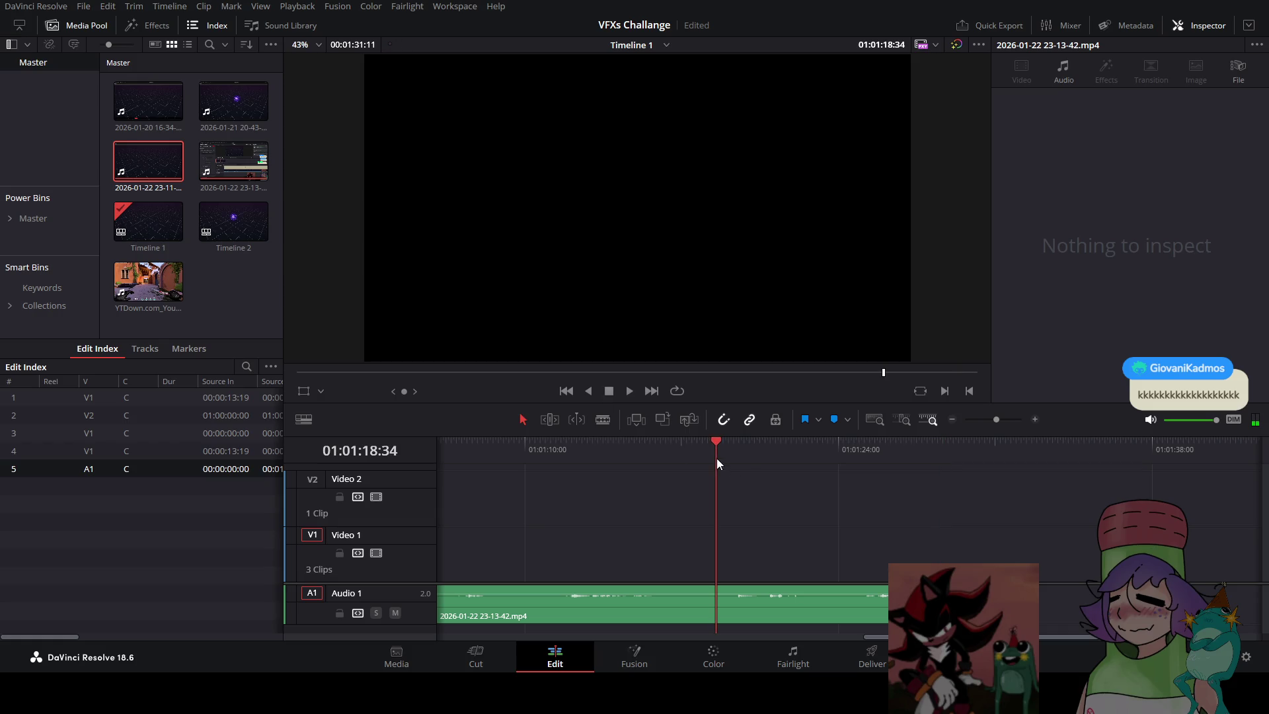
click(608, 391)
click(565, 454)
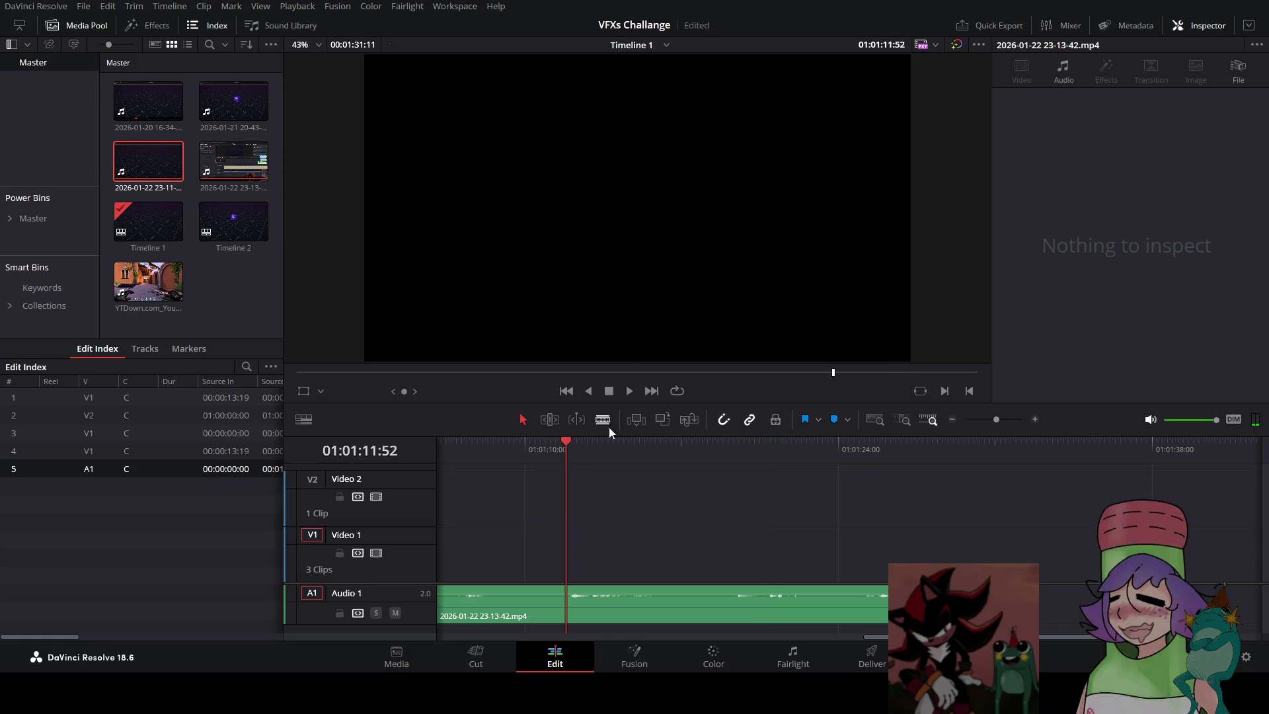
click(624, 395)
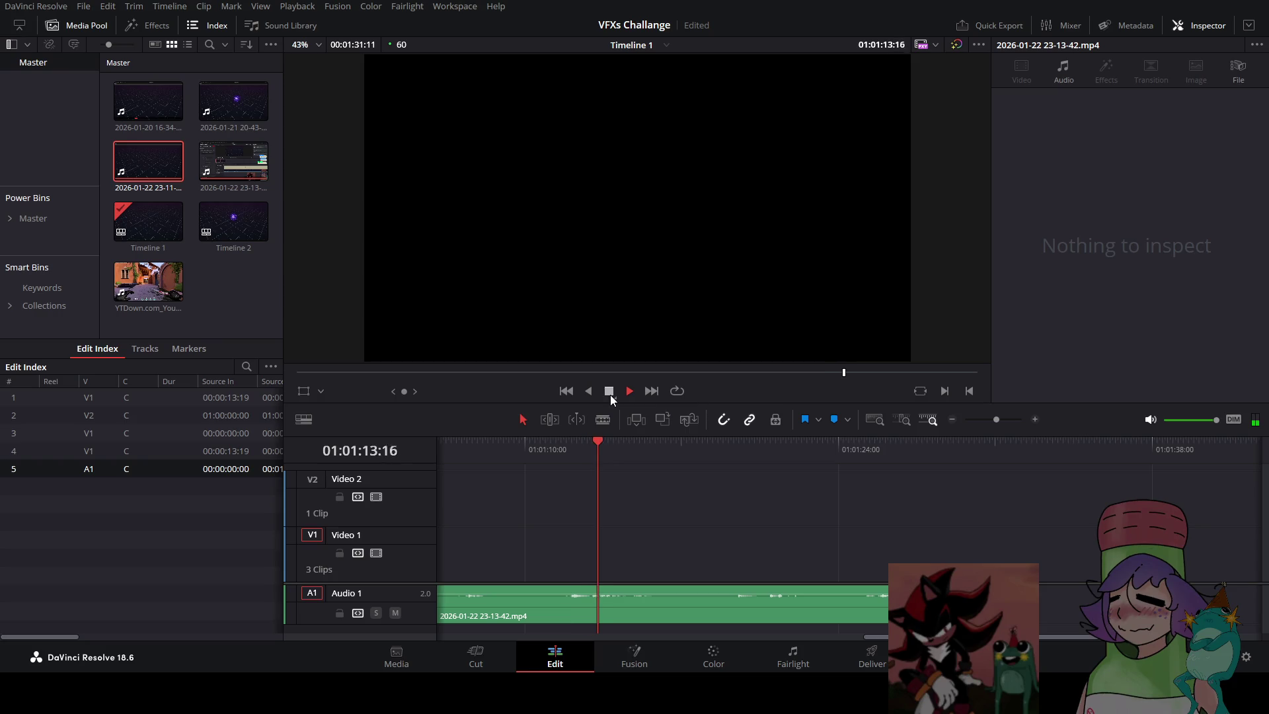
click(609, 394)
drag(901, 635, 829, 635)
click(719, 450)
click(631, 391)
click(610, 391)
click(663, 450)
click(628, 392)
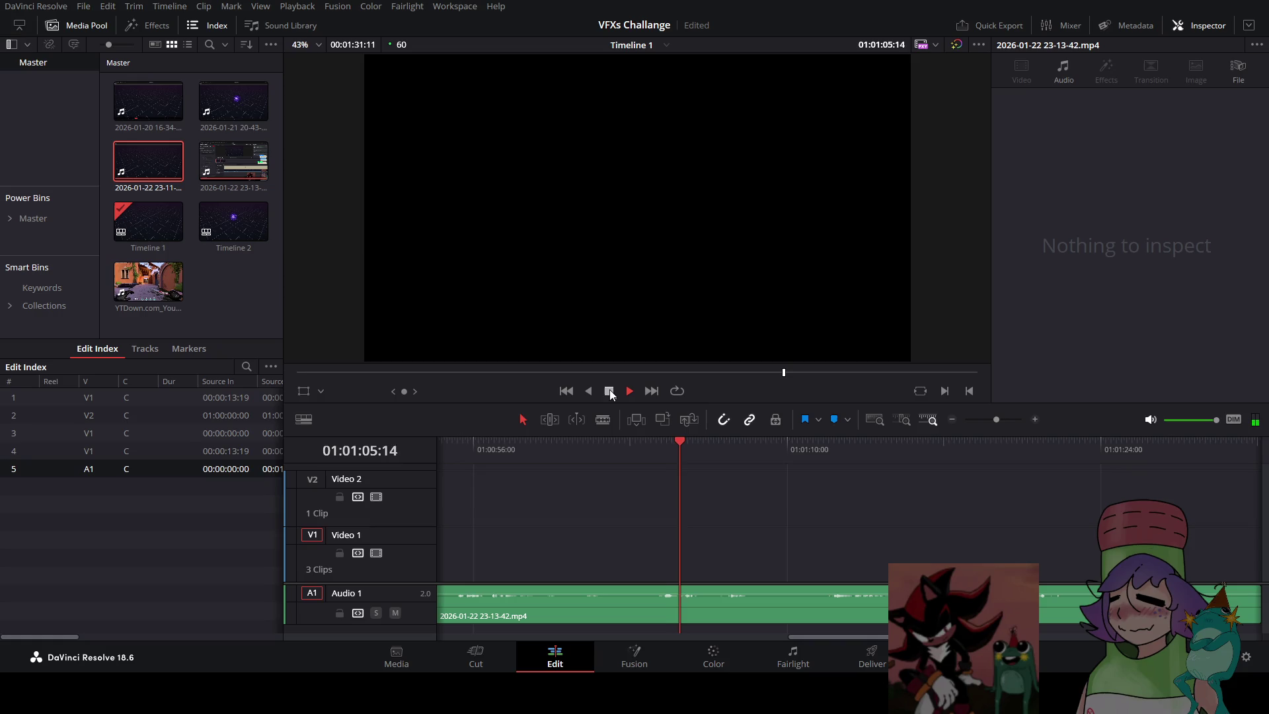
click(609, 392)
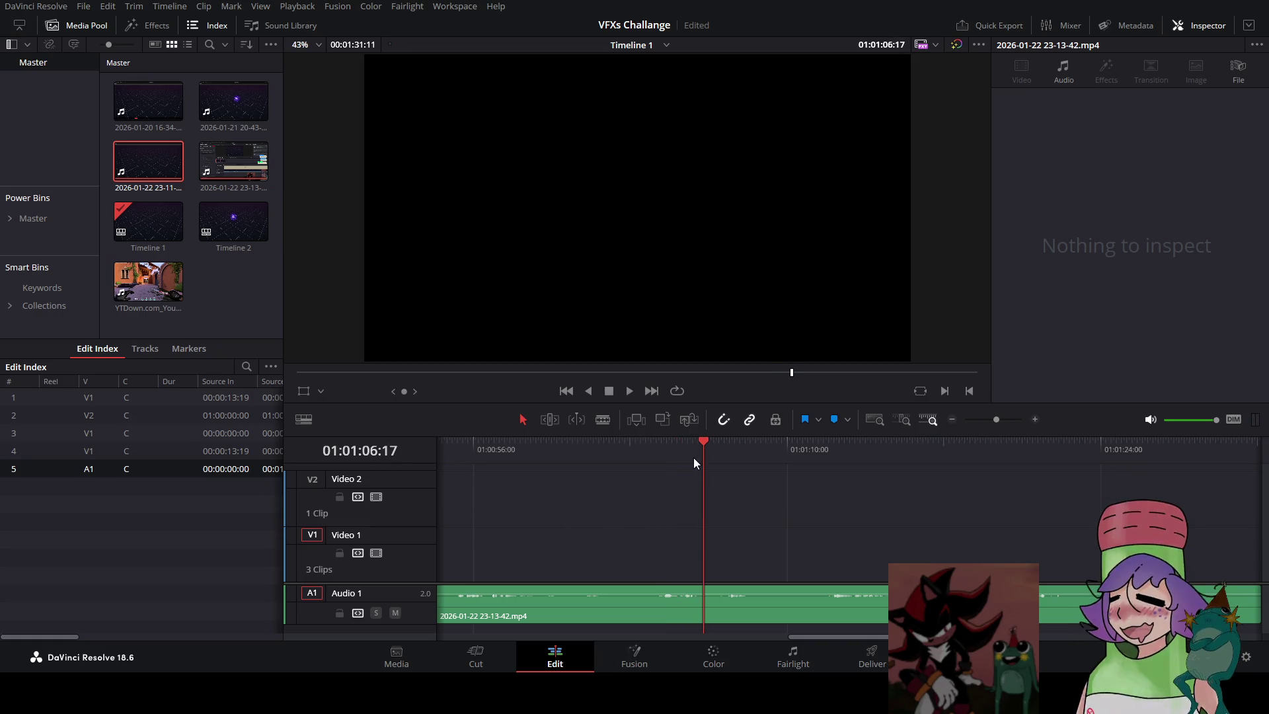
mouse_move(852, 638)
mouse_down()
mouse_move(805, 637)
mouse_move(883, 635)
mouse_move(684, 633)
mouse_move(934, 637)
mouse_up()
click(918, 470)
Play the audio near 01:01:27 and park the playhead at 01:01:27:40
click(629, 391)
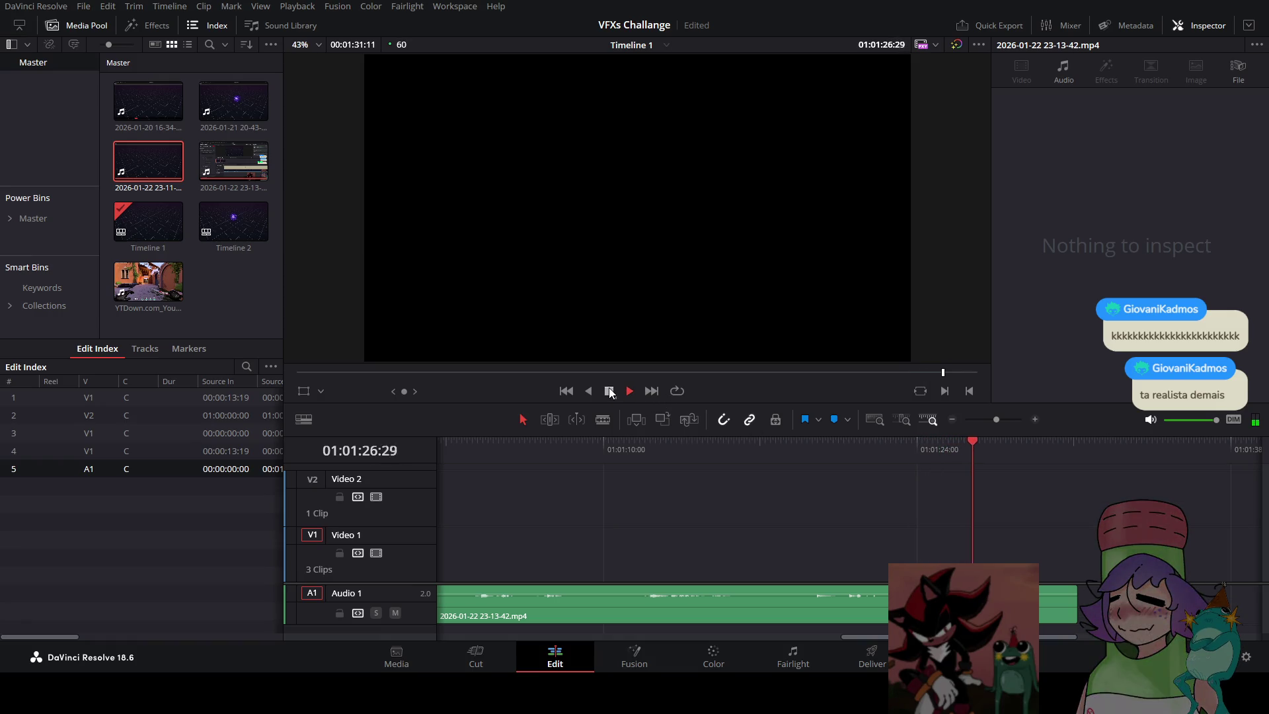
click(610, 390)
scroll(867, 573, up, 3)
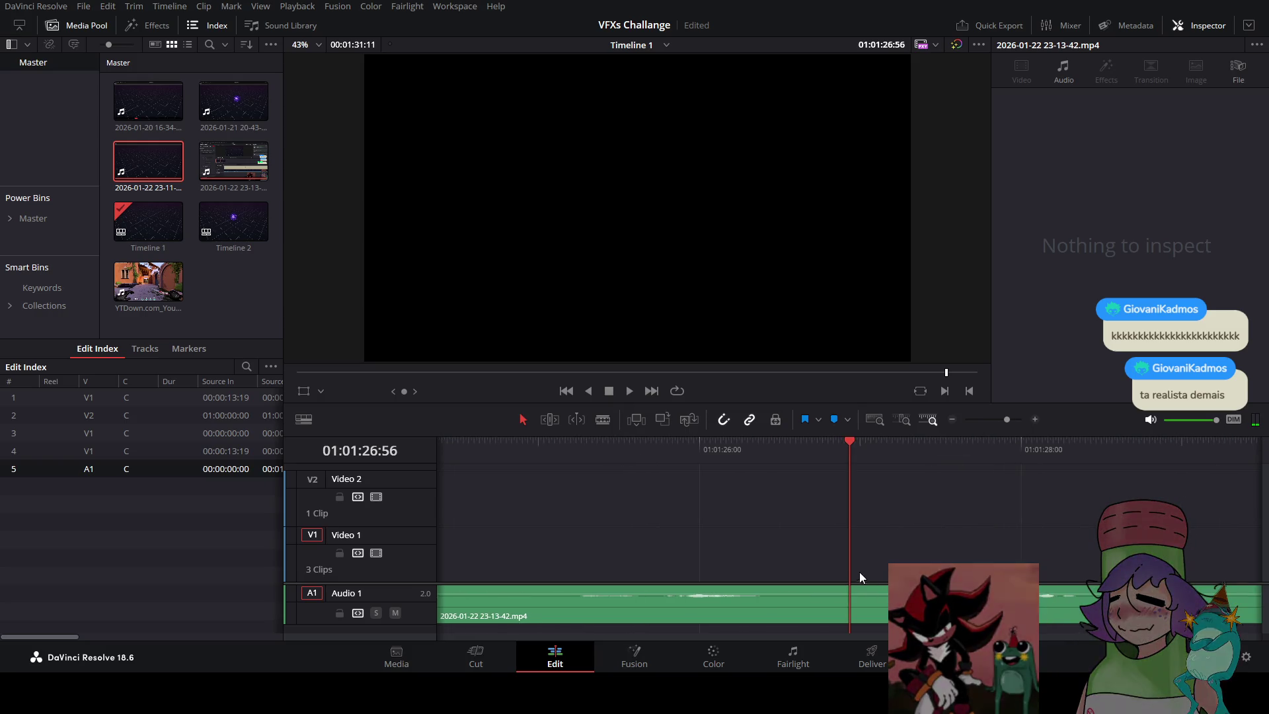
scroll(654, 479, down, 2)
click(629, 391)
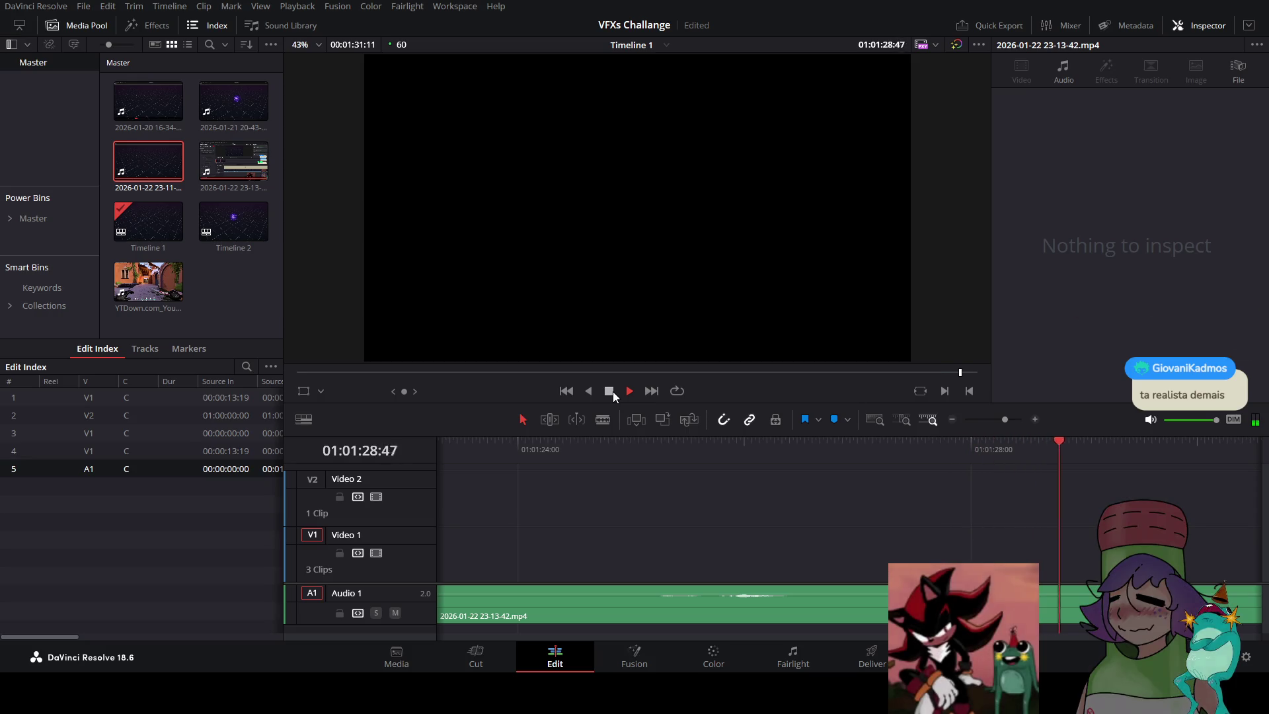
click(918, 451)
click(920, 447)
drag(920, 447, 934, 450)
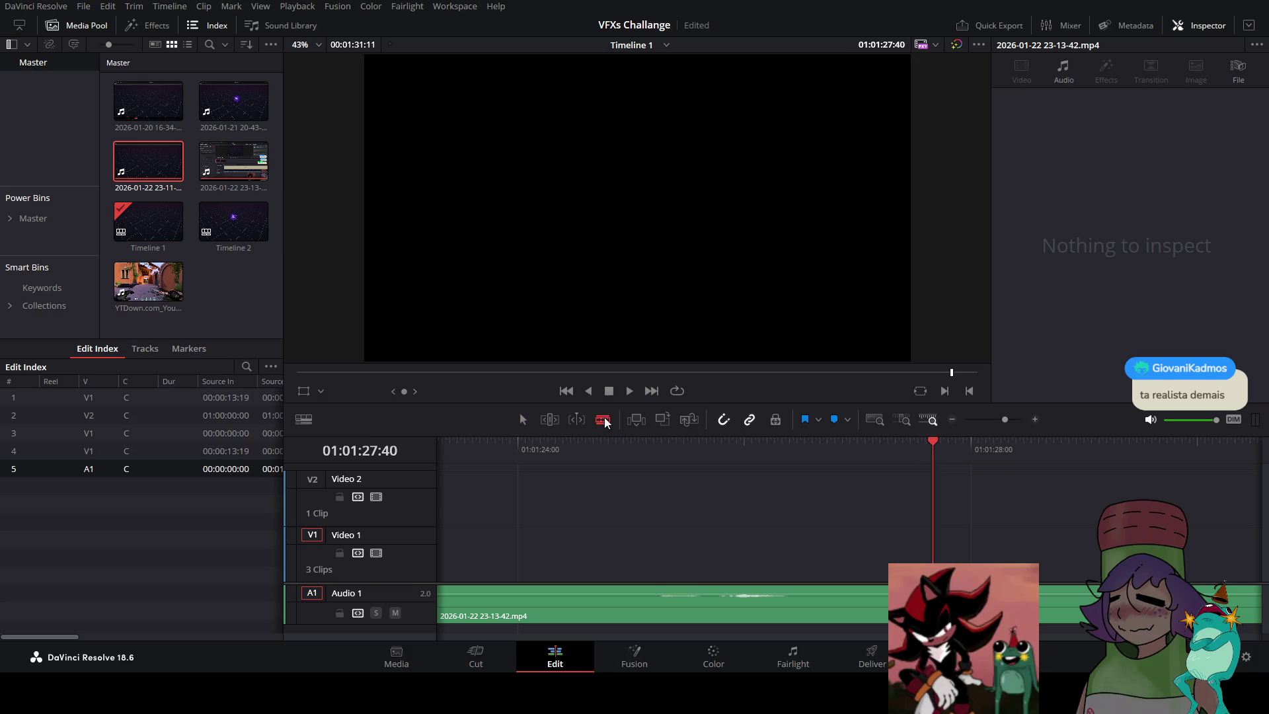
Blade the audio twice around 01:01:25:50 and drop the short slice at the start of a new Audio 2 track
click(1036, 615)
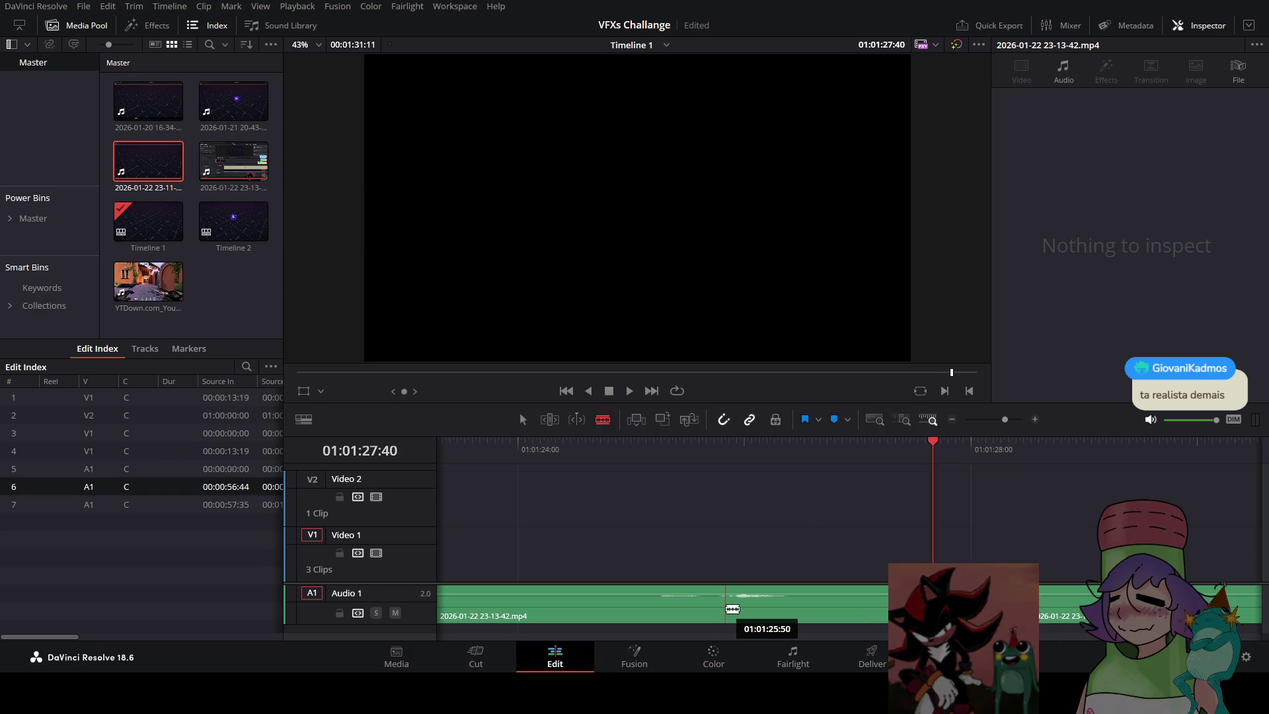
click(714, 609)
click(820, 616)
click(522, 419)
scroll(760, 492, down, 3)
scroll(853, 613, up, 1)
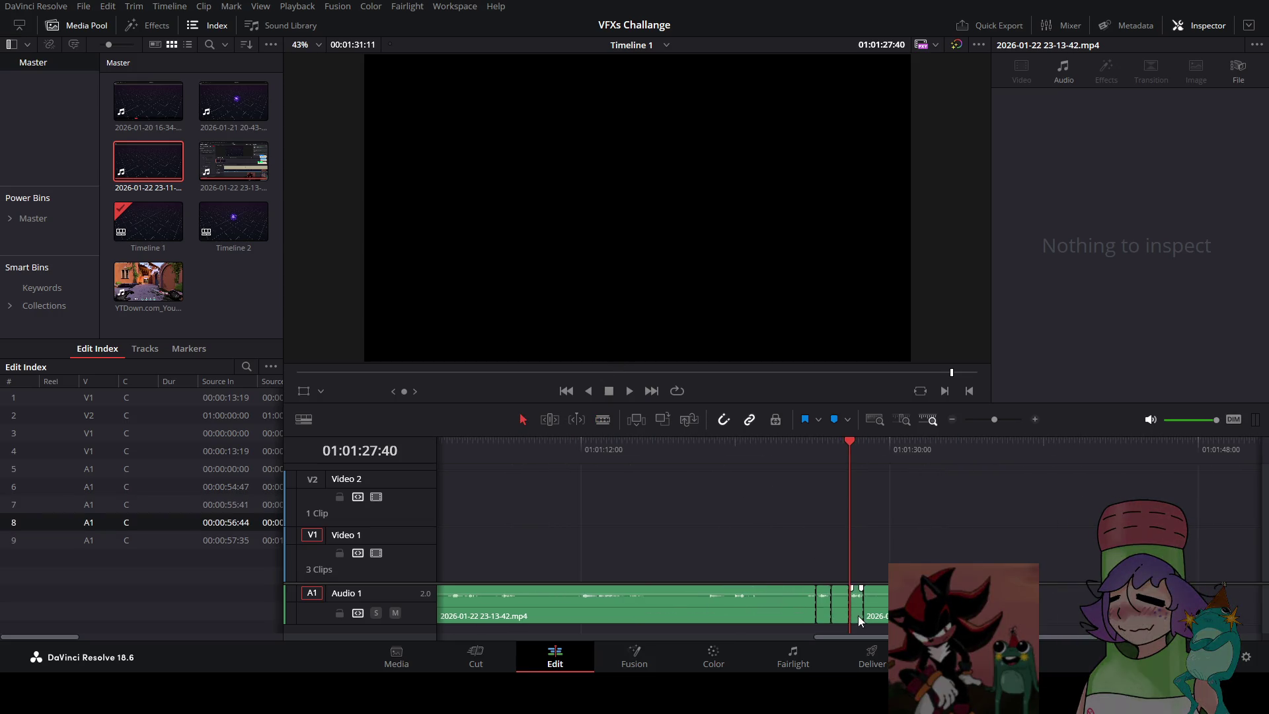
mouse_move(825, 607)
mouse_down()
mouse_move(828, 636)
mouse_move(449, 621)
mouse_move(581, 621)
mouse_up()
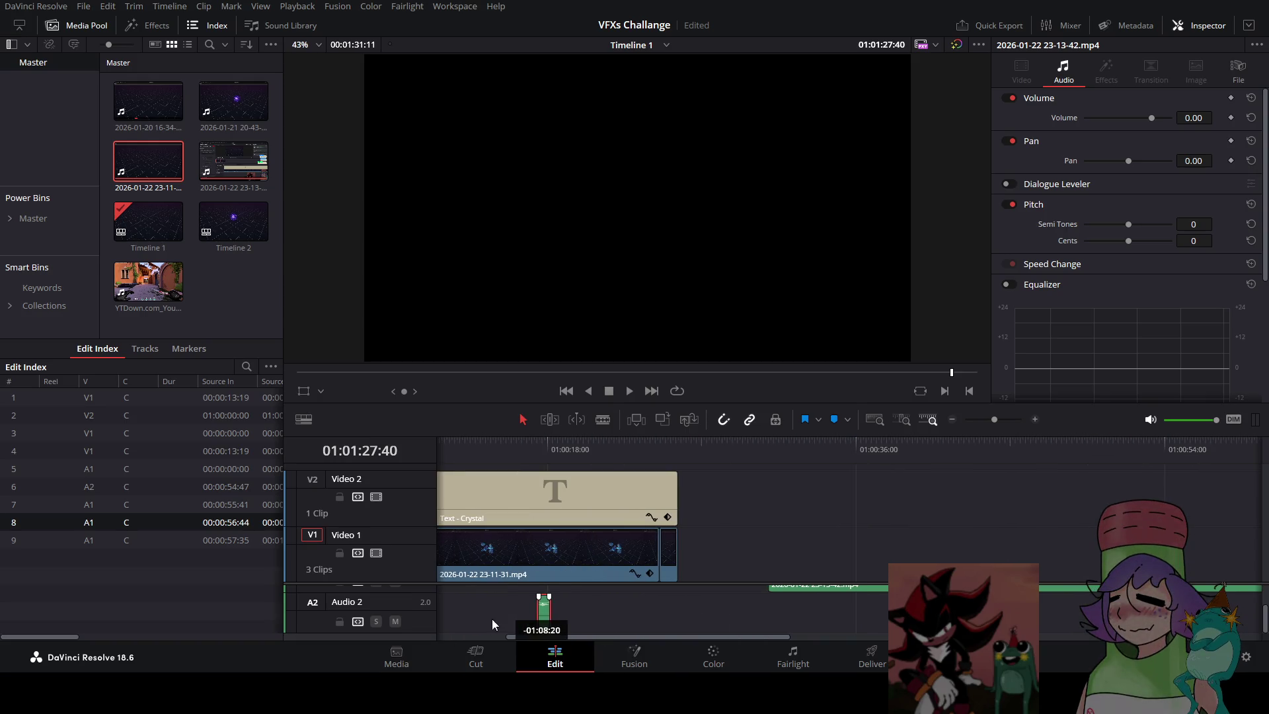
drag(467, 623, 447, 618)
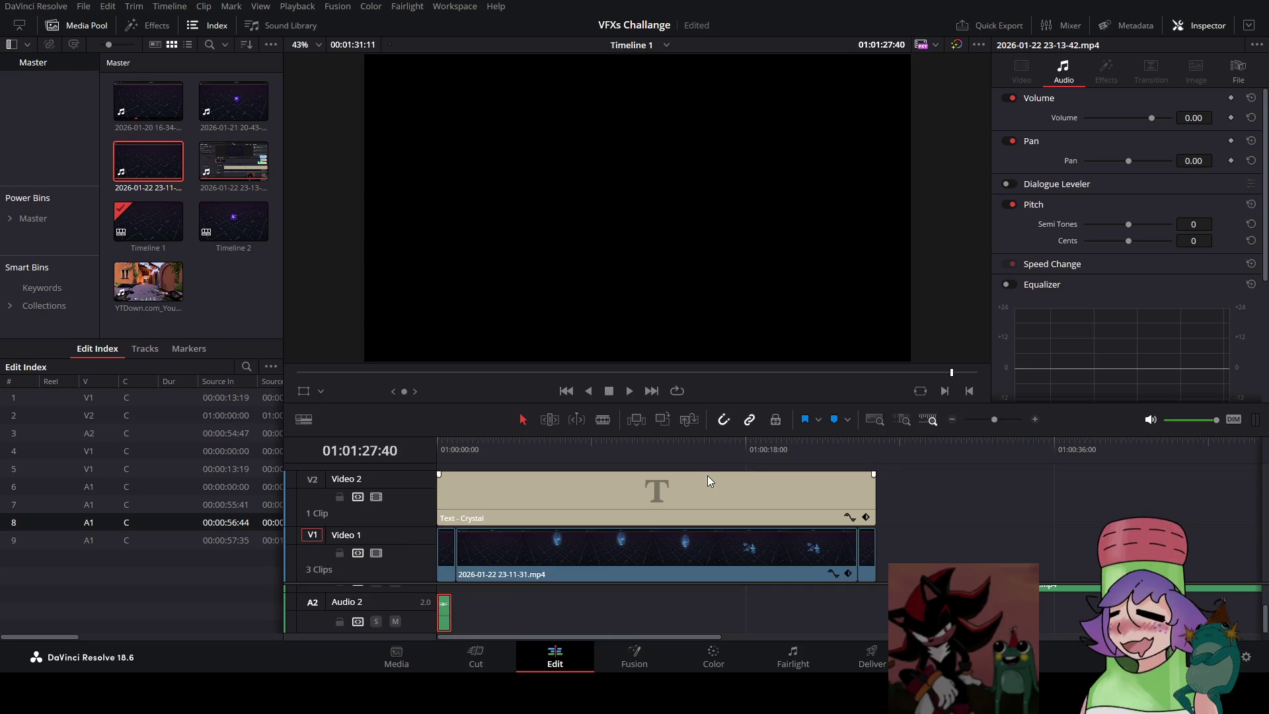
click(716, 450)
Mark the shatter at about 01:00:13:45 on the crystal clip and align the Audio 2 snippet with the marker
click(628, 390)
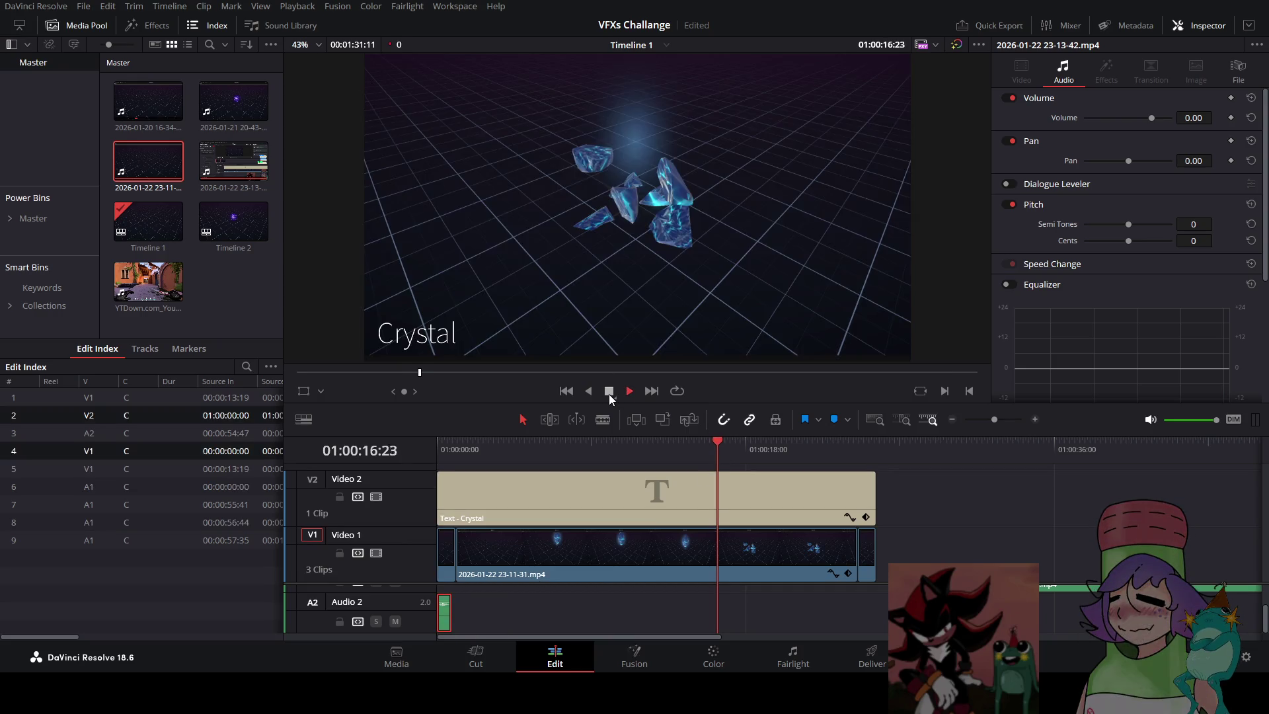
click(609, 391)
key(Left)
key(Left)
key(Left)
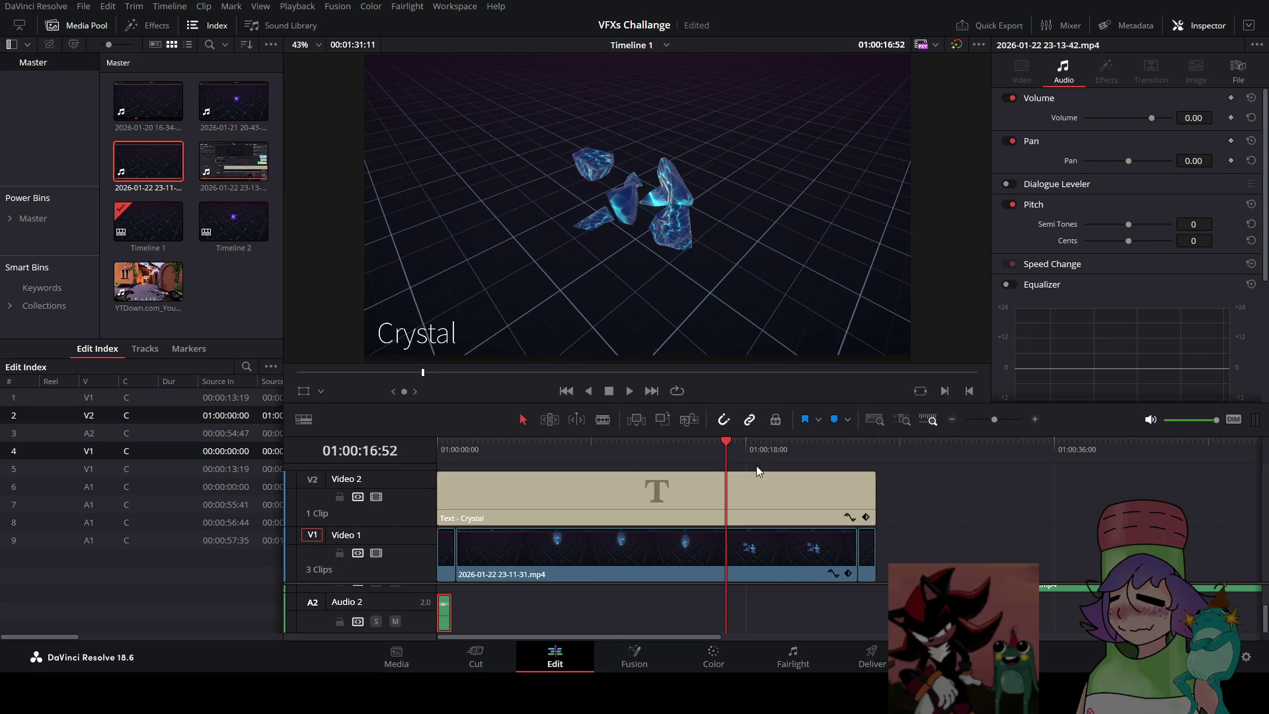
key(Left)
key(Left)
key(Left)
drag(722, 462, 672, 449)
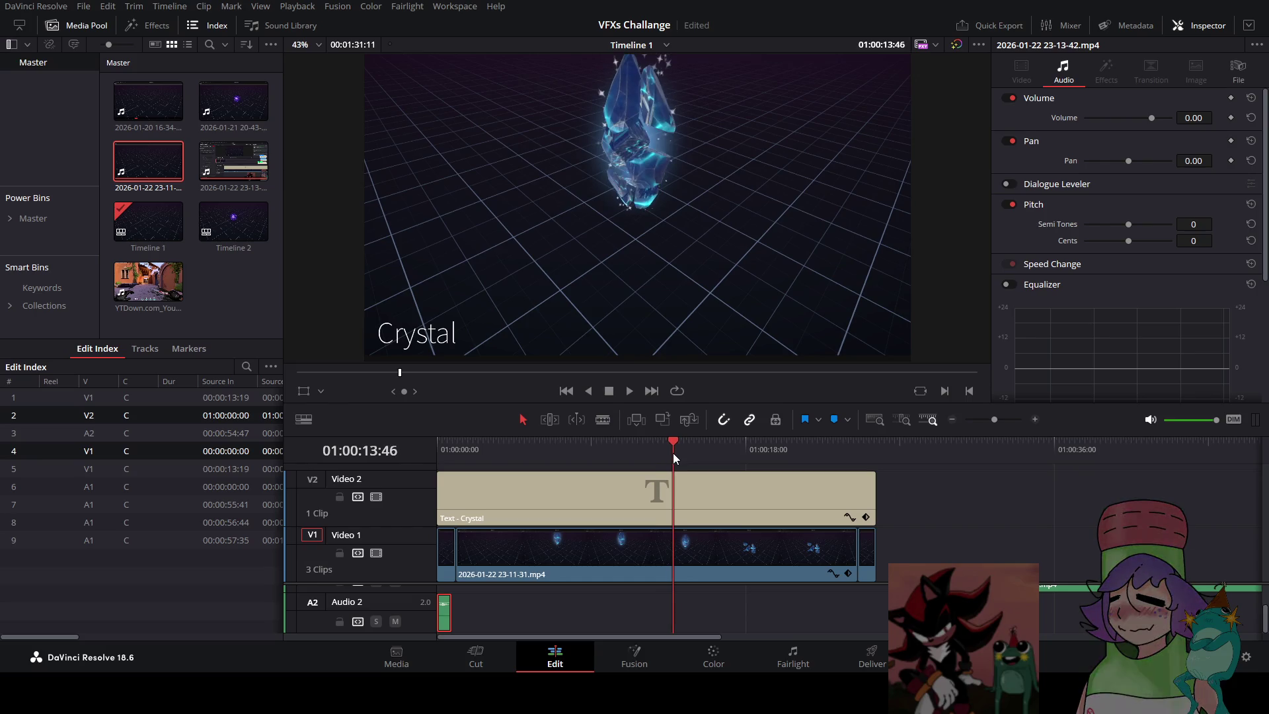
click(677, 546)
key(m)
drag(444, 614, 680, 614)
Play the shatter moment twice to check sound sync, then return to the timeline start
click(641, 442)
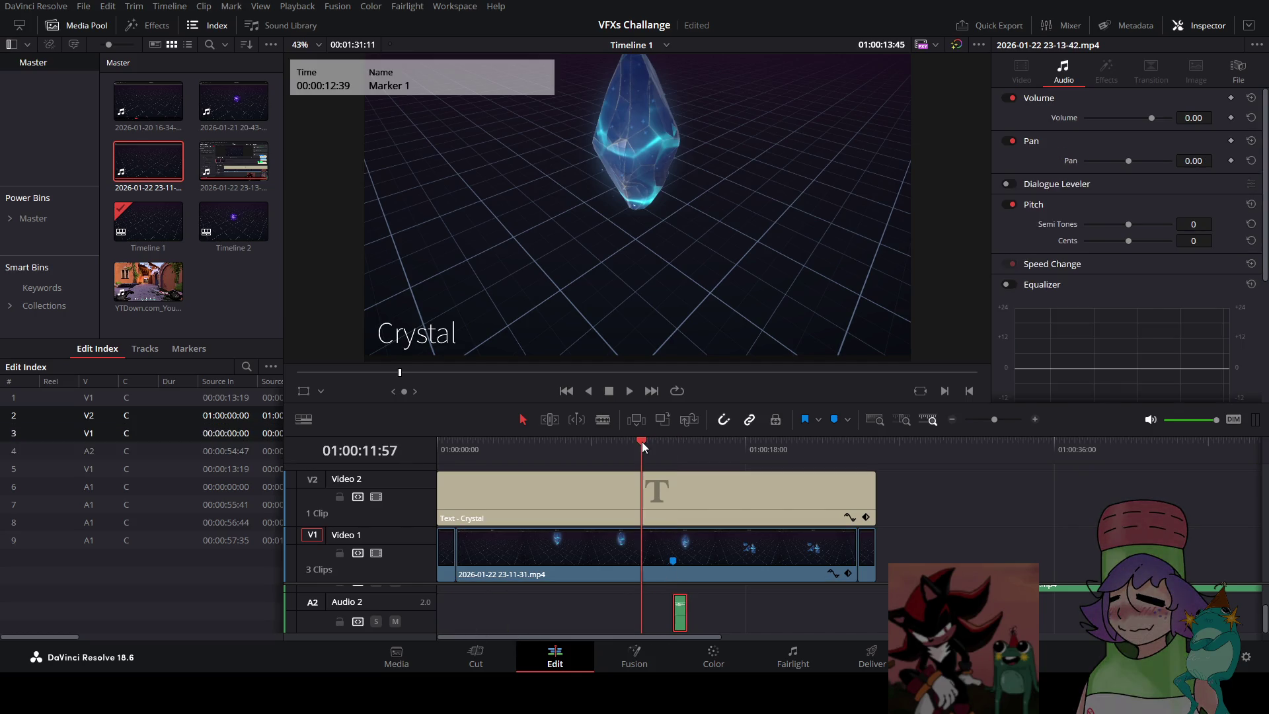
click(628, 393)
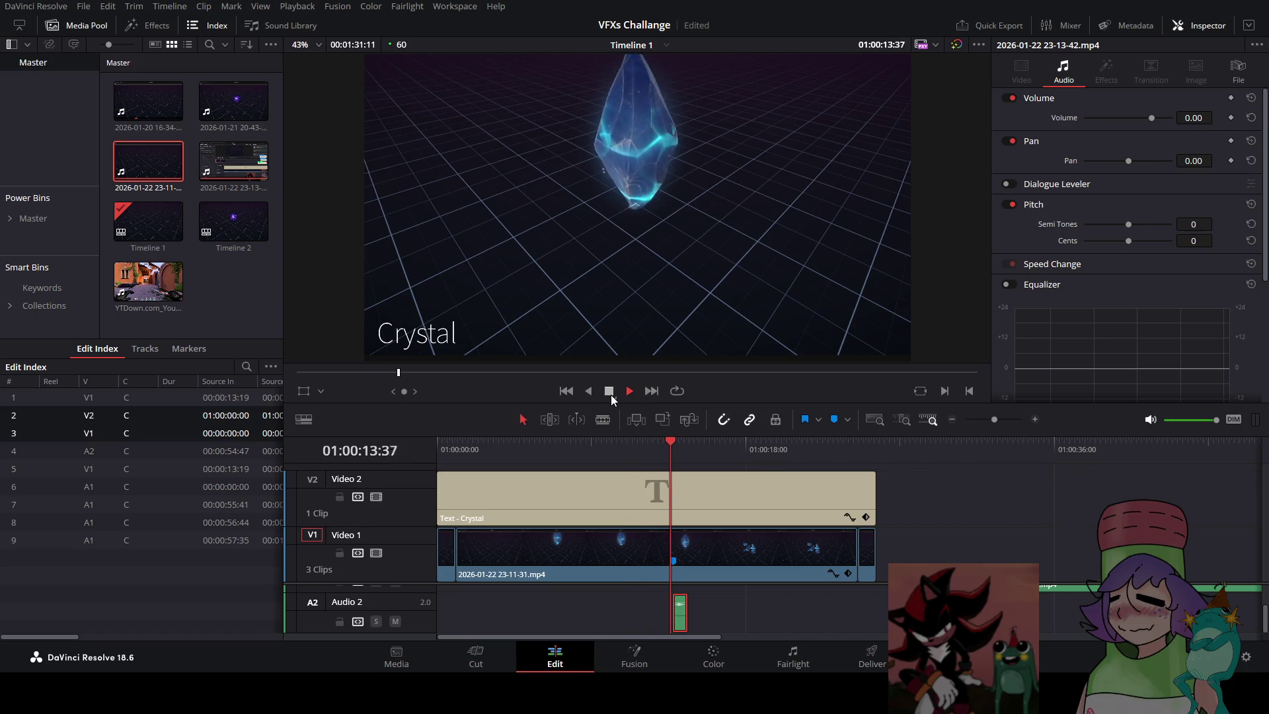
click(609, 392)
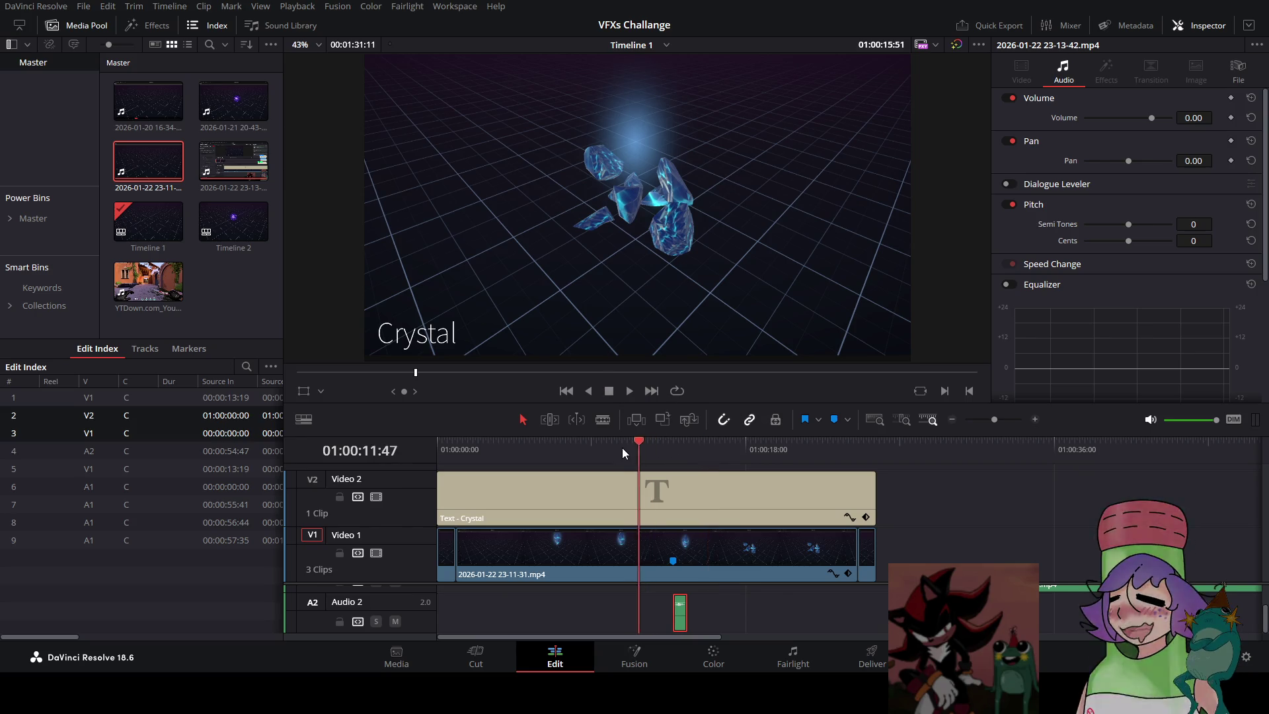
click(629, 391)
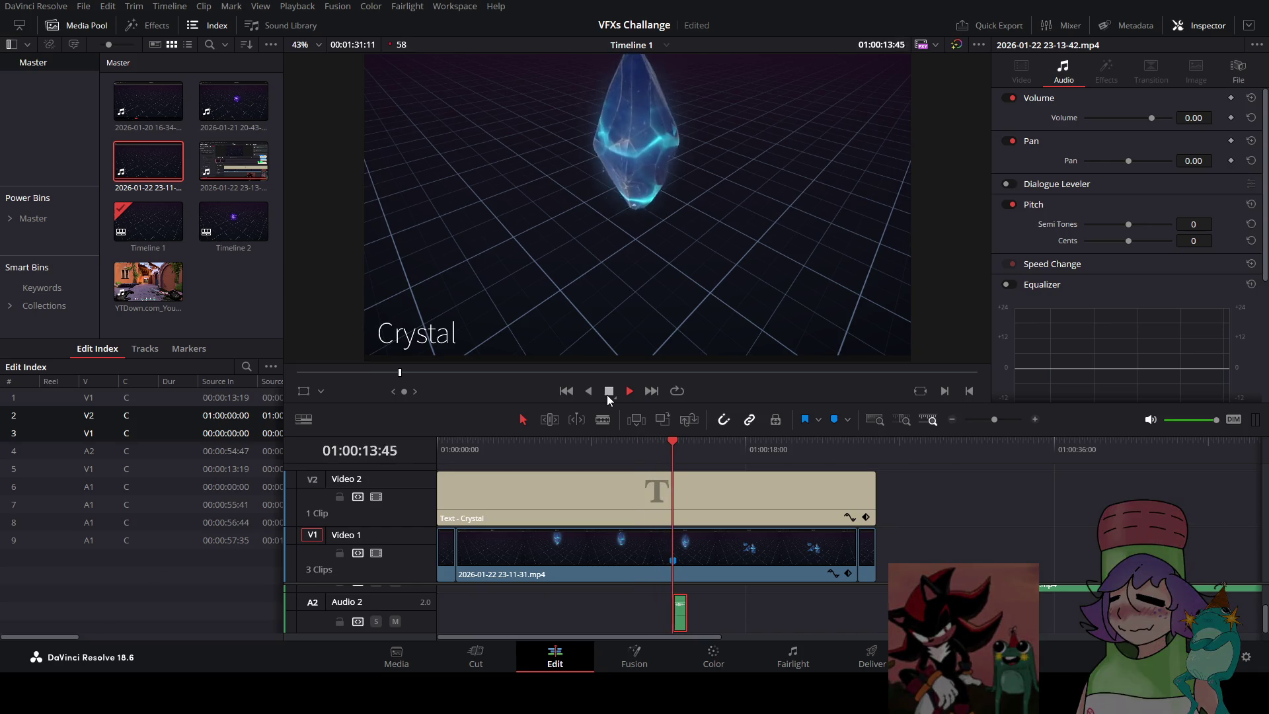
click(609, 392)
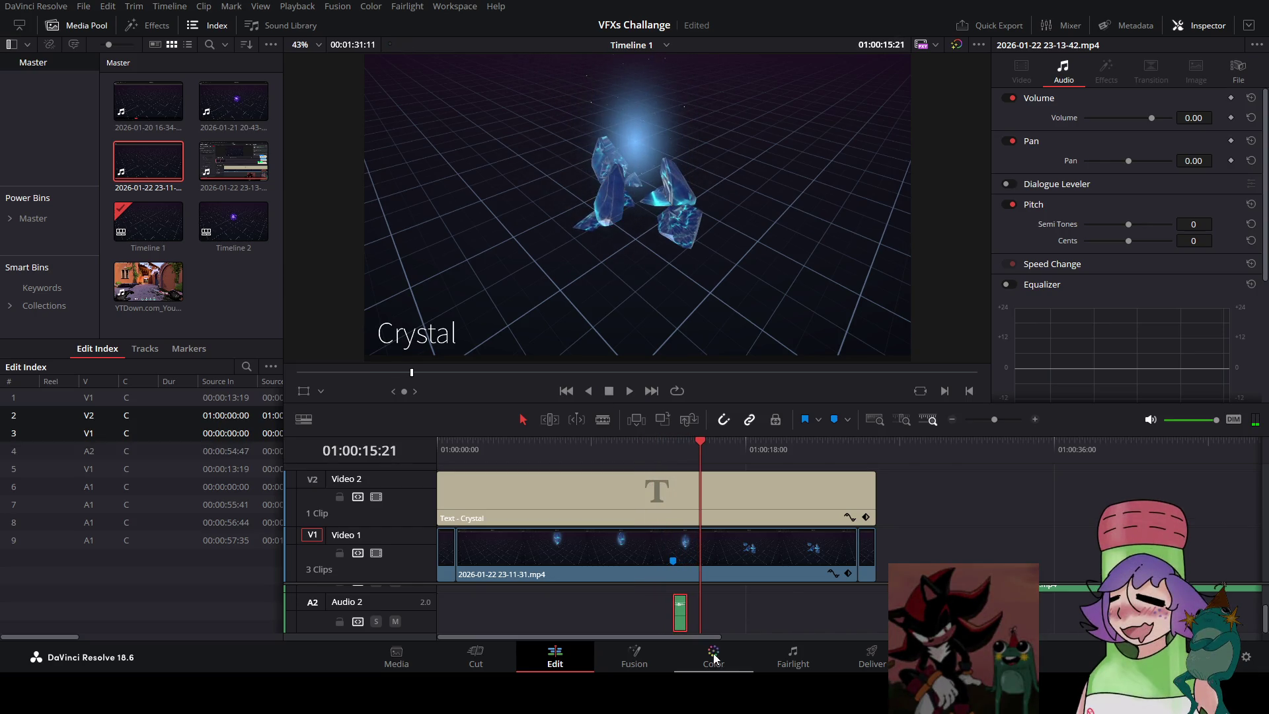
click(590, 452)
key(Home)
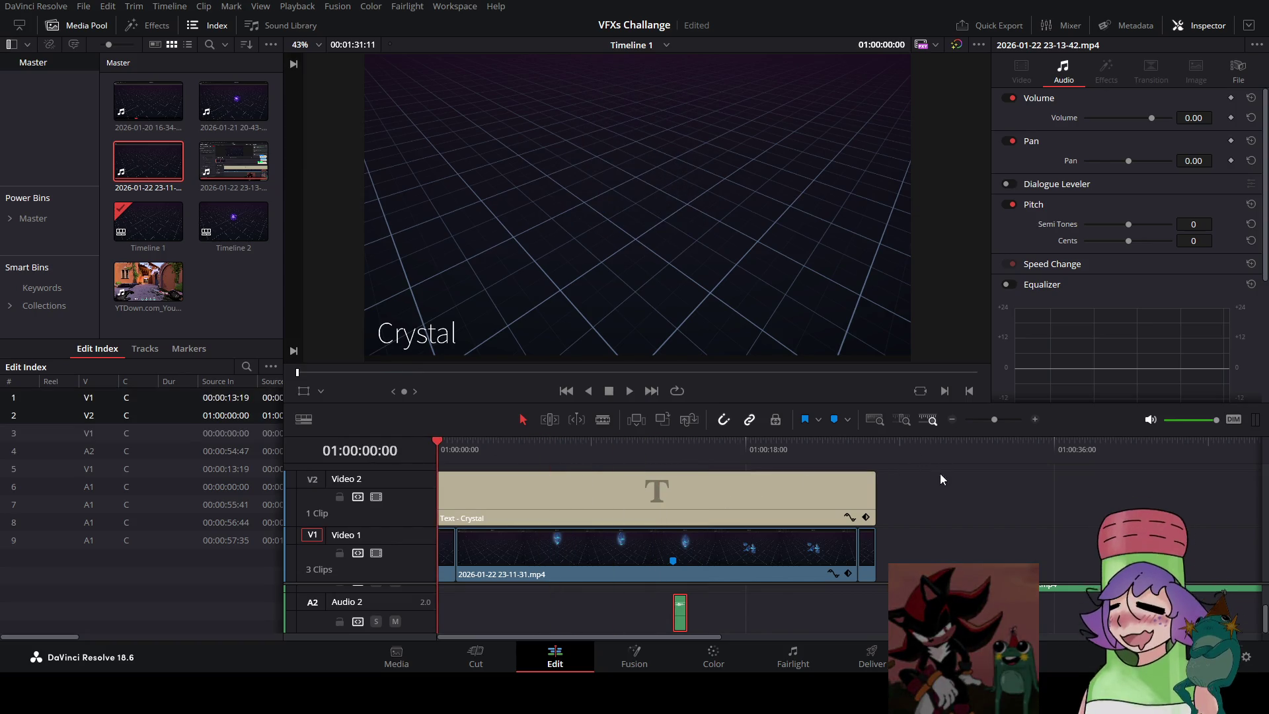
Listen through the long Audio 1 recording and stop at the wanted sound near 01:01:14
scroll(727, 615, up, 2)
drag(718, 637, 802, 639)
click(722, 443)
key(space)
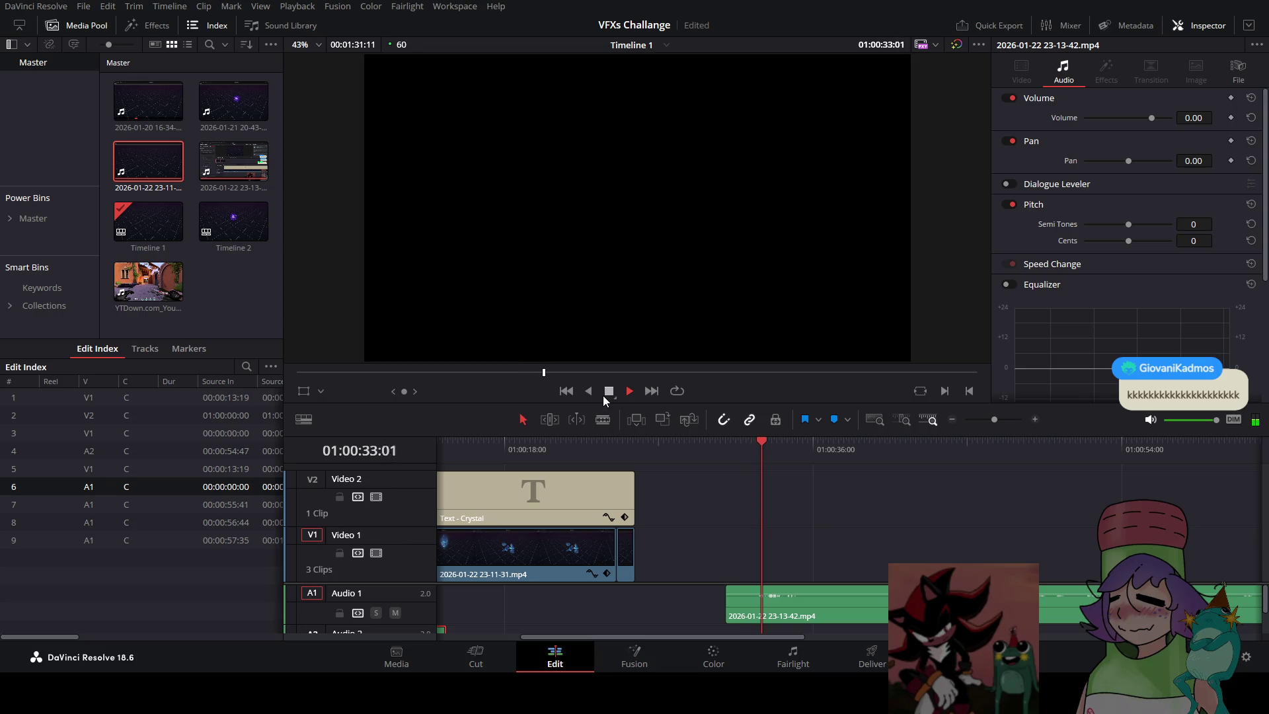
click(924, 451)
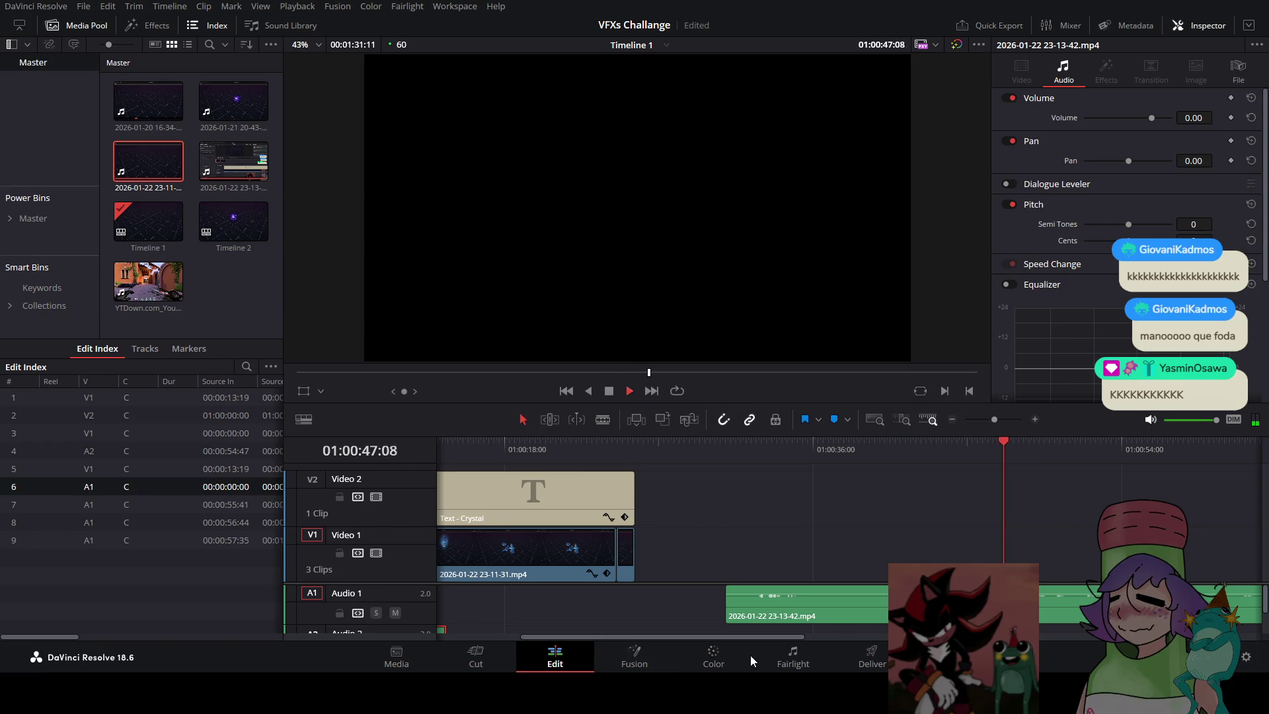
drag(788, 637, 896, 637)
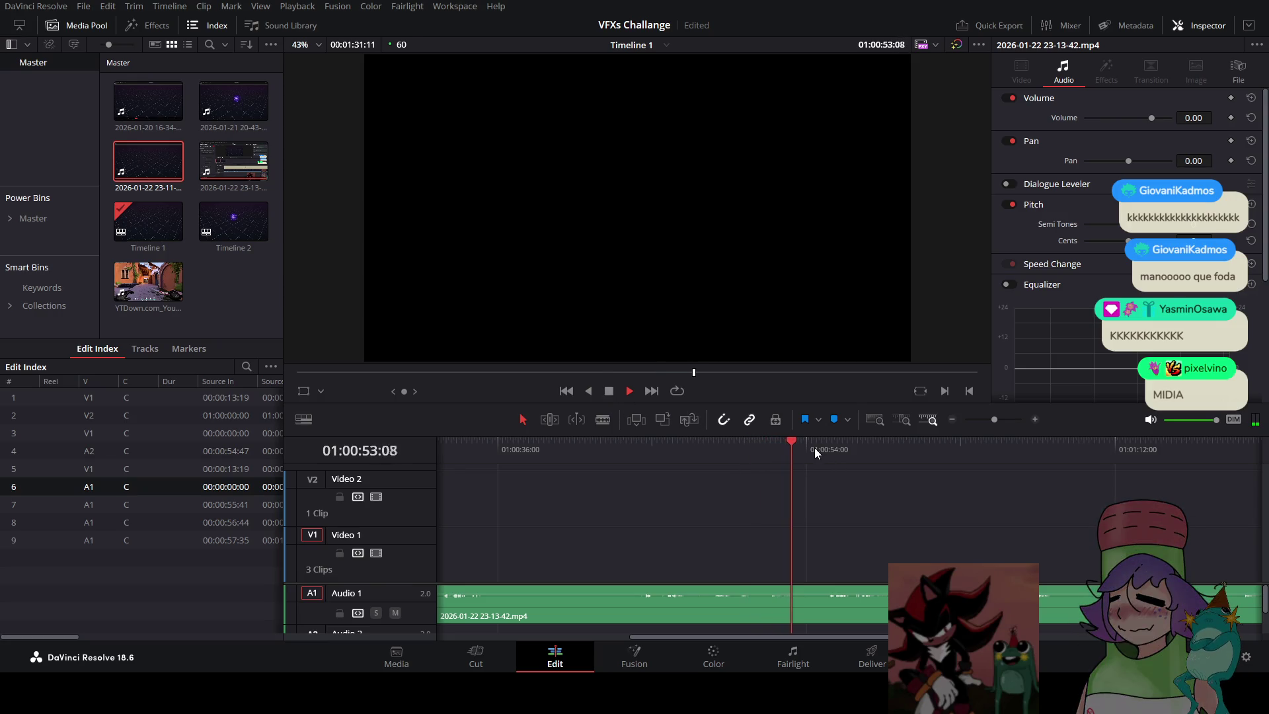
click(842, 447)
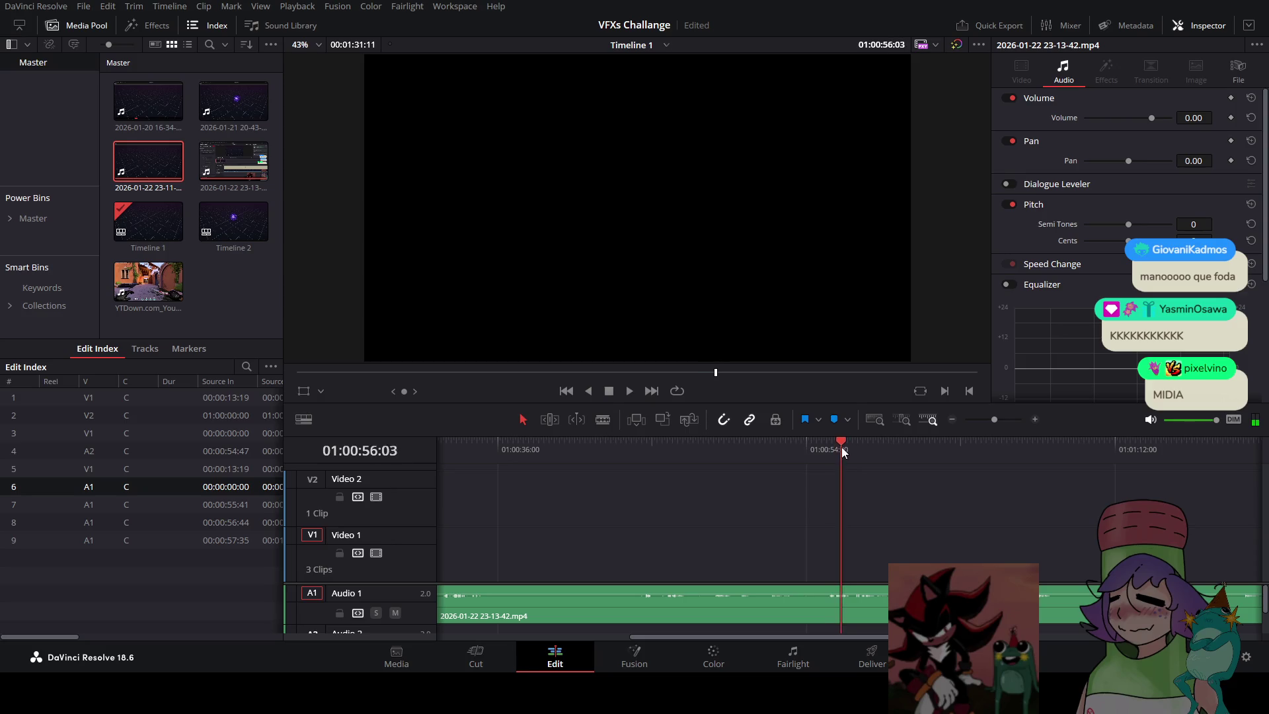
click(890, 446)
click(946, 447)
drag(807, 637, 918, 642)
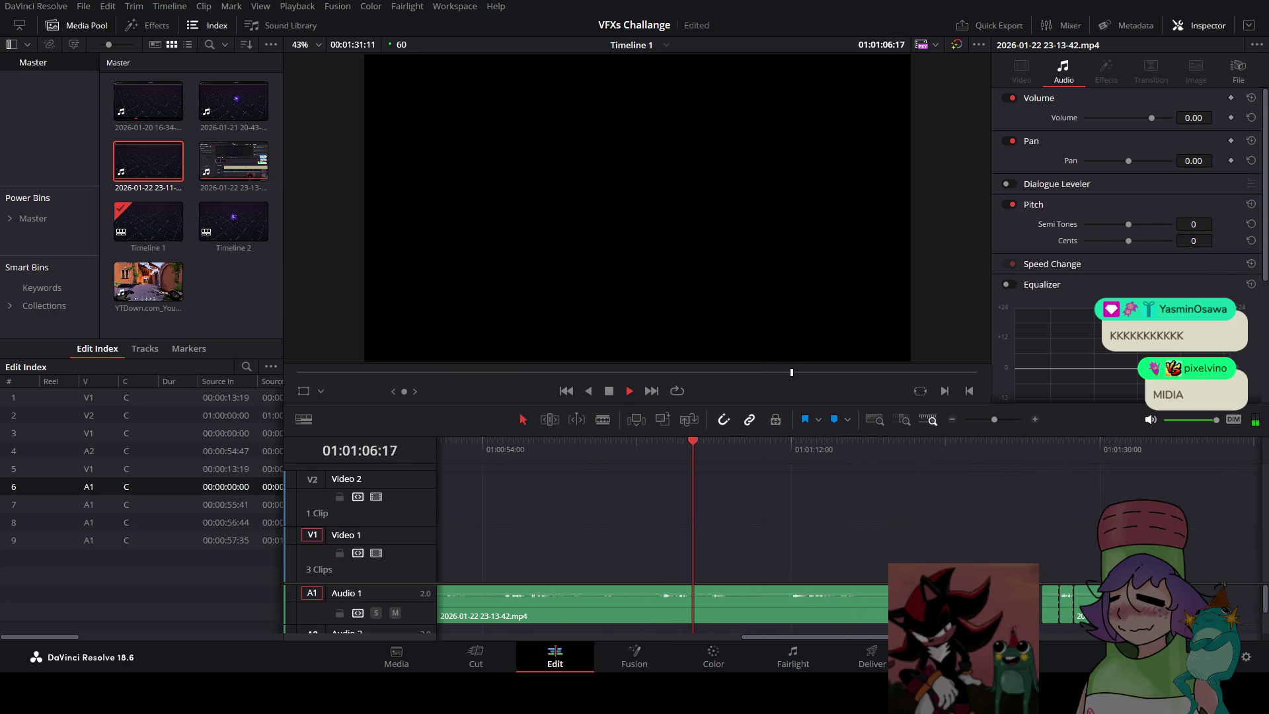
drag(918, 642, 945, 643)
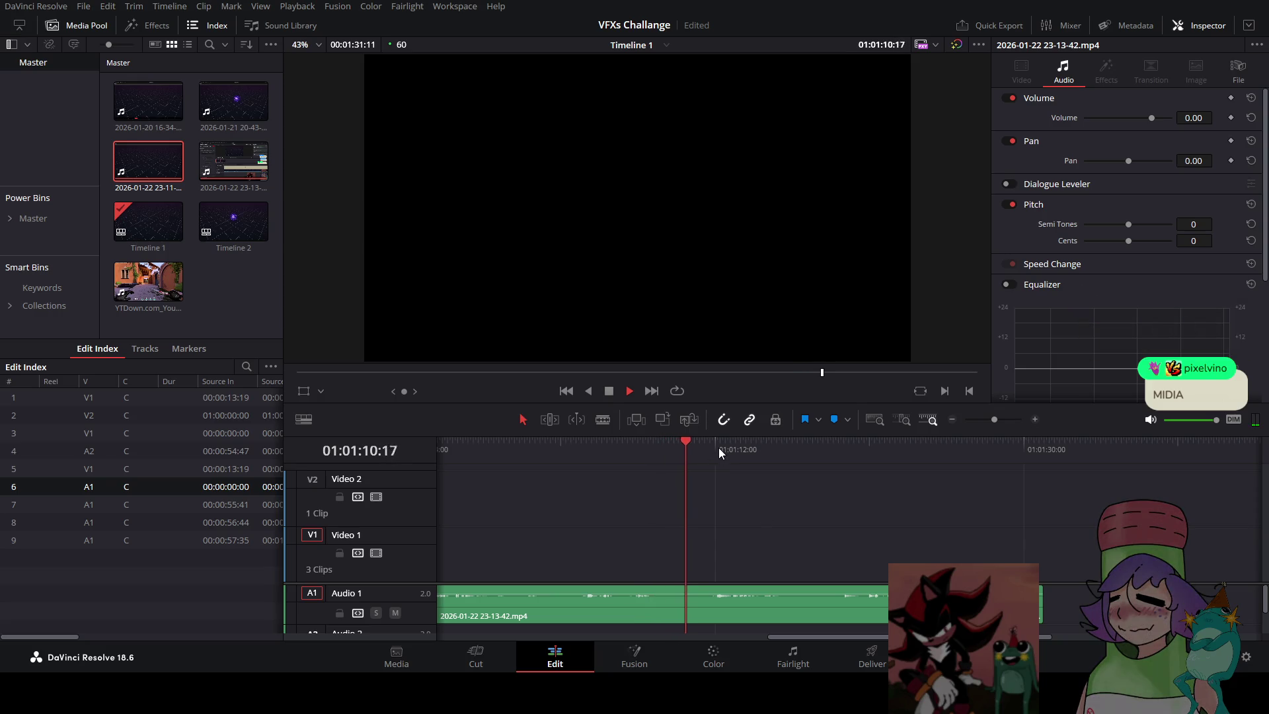
click(608, 391)
Blade the recording just before the sound and at the playhead to isolate the snippet
scroll(764, 577, up, 2)
click(603, 419)
click(581, 604)
click(849, 605)
click(522, 419)
Delete the recording pieces on either side of the snippet, then undo the unwanted deletions
scroll(706, 559, down, 3)
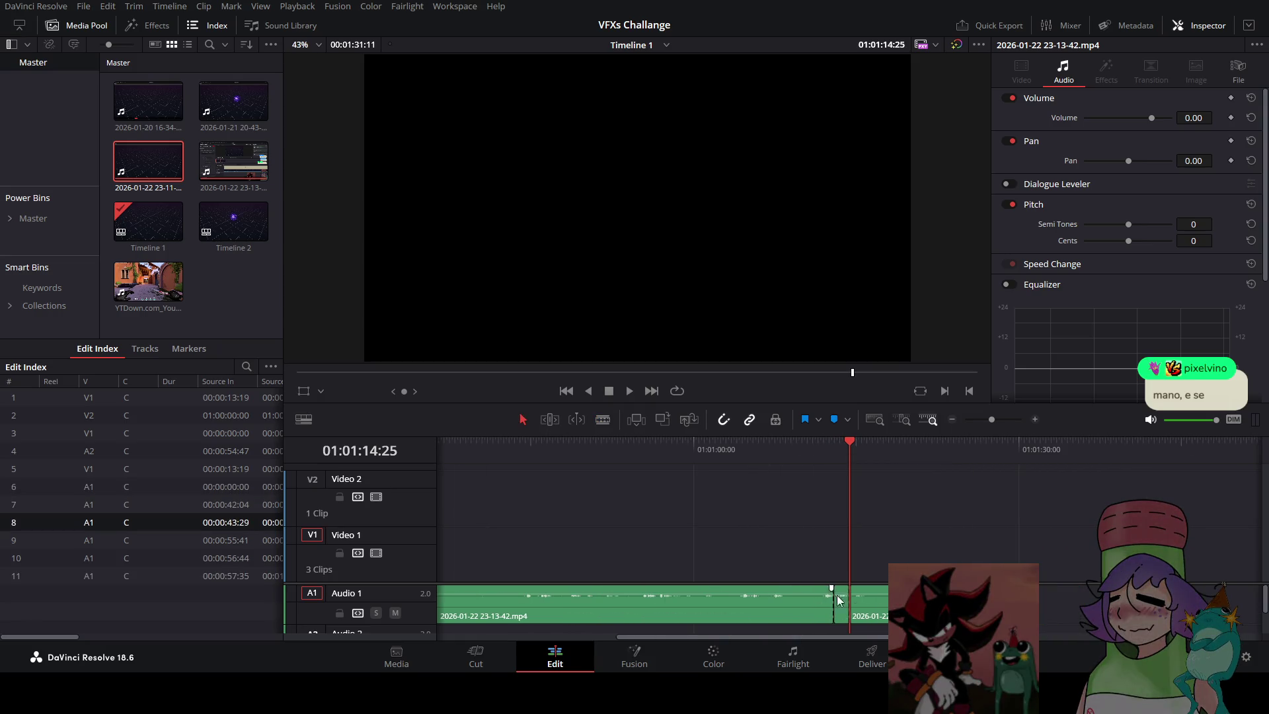
key(Delete)
click(745, 615)
key(BackSpace)
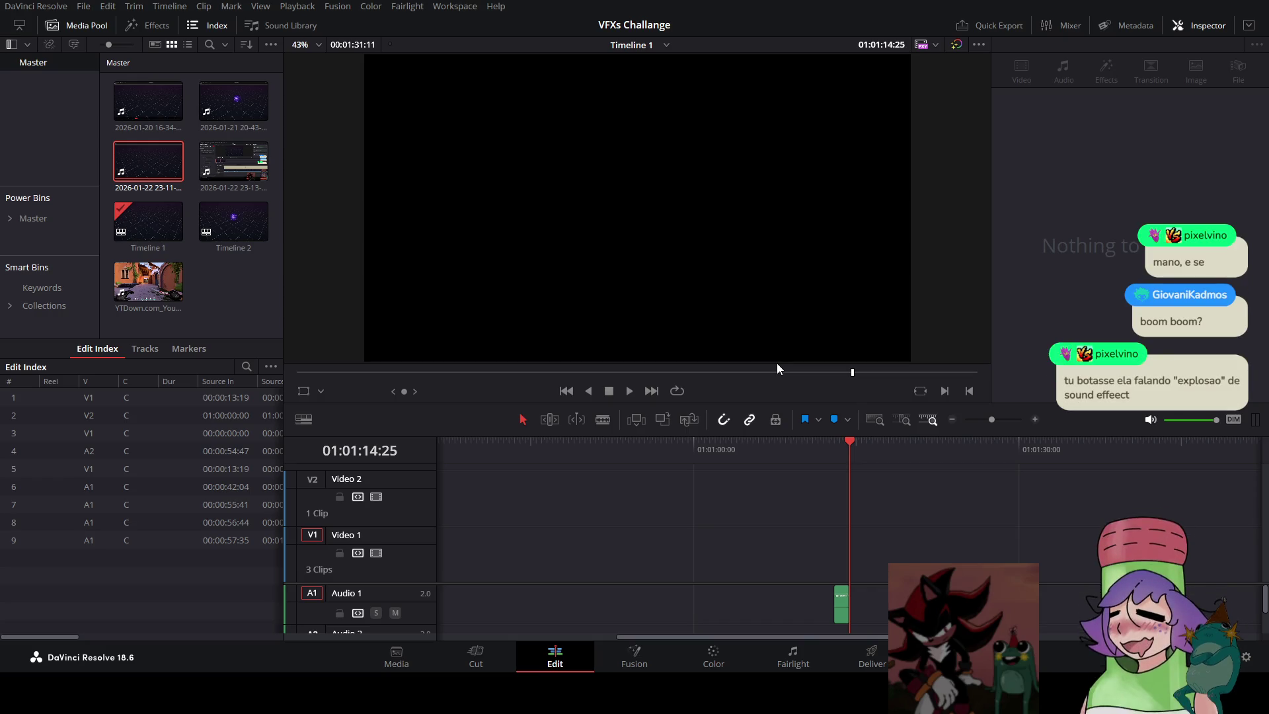
click(841, 605)
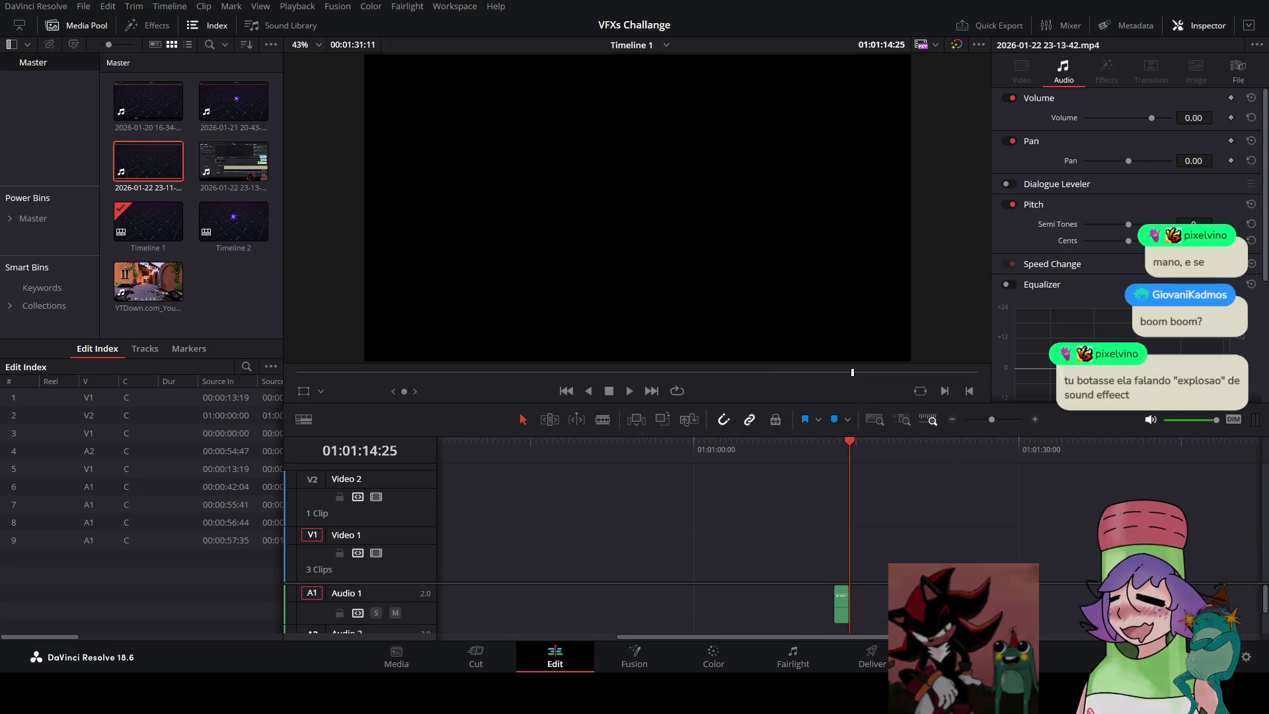
key(BackSpace)
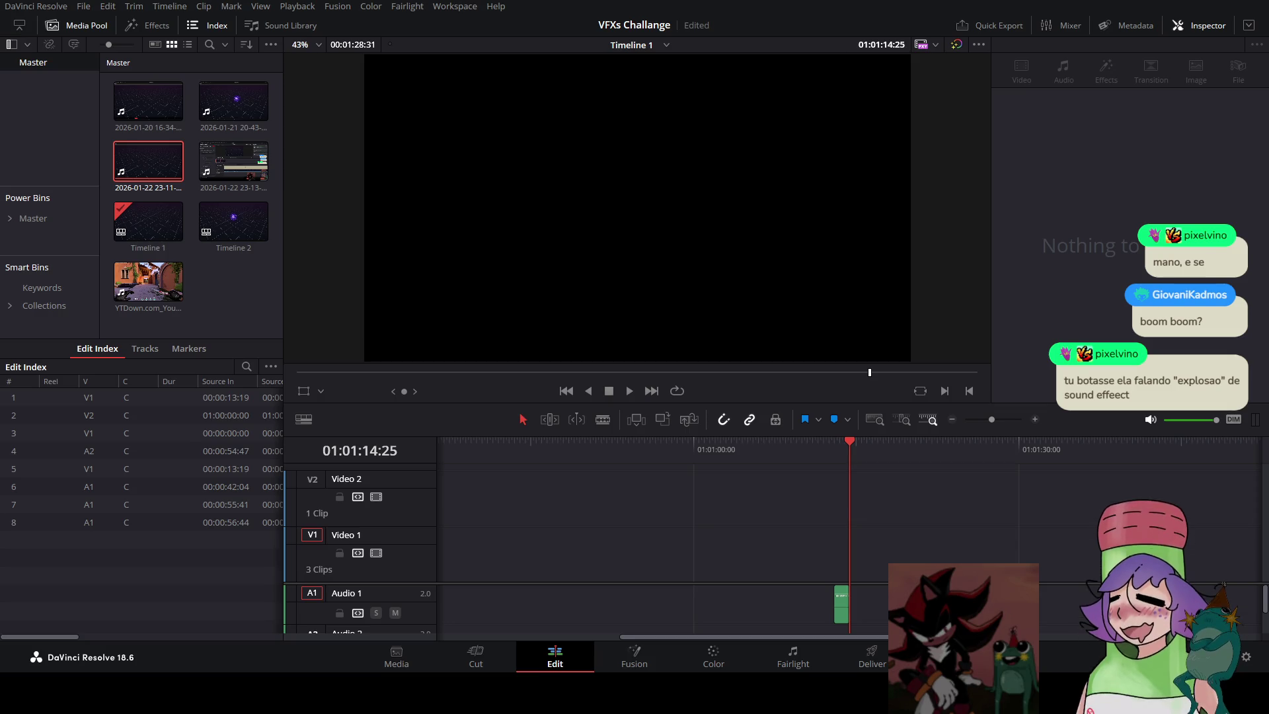
key(ctrl+z)
drag(699, 637, 525, 640)
click(564, 444)
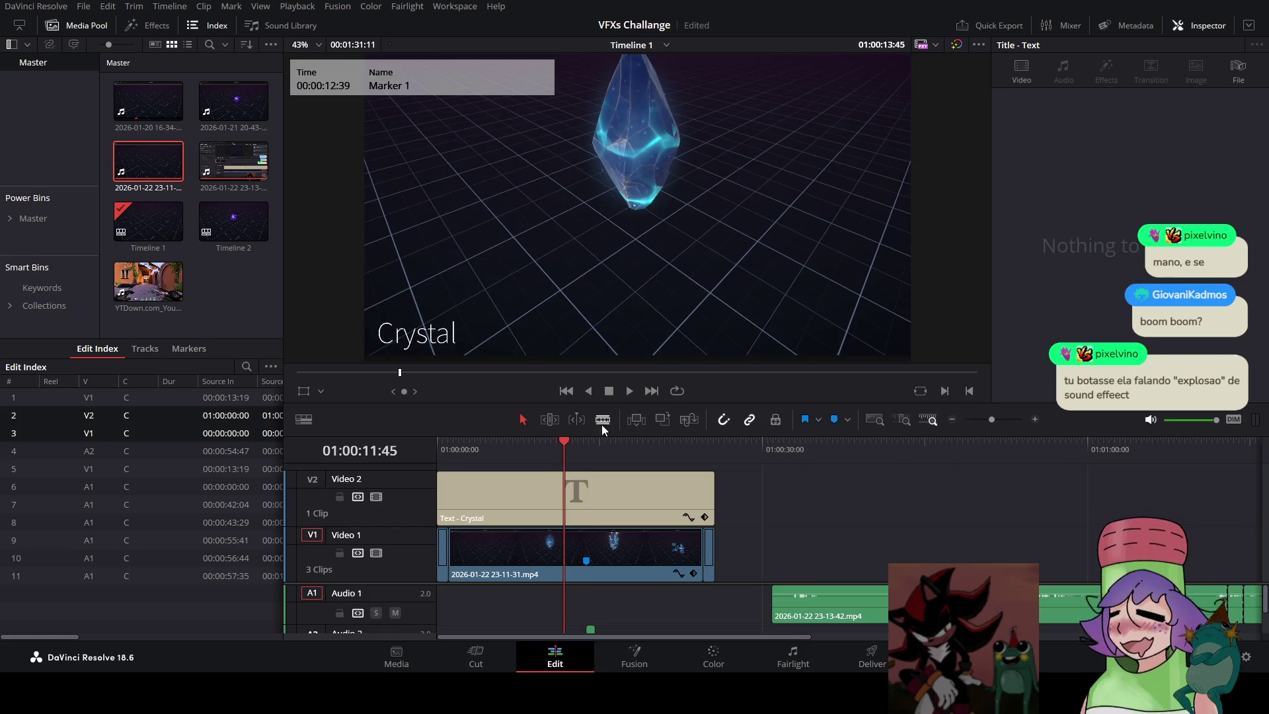
click(626, 394)
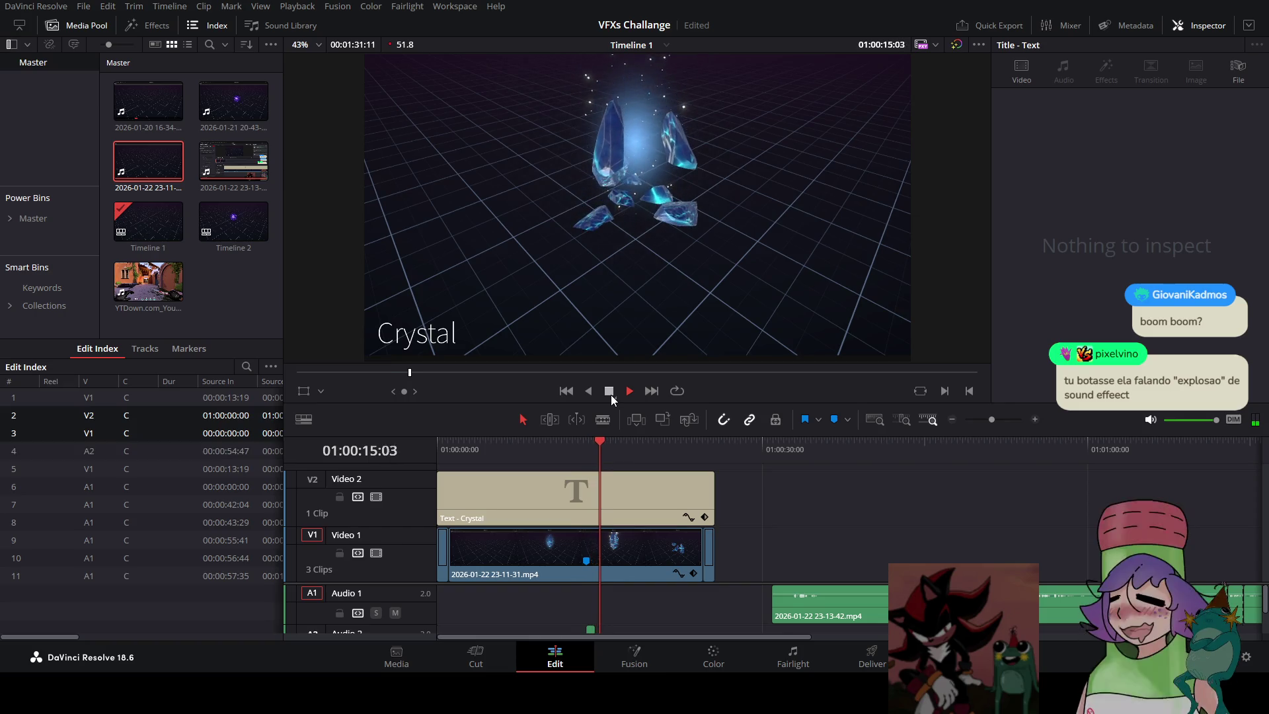
click(772, 444)
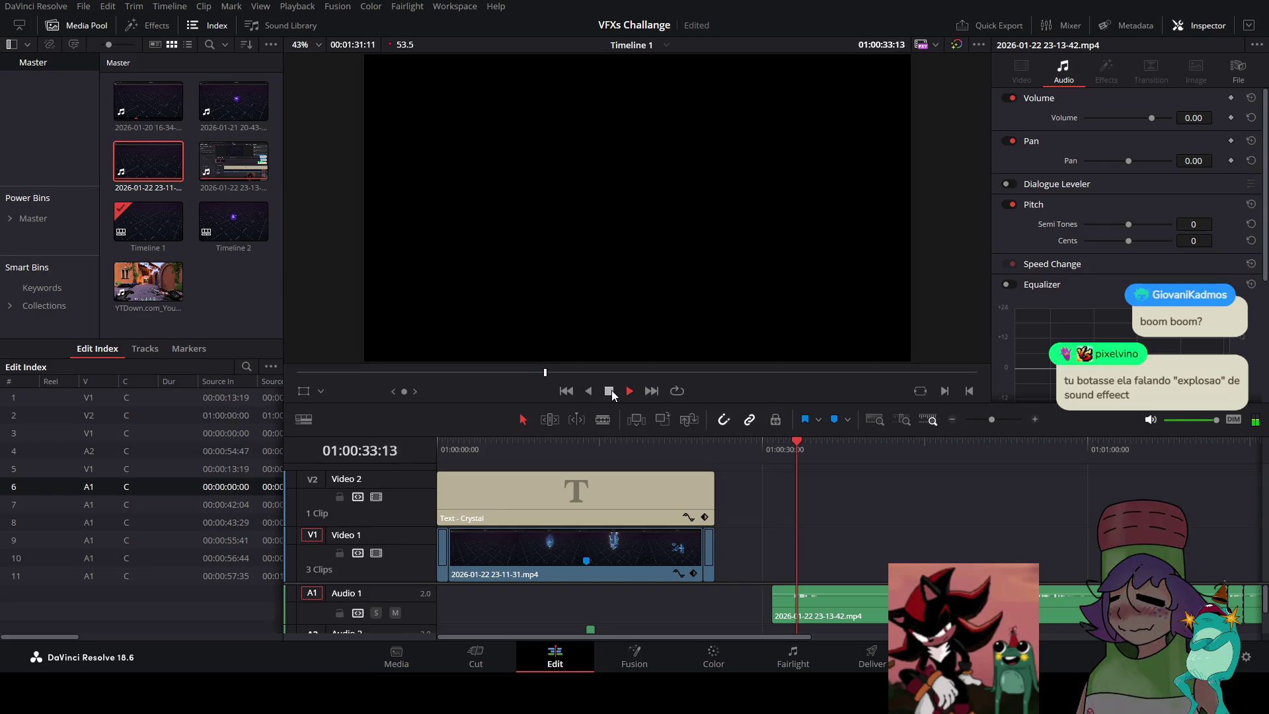
click(909, 449)
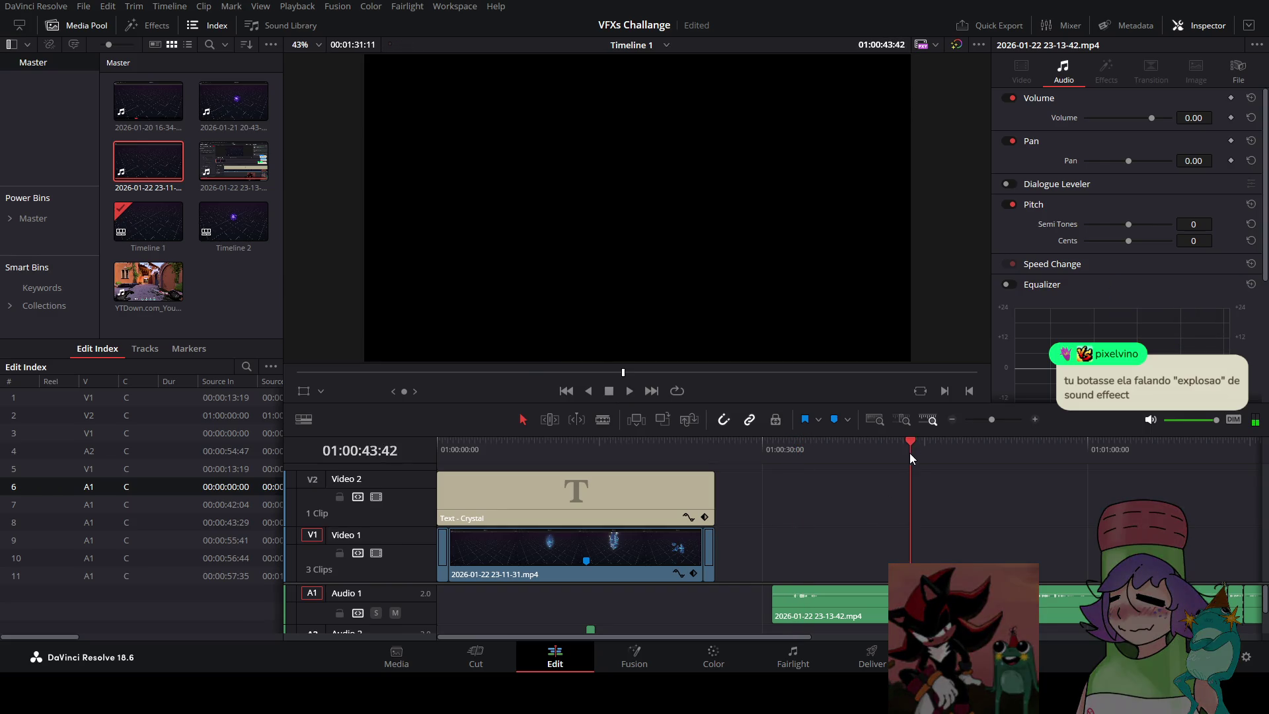
click(604, 391)
scroll(835, 613, up, 5)
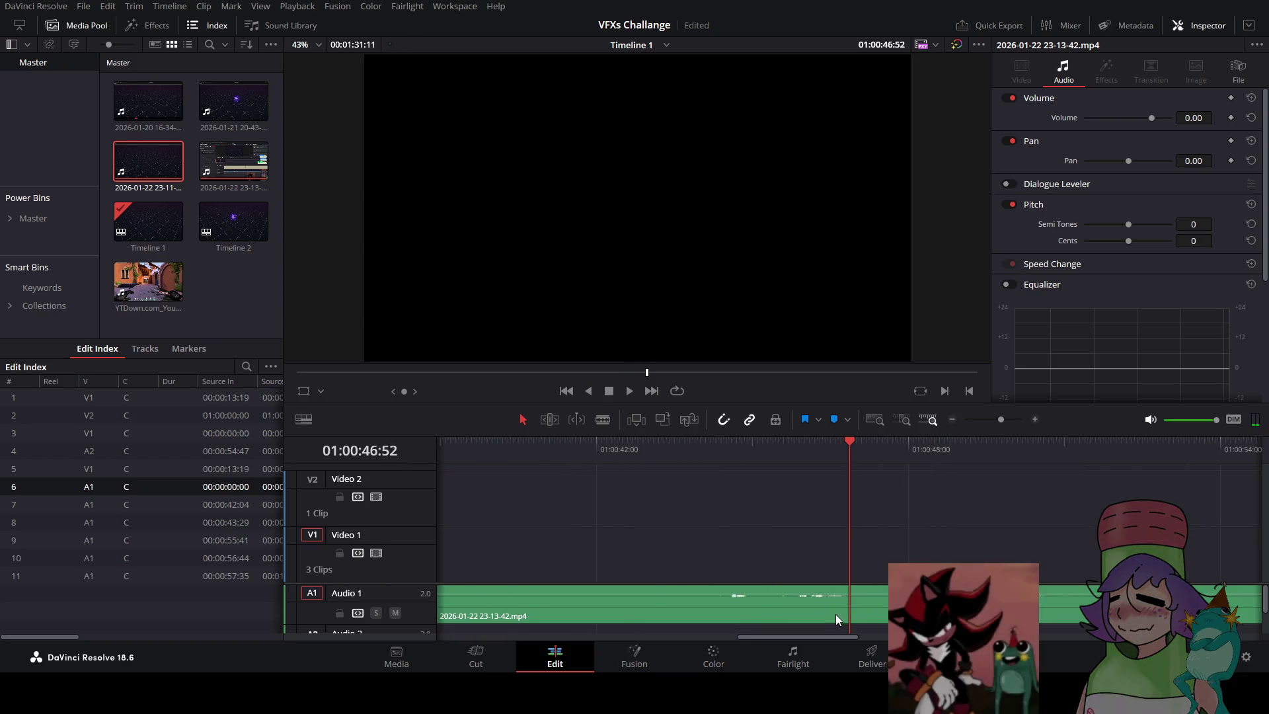
Blade-cut the Audio 1 recording at two points to isolate the second sound snippet
click(792, 608)
click(849, 604)
click(522, 419)
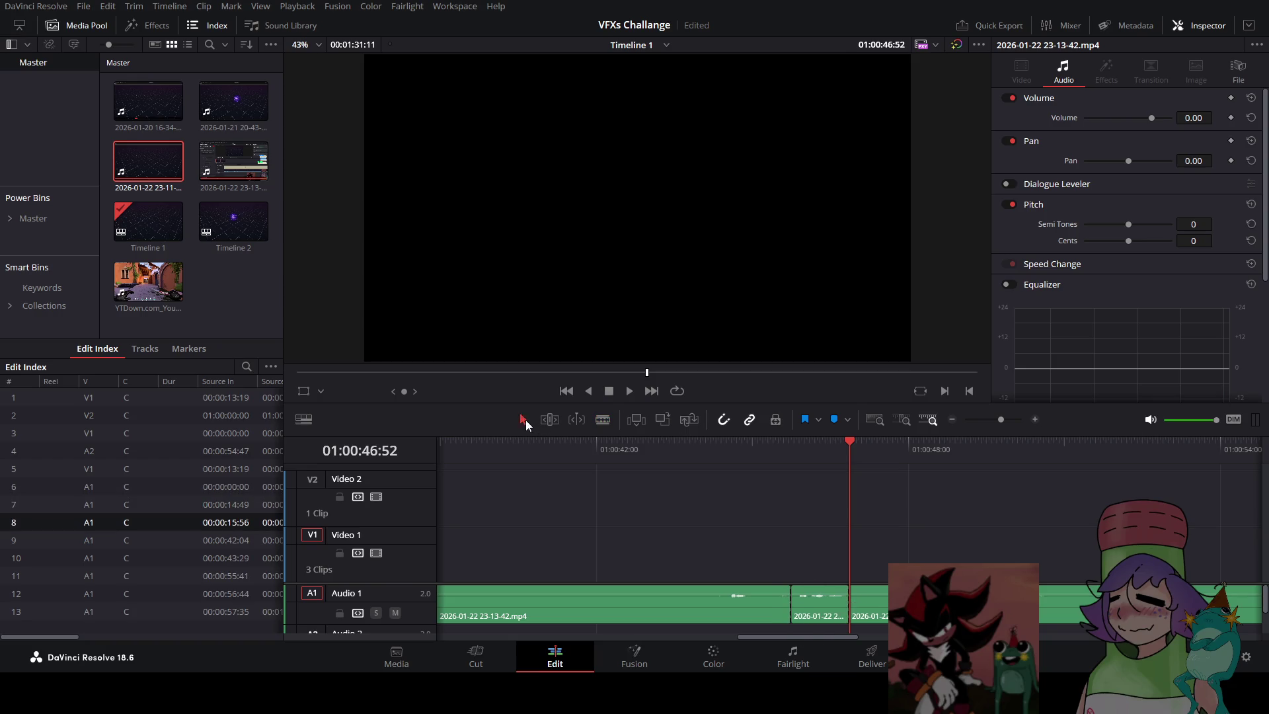
scroll(823, 535, down, 5)
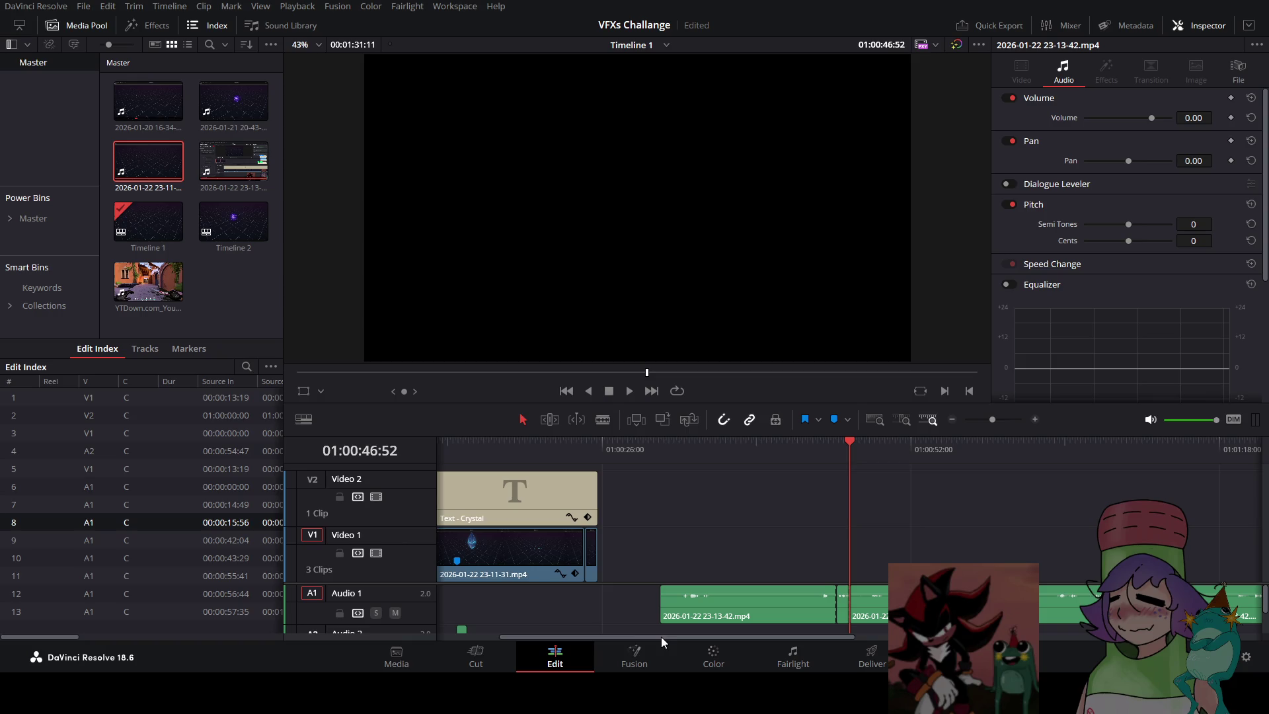
scroll(669, 588, down, 4)
scroll(536, 619, down, 2)
scroll(538, 609, up, 6)
Move the 23-13-42 snippet to about 01:00:13 under the crystal's shatter and preview it
drag(699, 636, 564, 642)
scroll(497, 612, left, 2)
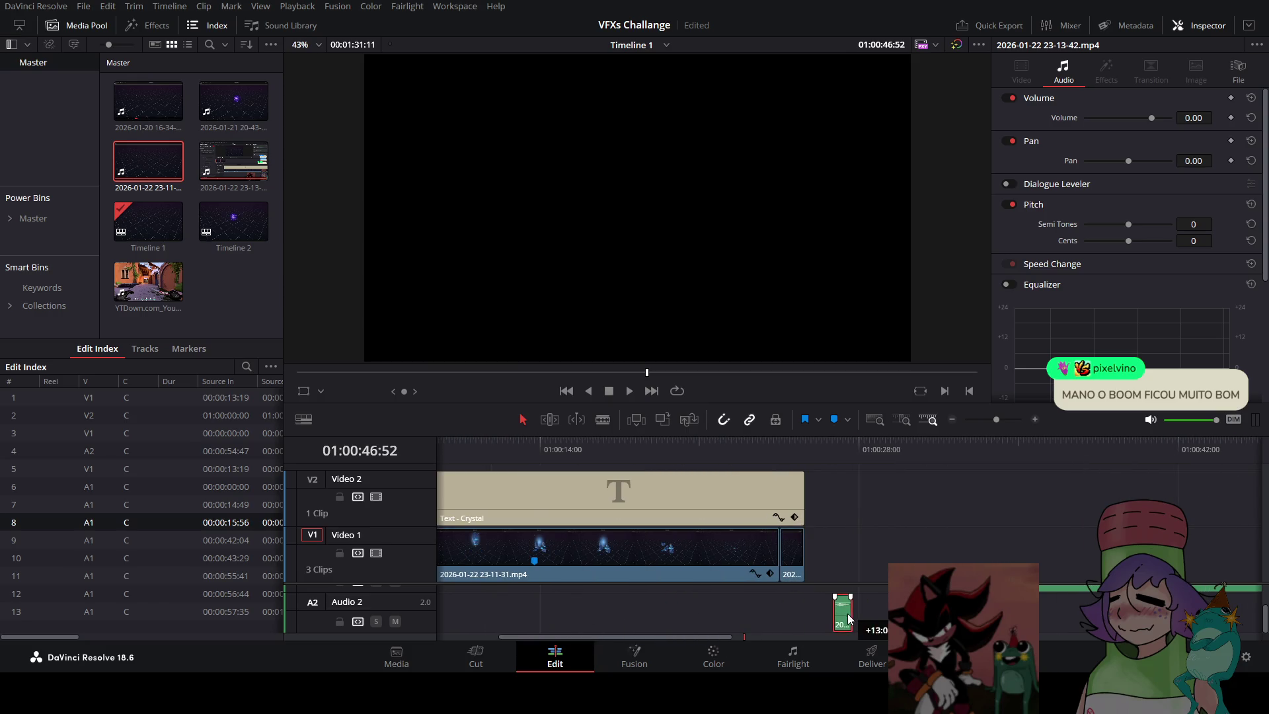
drag(730, 638, 906, 638)
scroll(791, 613, up, 2)
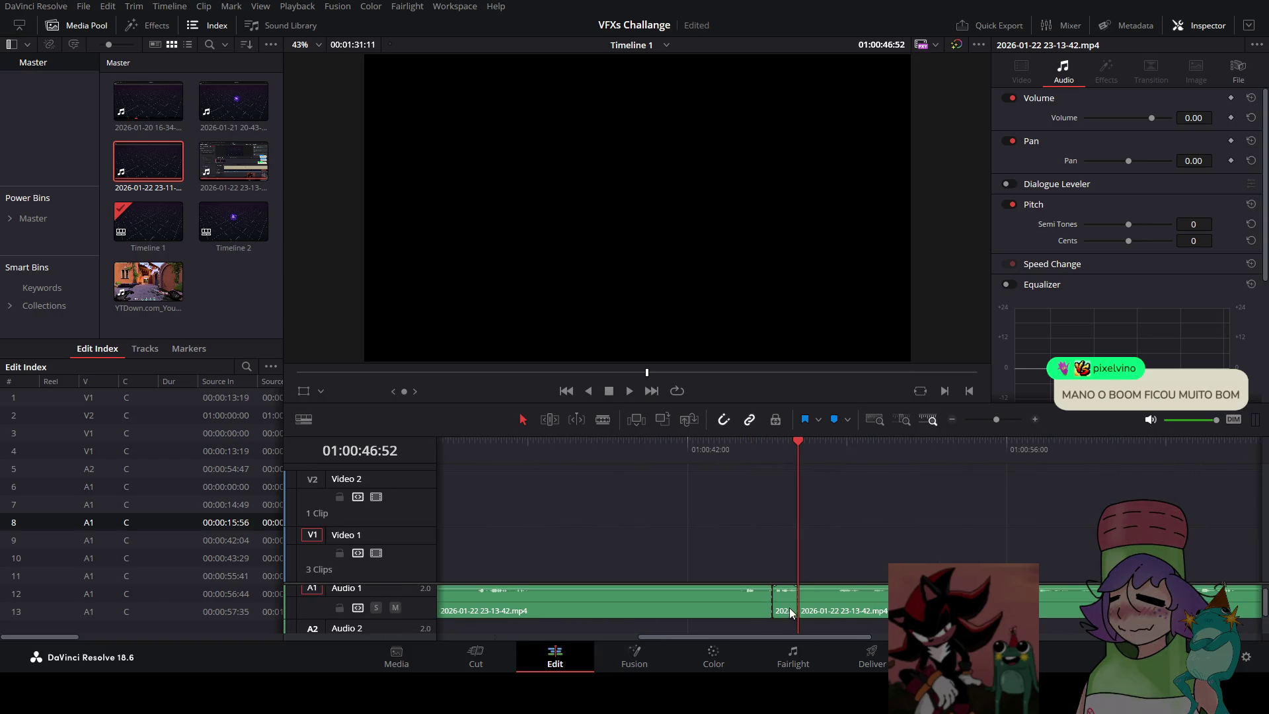
drag(447, 607, 490, 617)
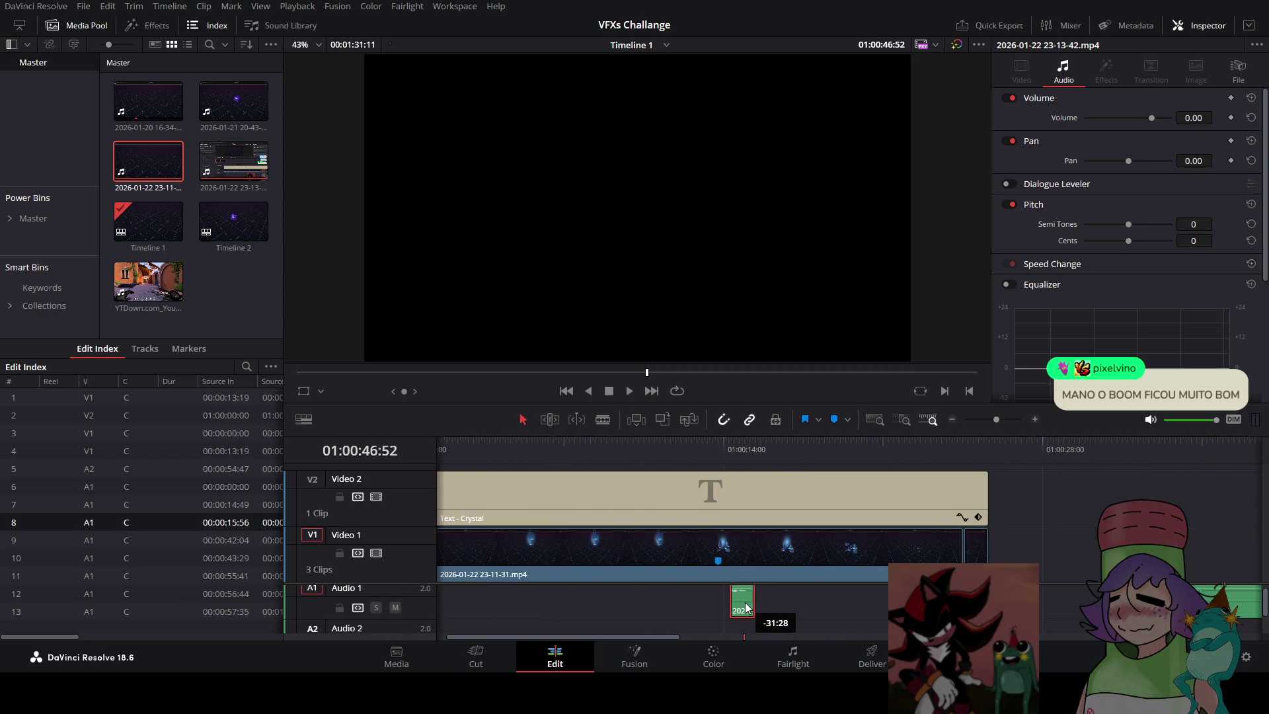
click(687, 466)
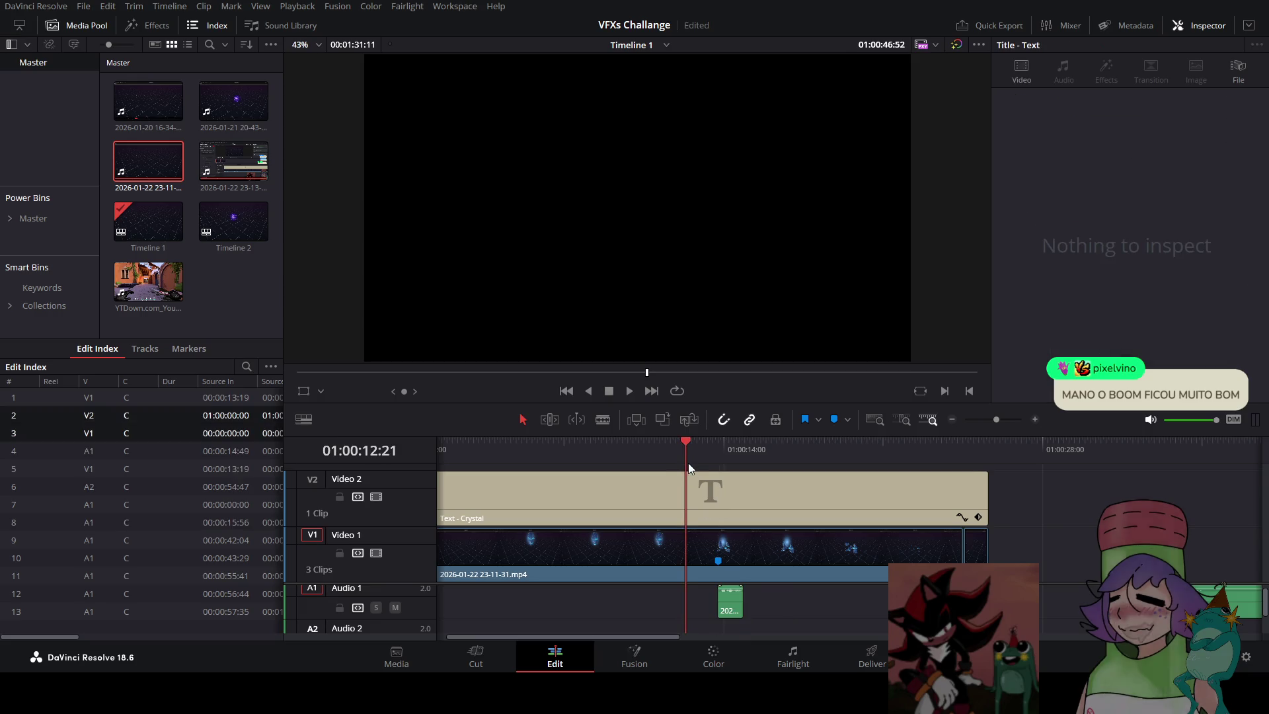
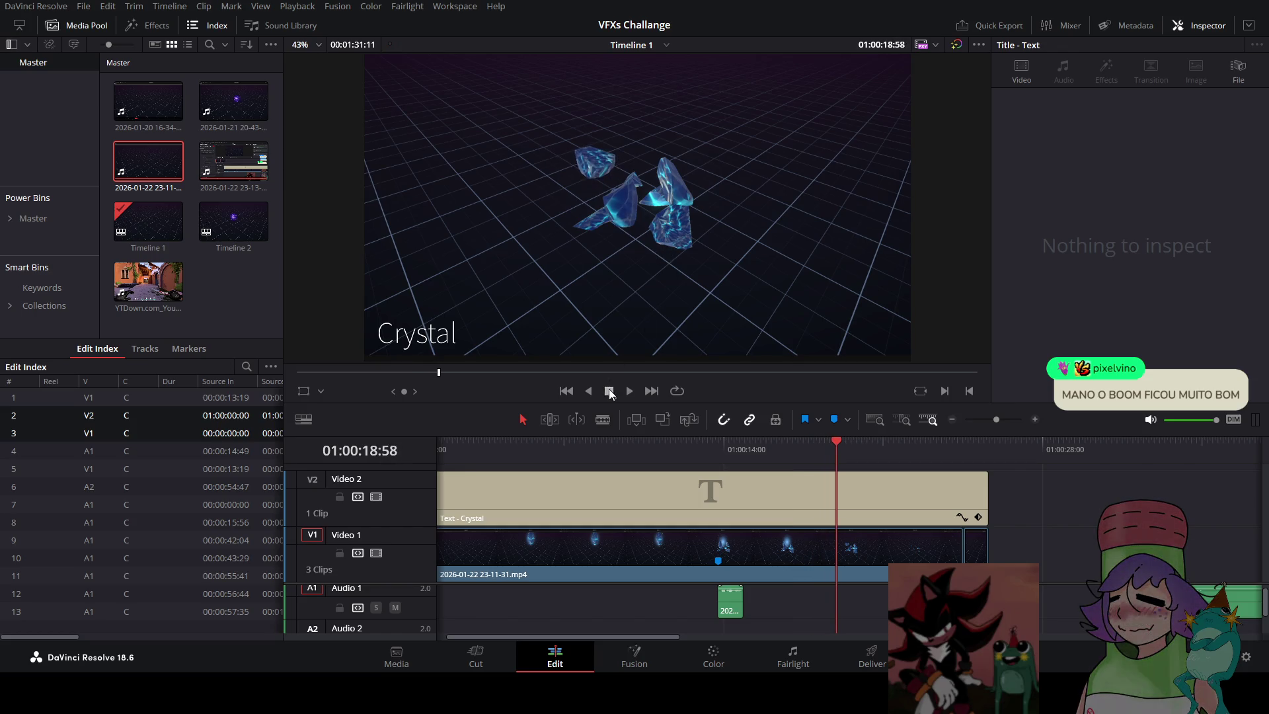
Stop playback and trim the edge of the small sound-effect clip on Audio 1
key(space)
scroll(810, 519, down, 1)
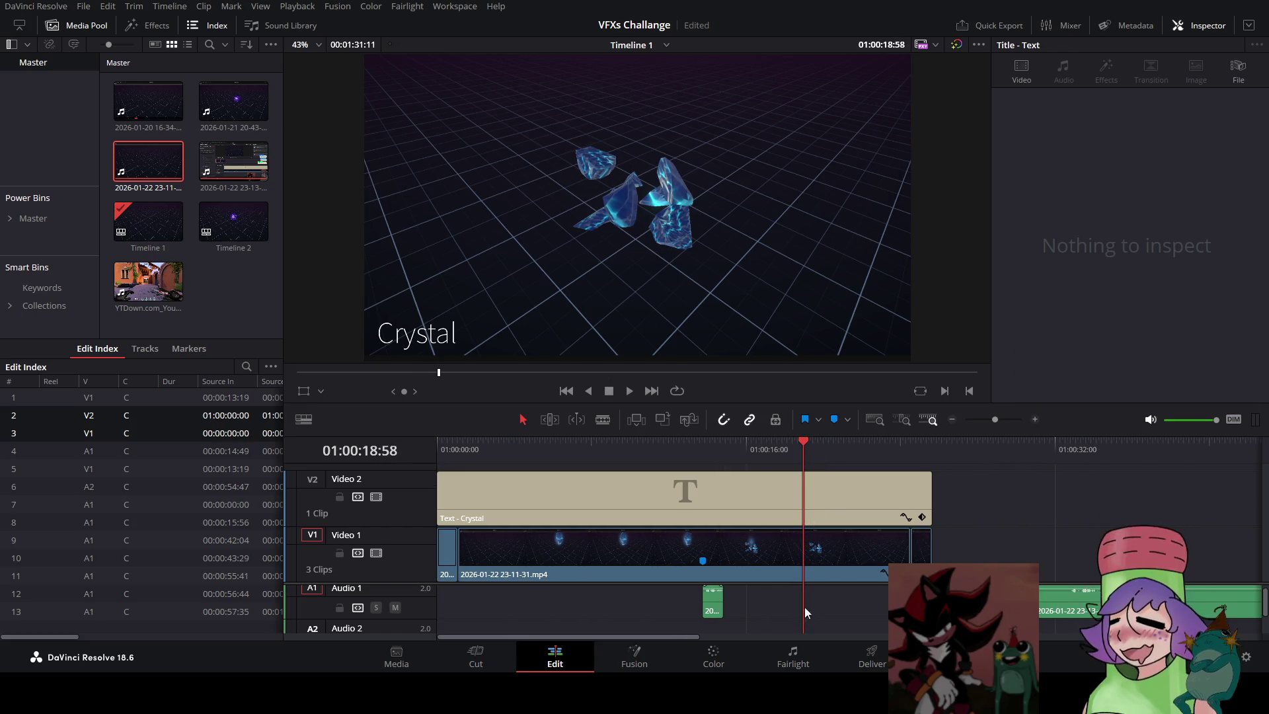
scroll(673, 636, right, 1)
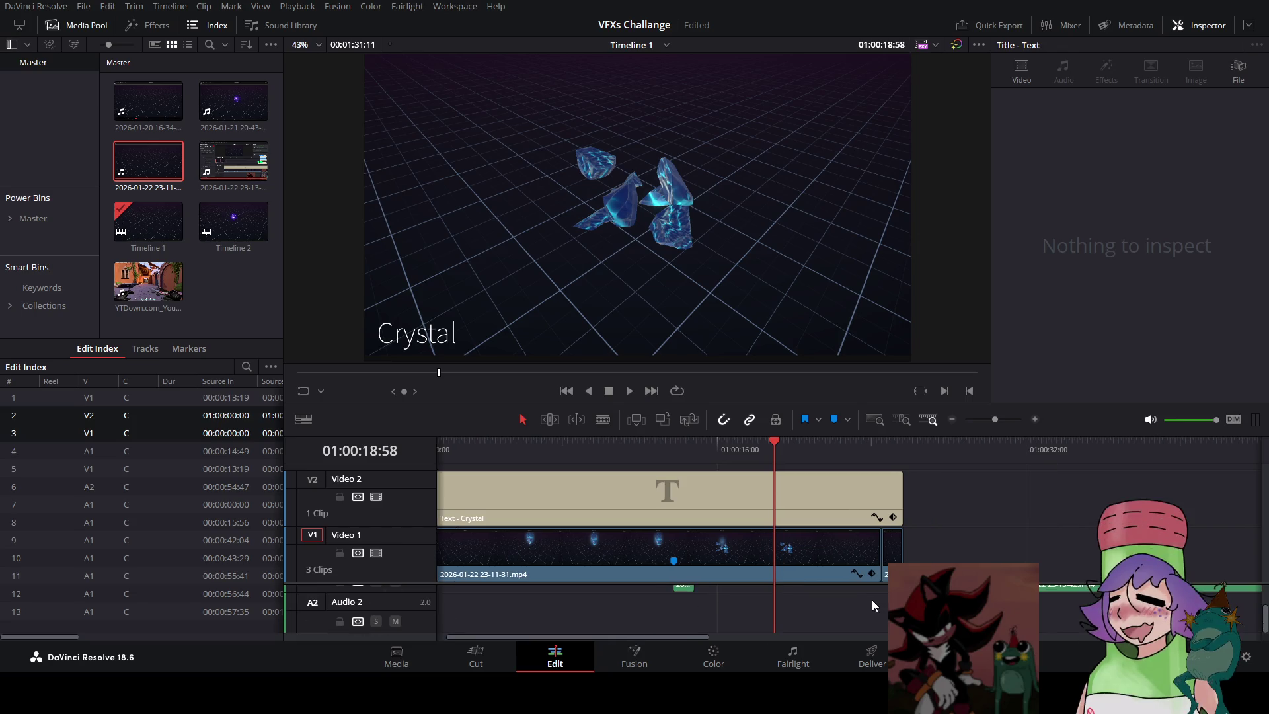
mouse_move(692, 599)
mouse_down()
mouse_move(720, 611)
mouse_move(696, 603)
mouse_up()
drag(782, 606, 782, 606)
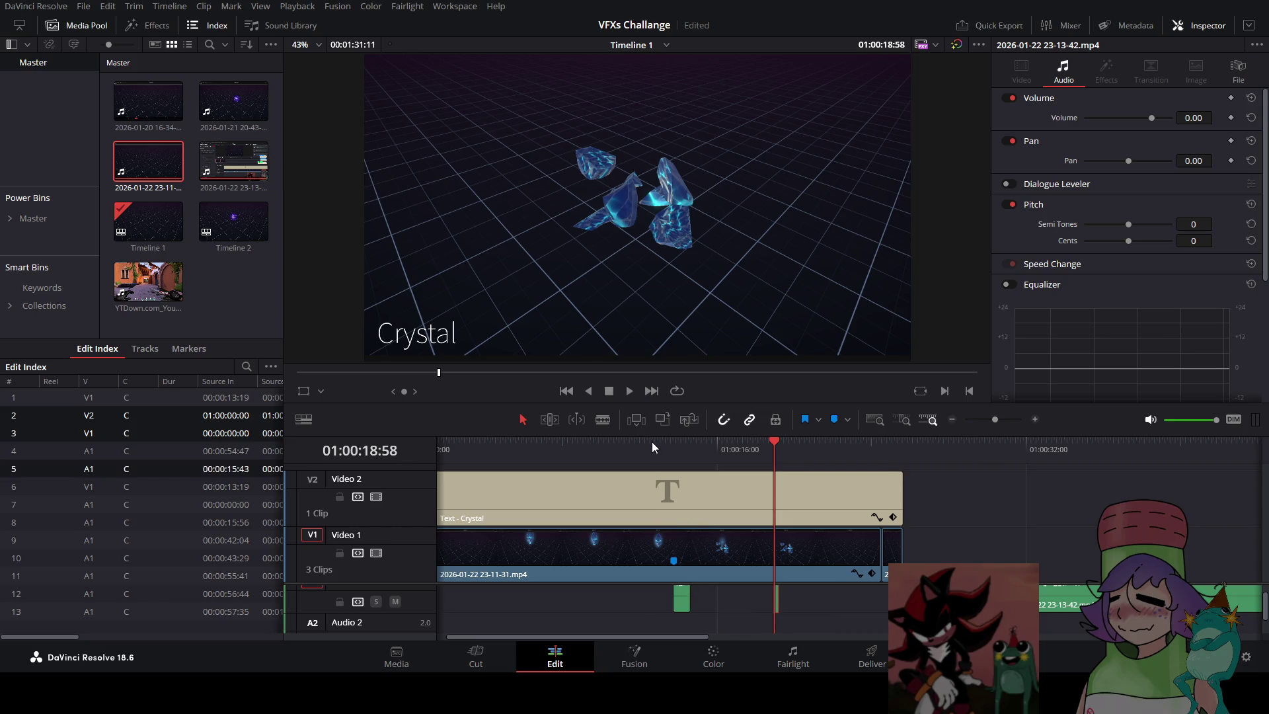
Play the trimmed section from about 12 seconds against the crystal burst, then stop
click(652, 442)
click(627, 391)
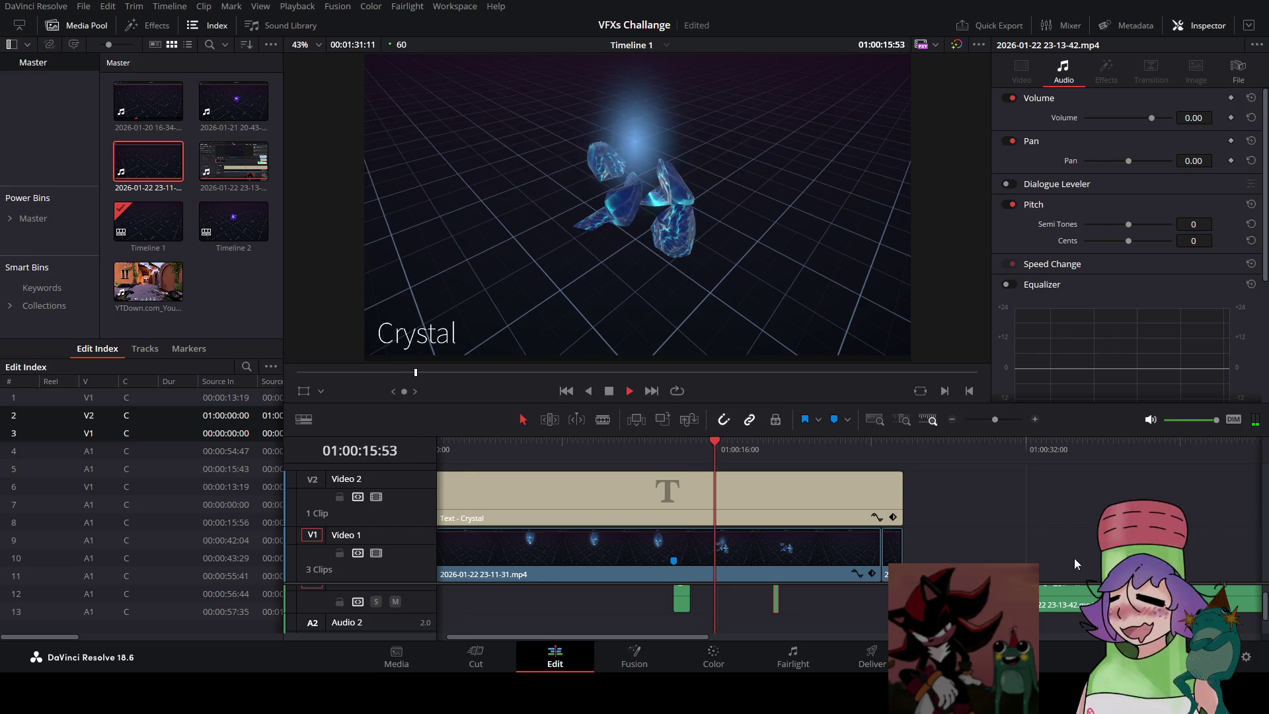
scroll(870, 600, up, 1)
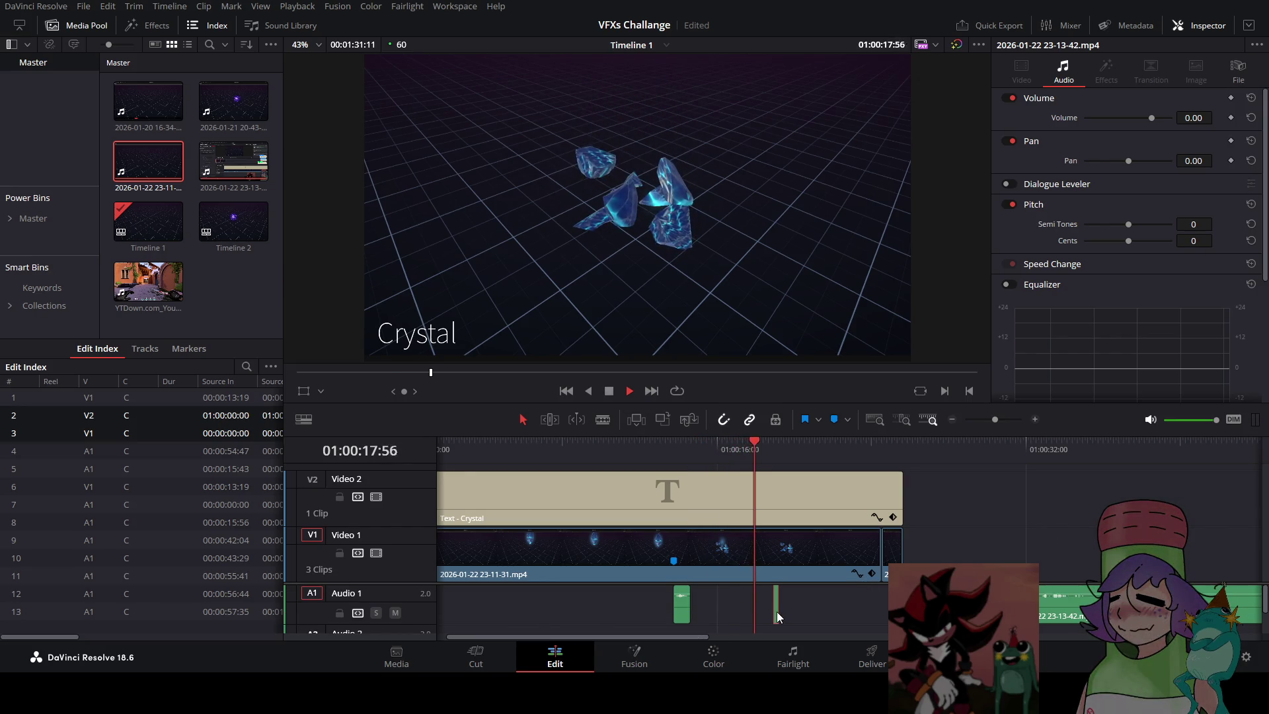
click(610, 392)
click(612, 392)
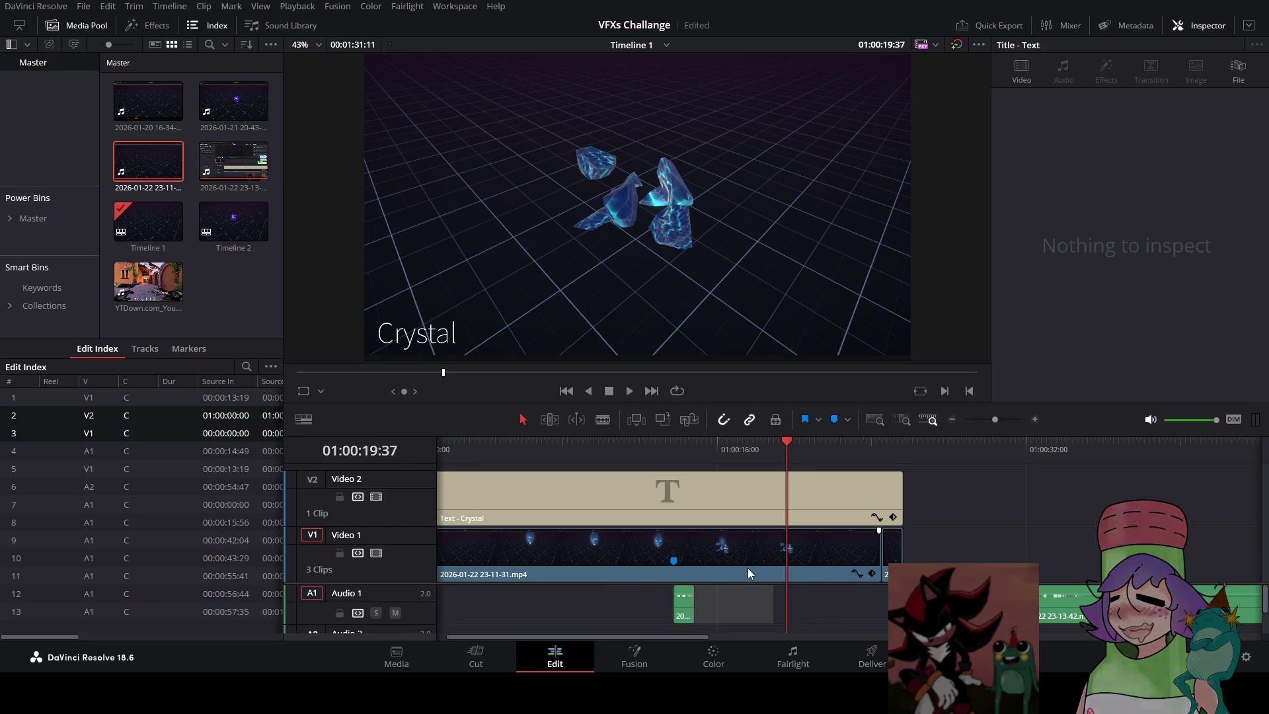
Adjust the Audio 1 clips and select the first long audio clip
scroll(808, 594, down, 1)
mouse_move(684, 637)
mouse_down()
mouse_move(847, 639)
mouse_move(839, 624)
mouse_up()
scroll(729, 546, up, 1)
click(661, 450)
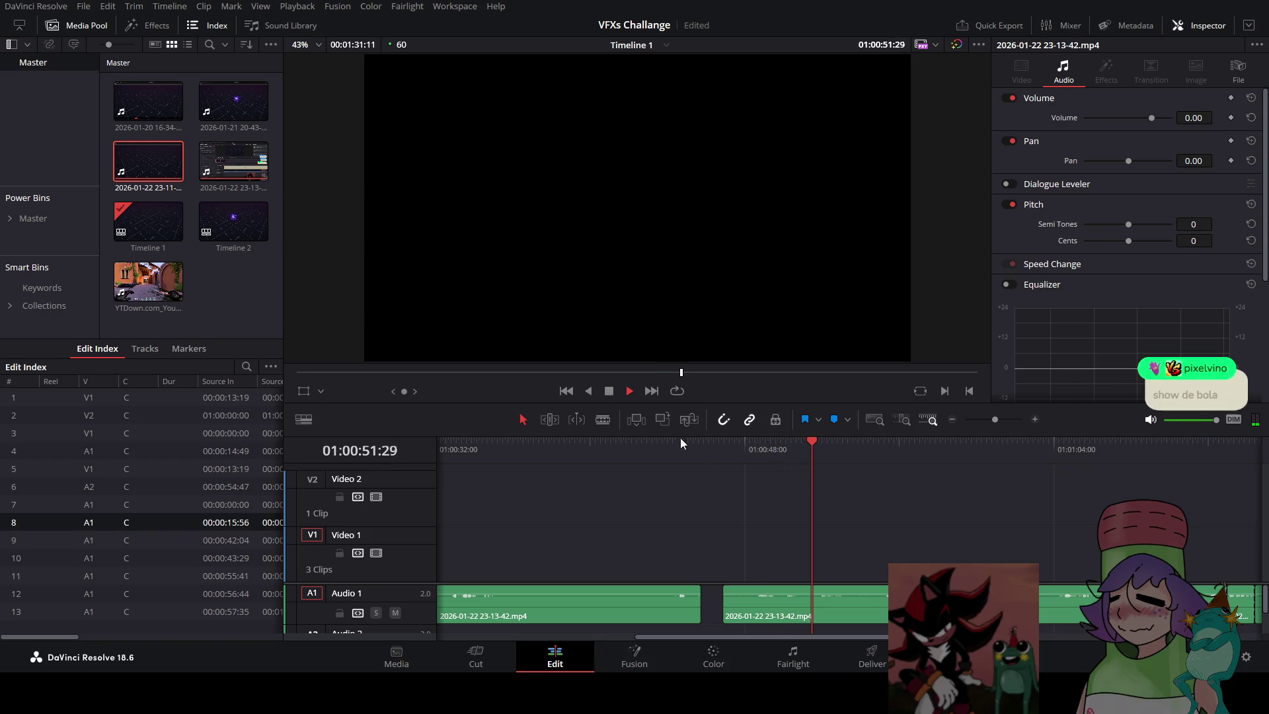
Move the tiny Audio 2 sound-effect clip to the timeline start on Audio 1
click(609, 391)
scroll(830, 540, down, 3)
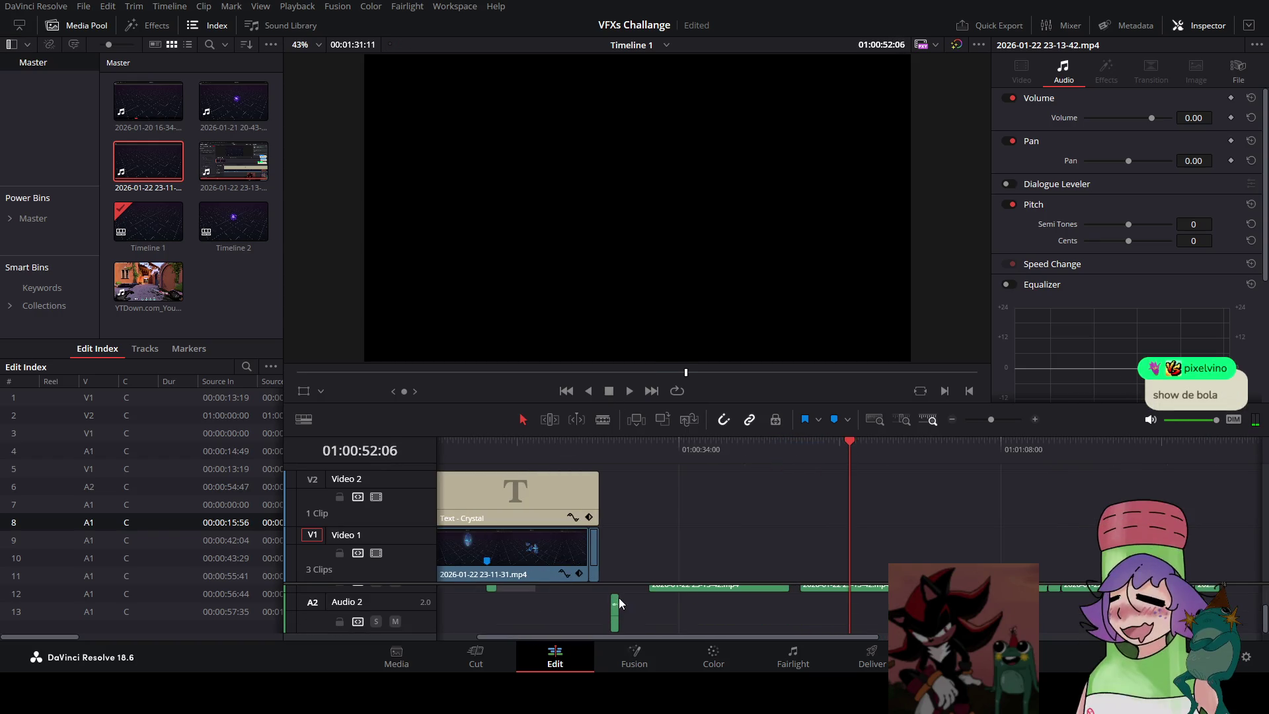
scroll(616, 603, down, 1)
click(491, 588)
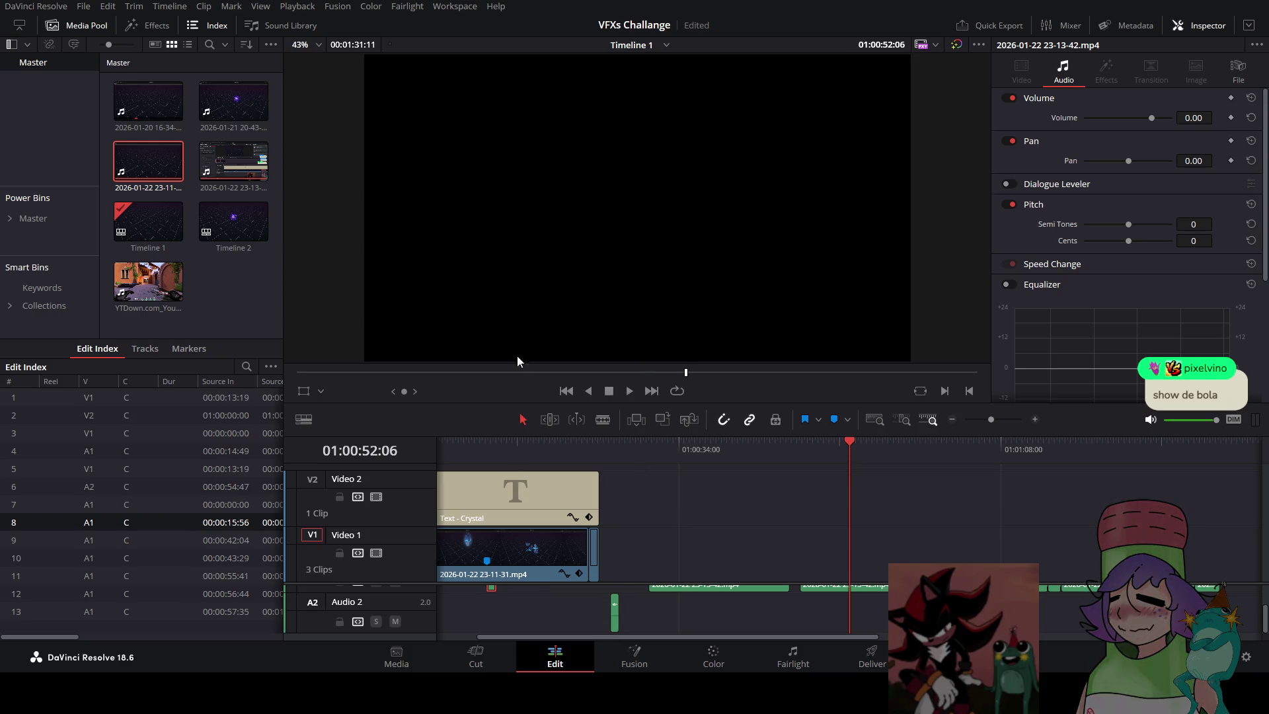
mouse_move(616, 621)
mouse_down()
mouse_move(510, 605)
mouse_move(468, 615)
mouse_up()
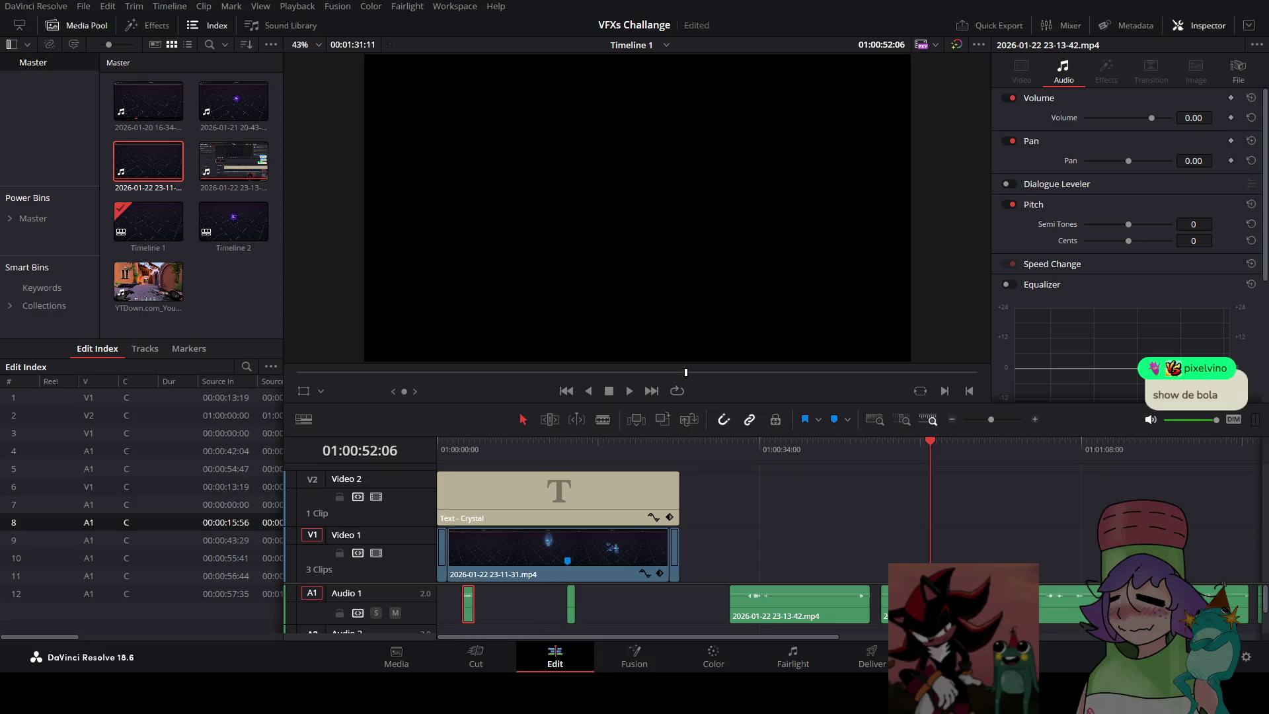
drag(836, 637, 896, 637)
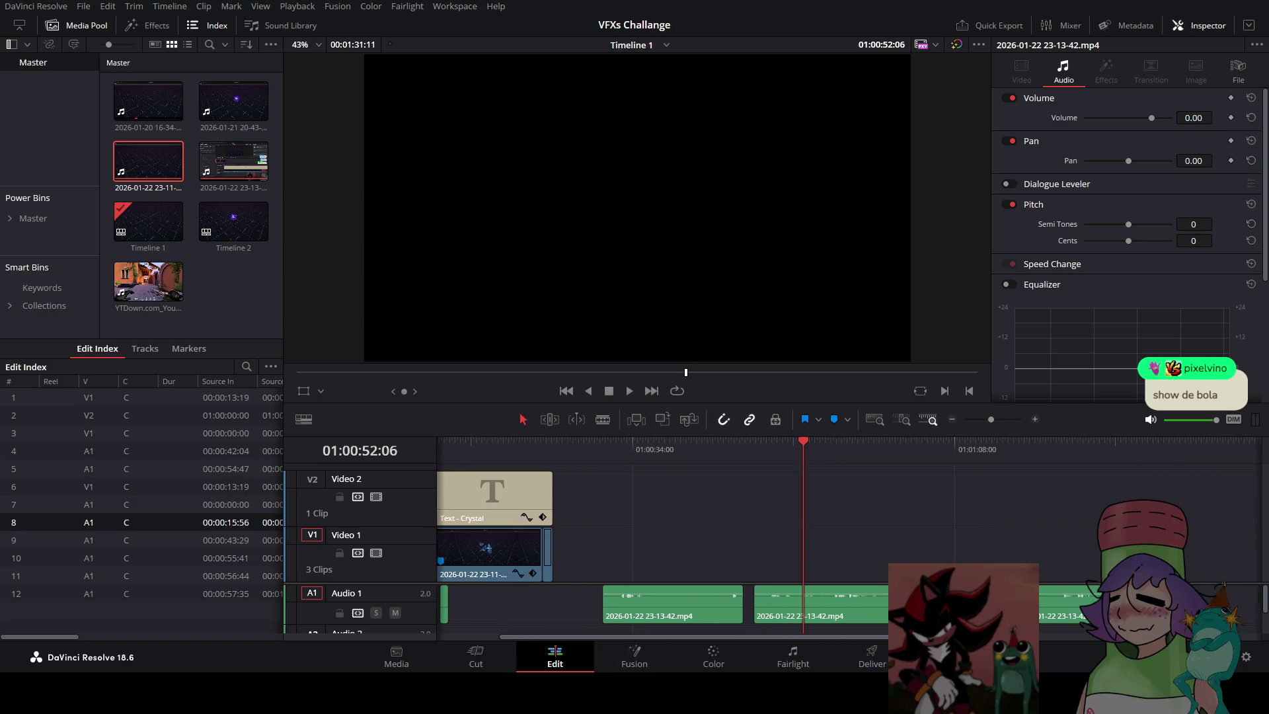
mouse_move(765, 615)
mouse_down()
mouse_move(439, 608)
mouse_move(483, 609)
mouse_up()
Select the small sound clip at the start of Audio 1 for its -2.27 dB volume change
scroll(561, 601, up, 2)
scroll(601, 638, up, 1)
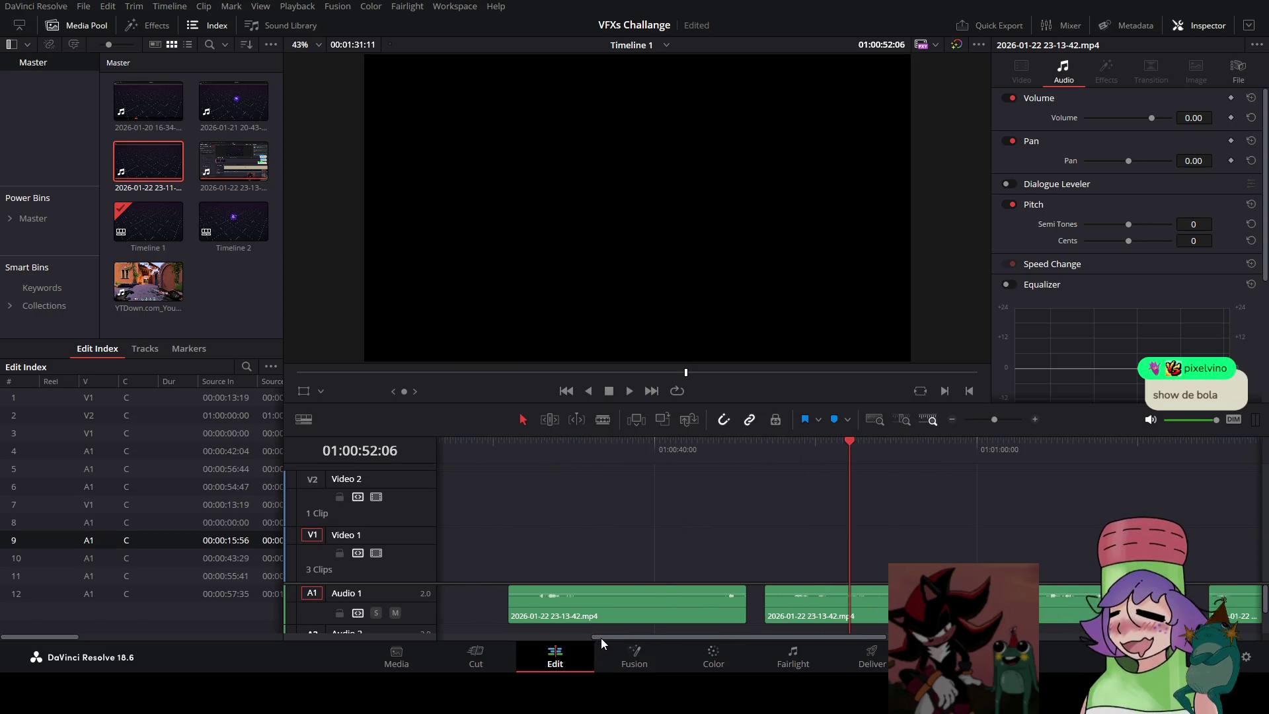
drag(601, 637, 450, 637)
click(507, 615)
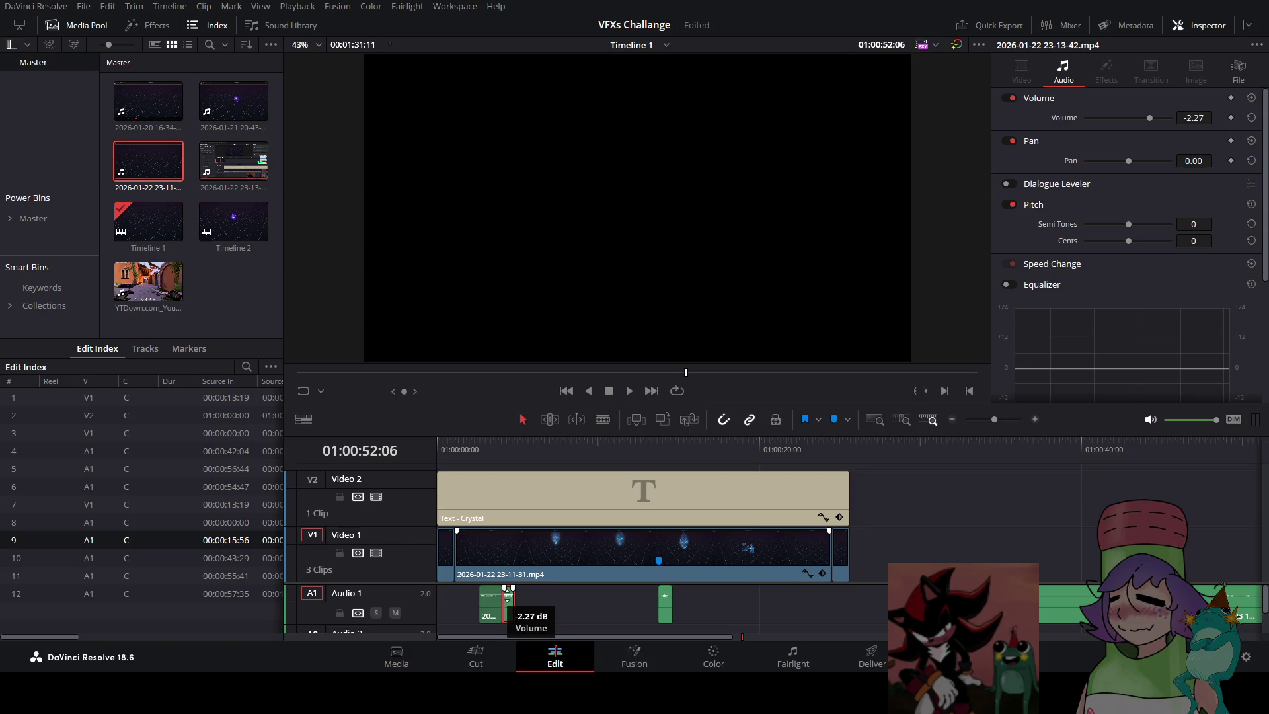
Copy the sound-clip pair and paste copies near the timeline start
key(ctrl+c)
click(526, 445)
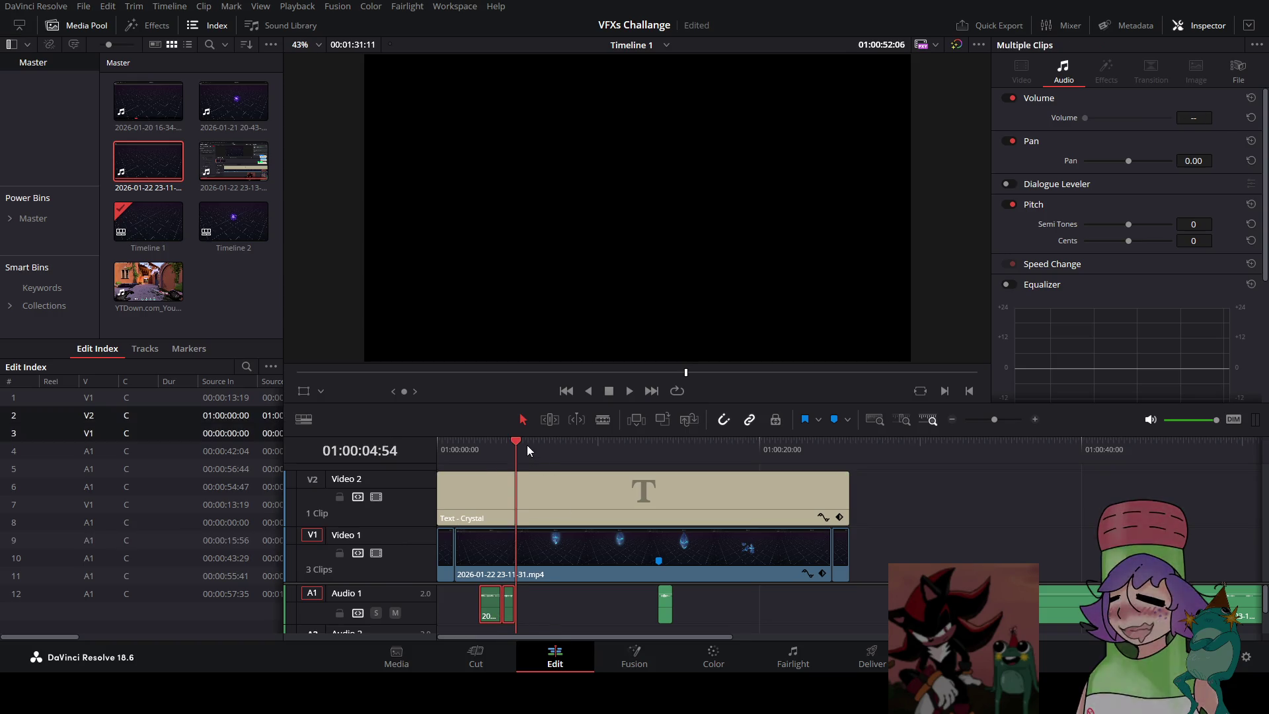
key(ctrl+v)
key(ctrl+v)
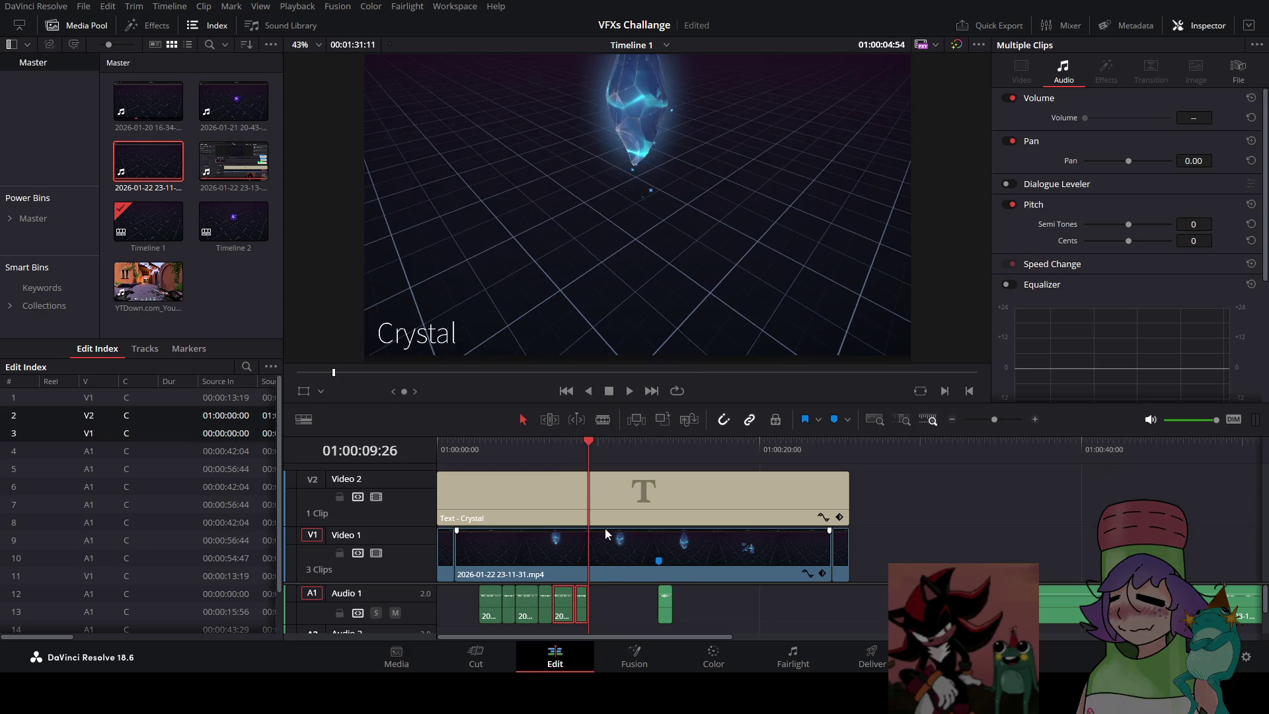
key(ctrl+v)
click(453, 445)
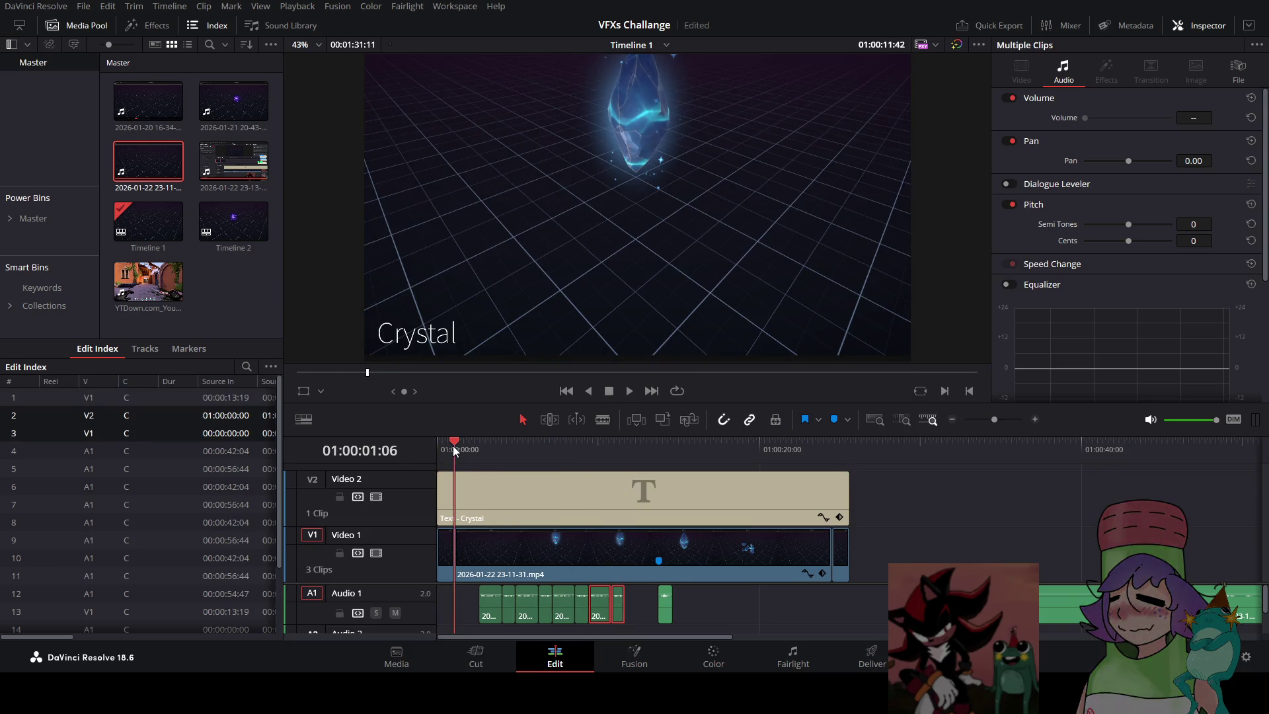
key(ctrl+v)
Move the 11-second paste to about 14 seconds and slide one sound clip slightly earlier
click(509, 564)
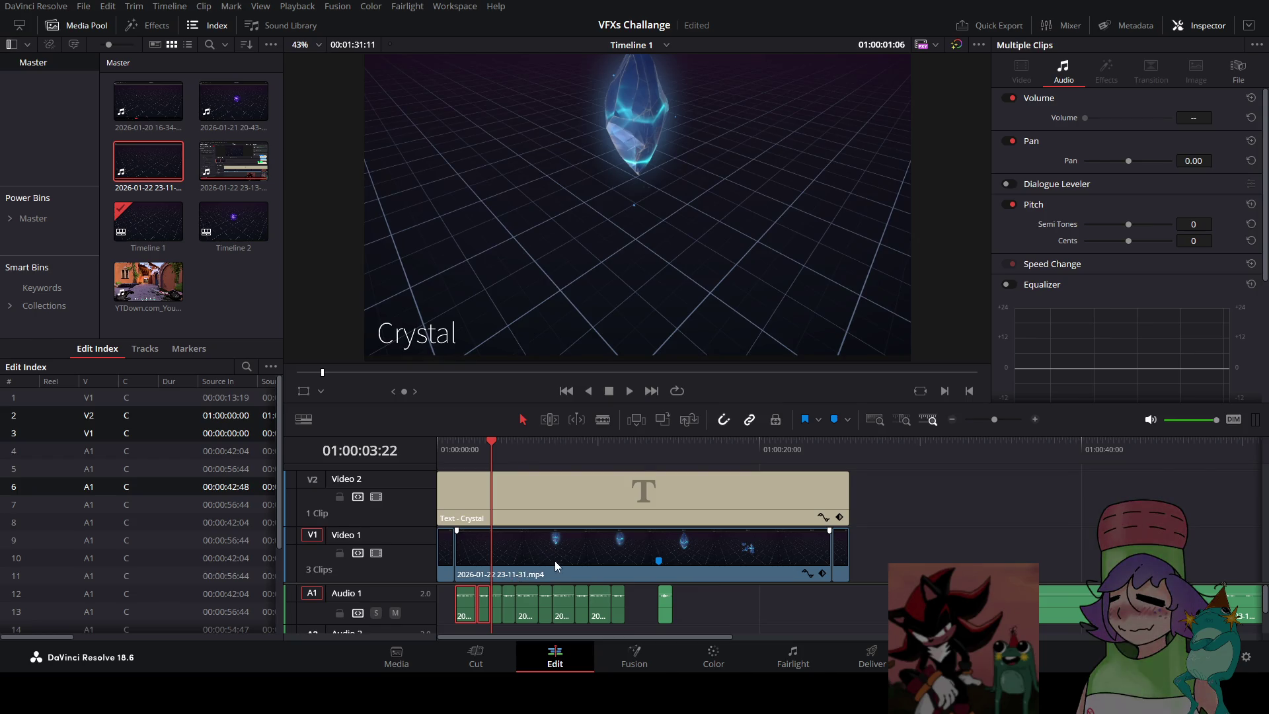
click(628, 454)
key(ctrl+v)
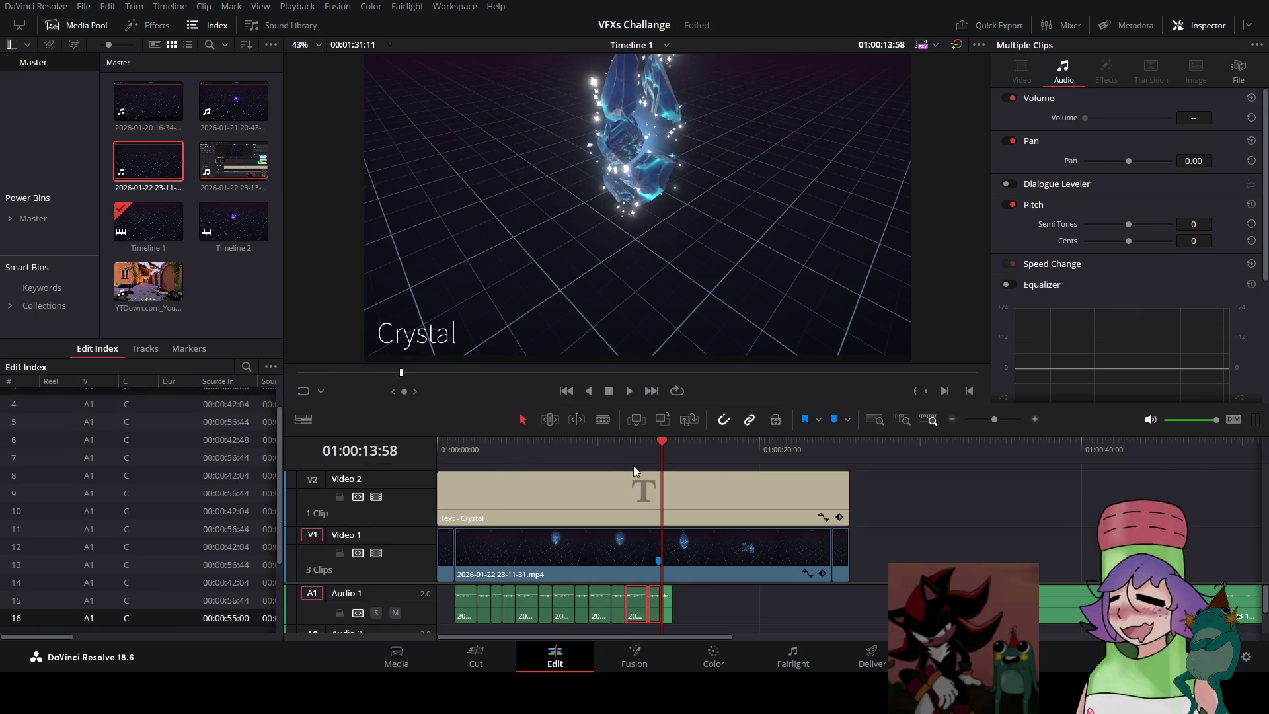
key(ctrl+z)
click(688, 451)
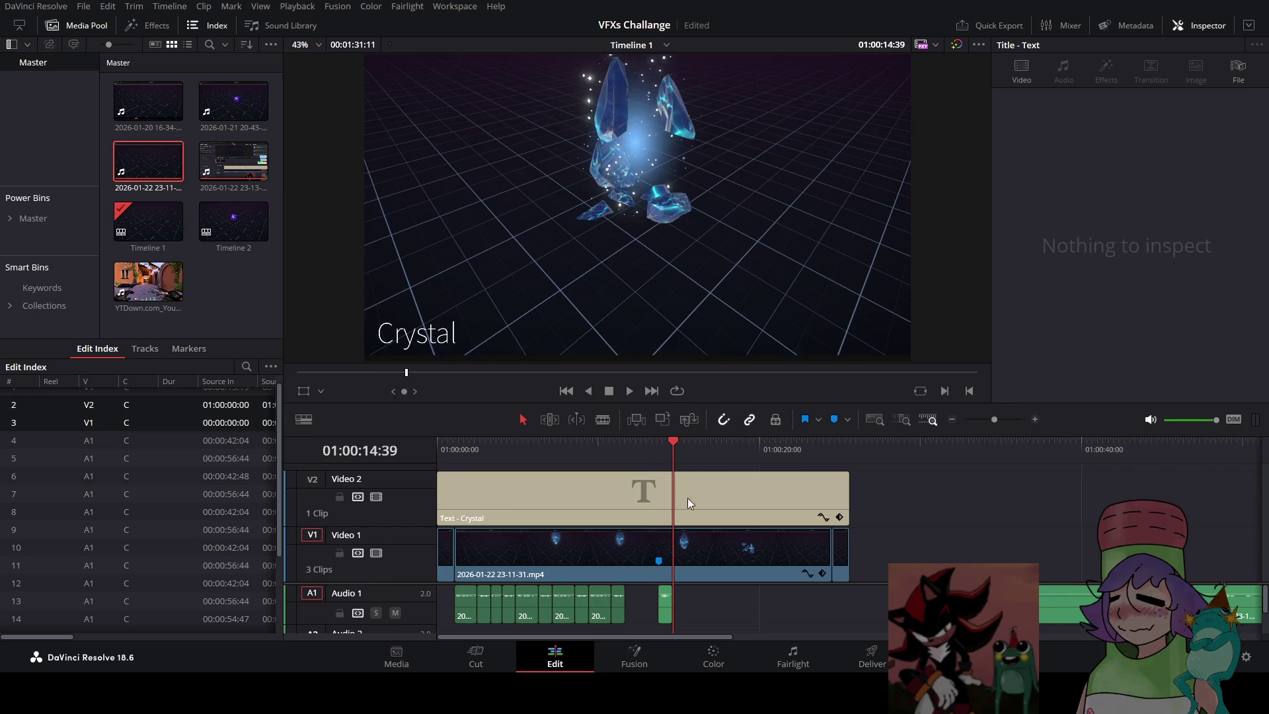
key(ctrl+v)
click(717, 615)
drag(690, 618, 647, 617)
Play the timeline from the start, then replay briefly from about 2.5 seconds
key(Home)
click(625, 395)
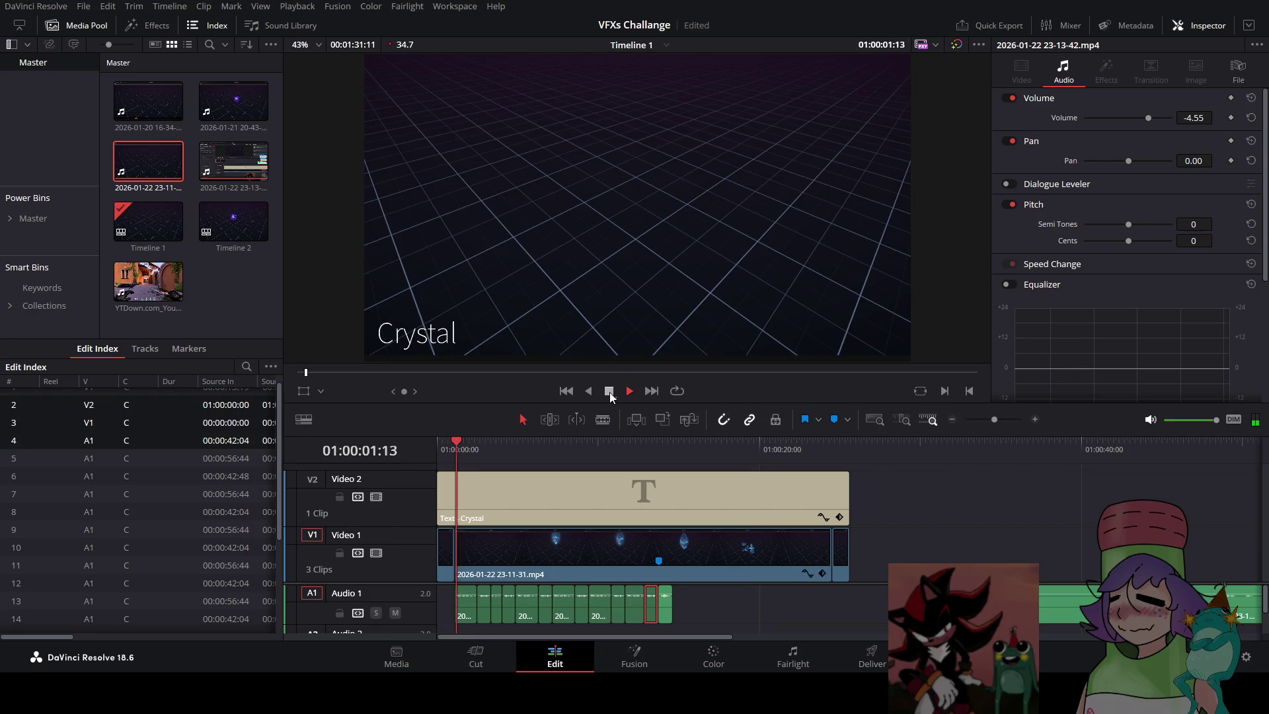
click(609, 390)
drag(497, 450, 478, 450)
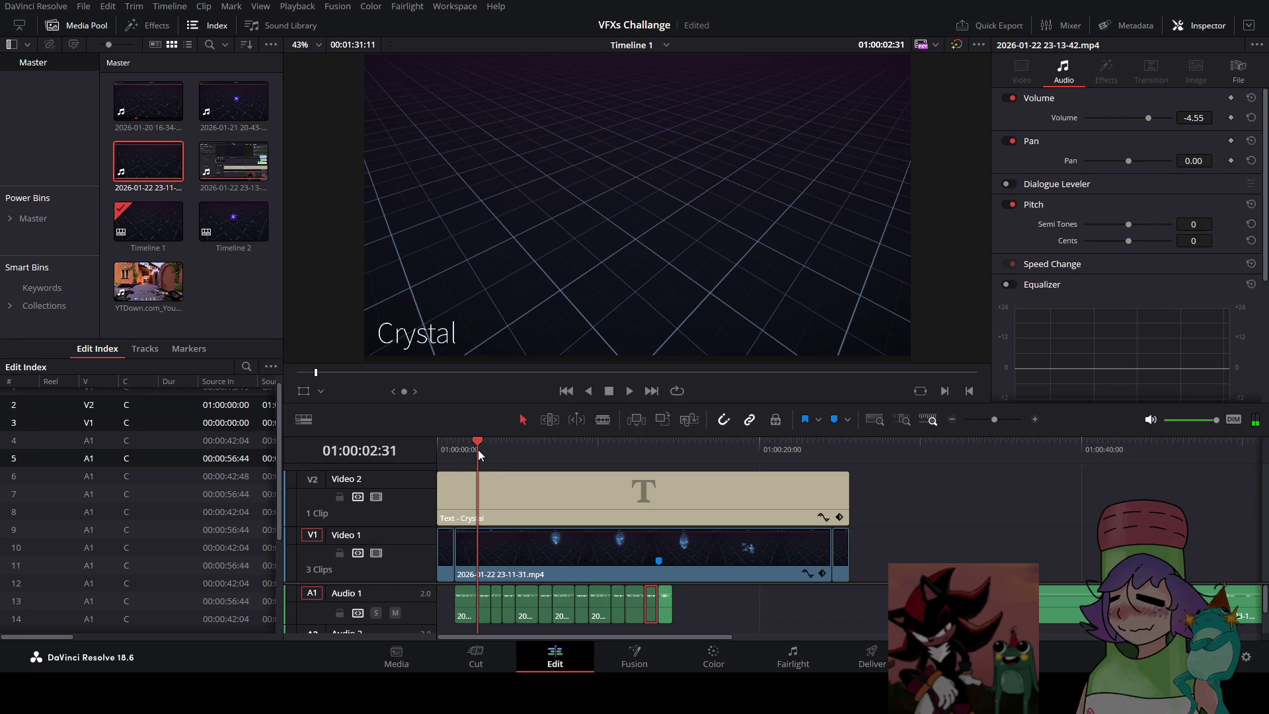
click(609, 391)
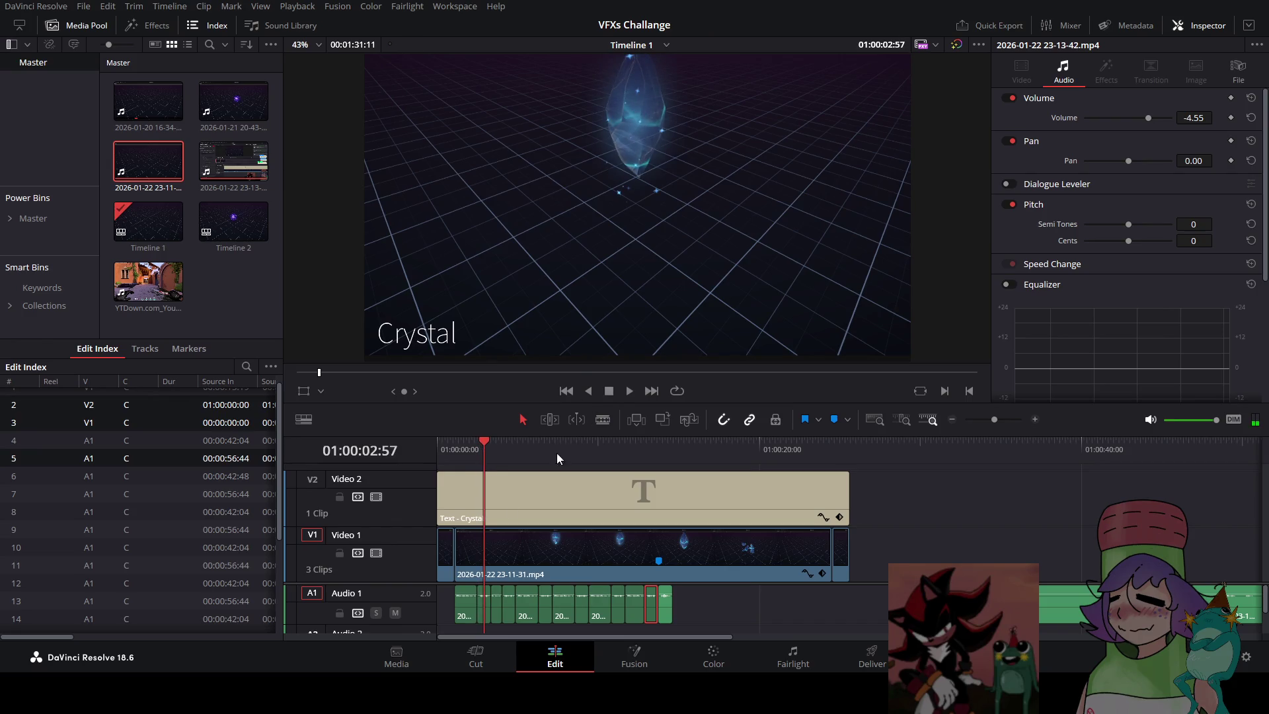
click(469, 601)
key(Delete)
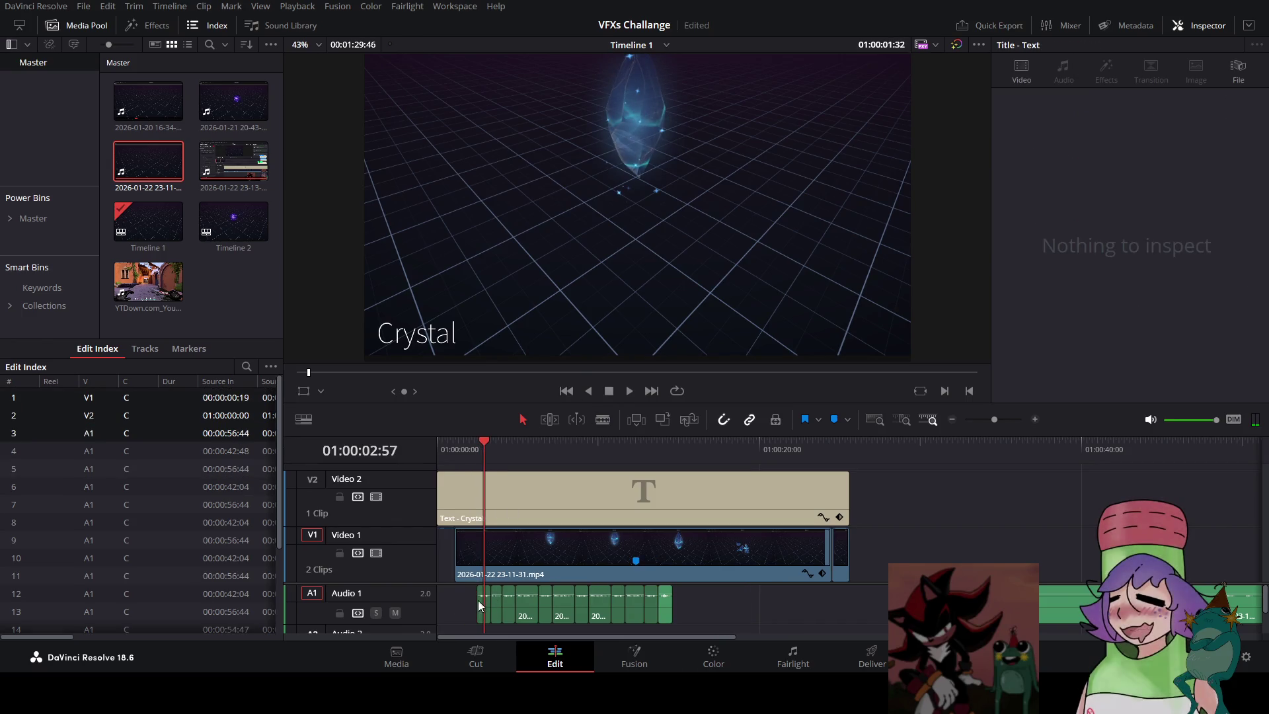
key(ctrl+z)
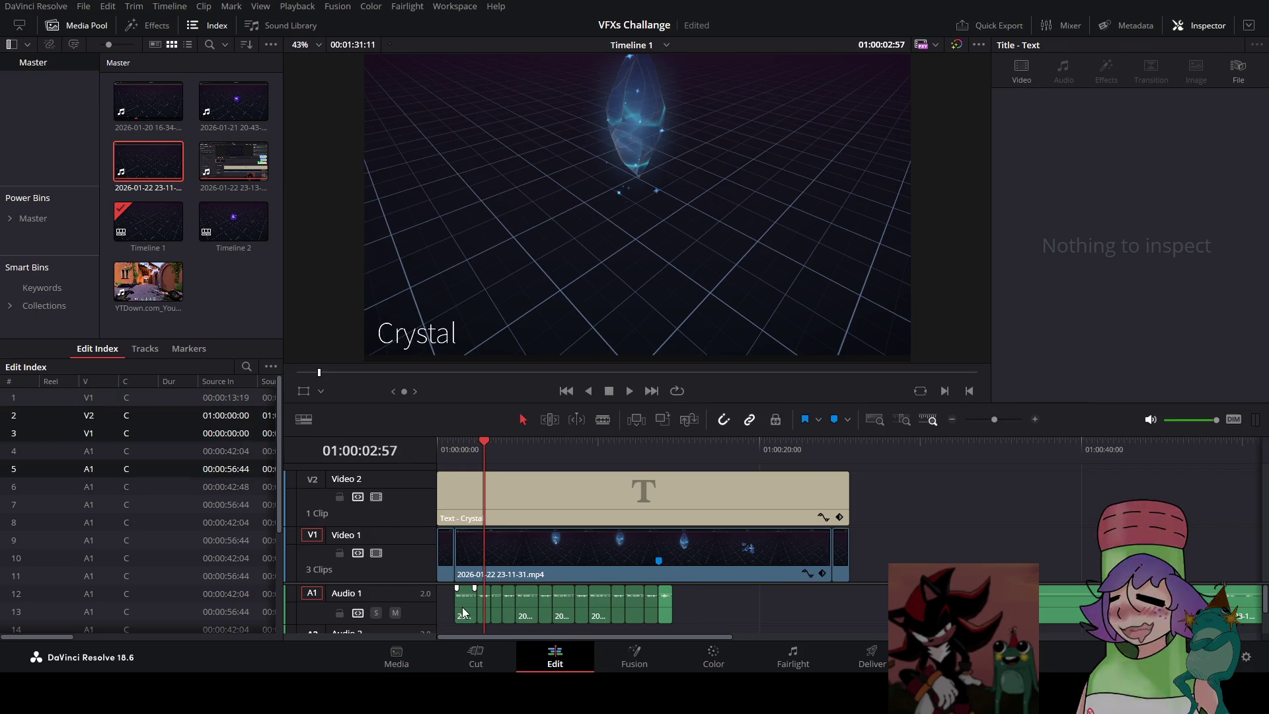
click(466, 612)
key(Delete)
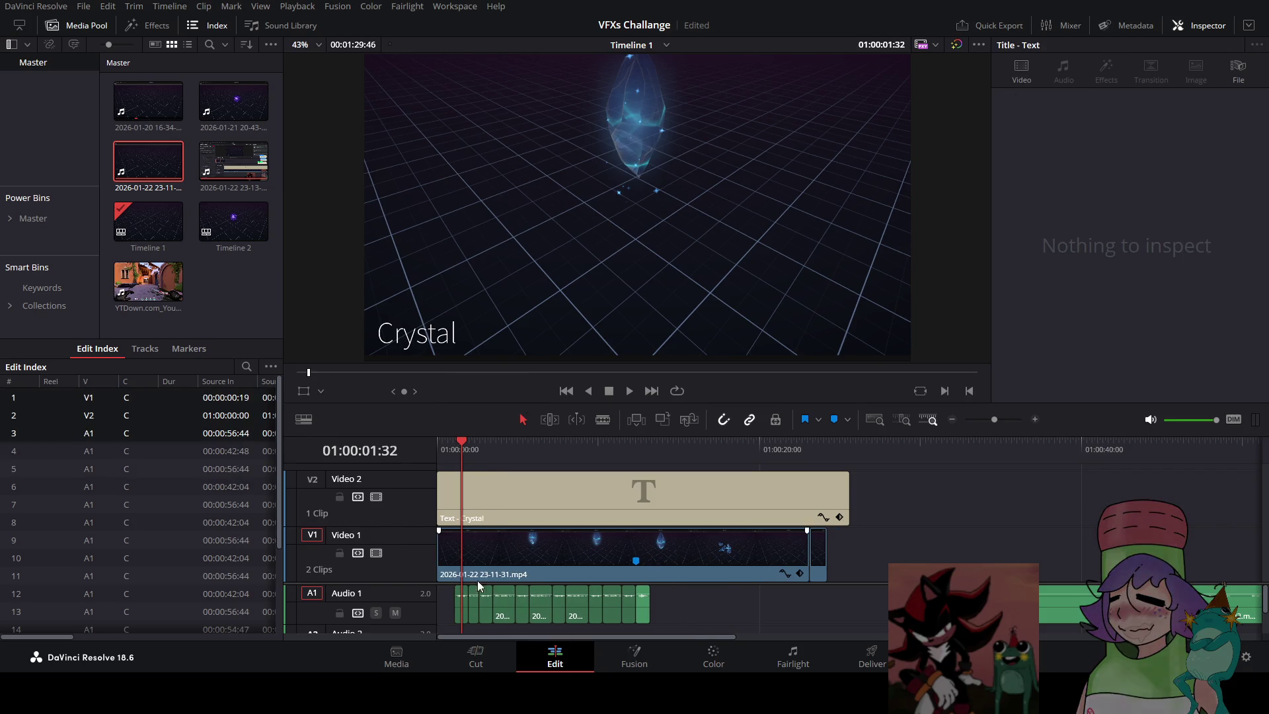
key(ctrl+z)
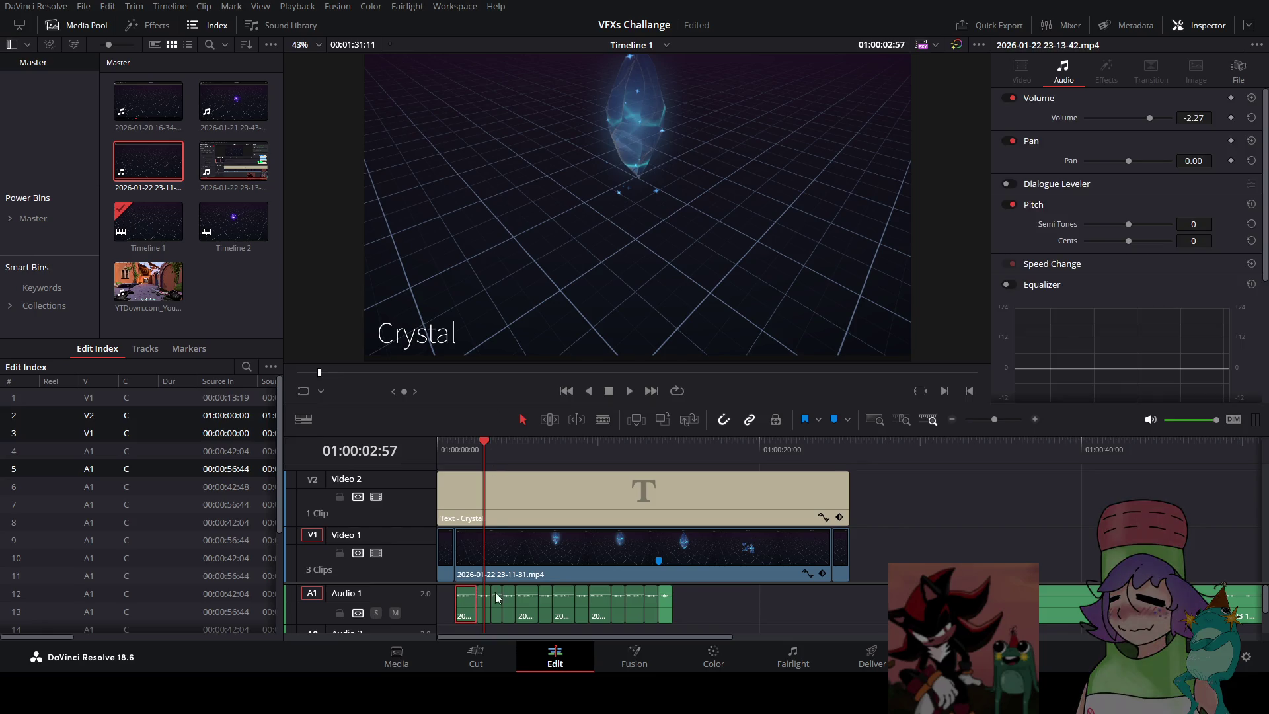
key(Delete)
scroll(494, 592, up, 2)
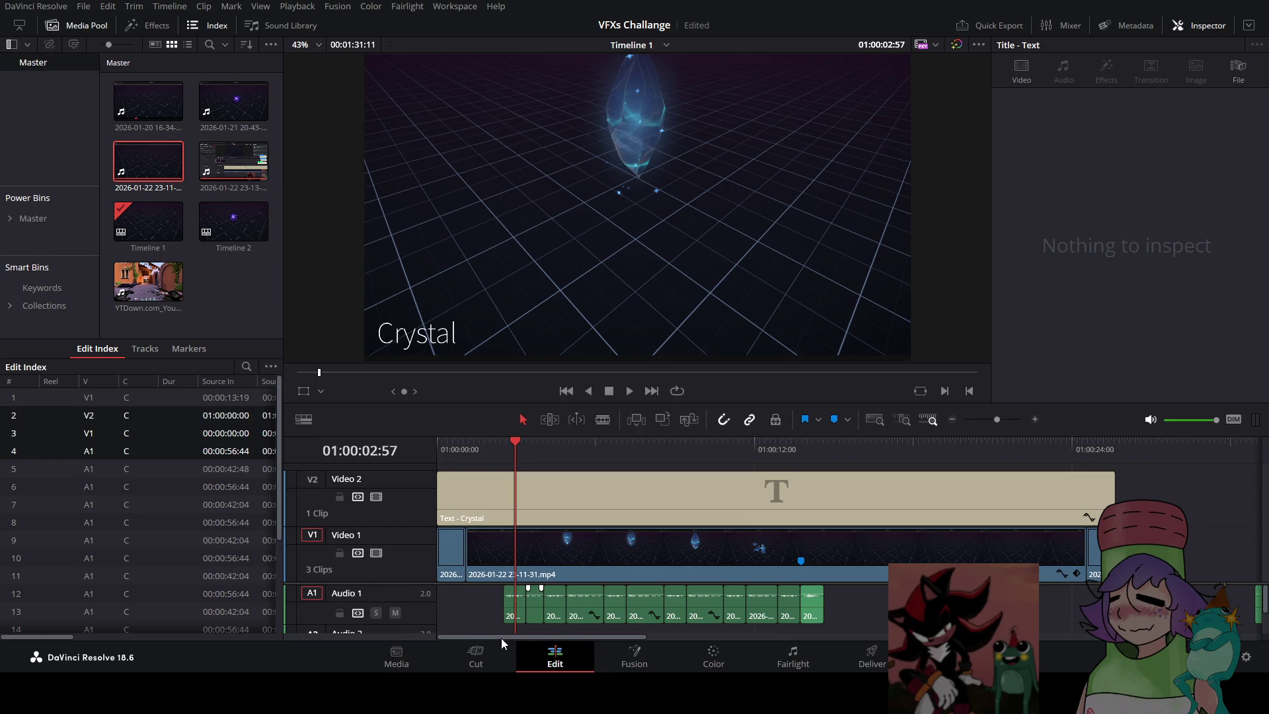
scroll(605, 613, up, 1)
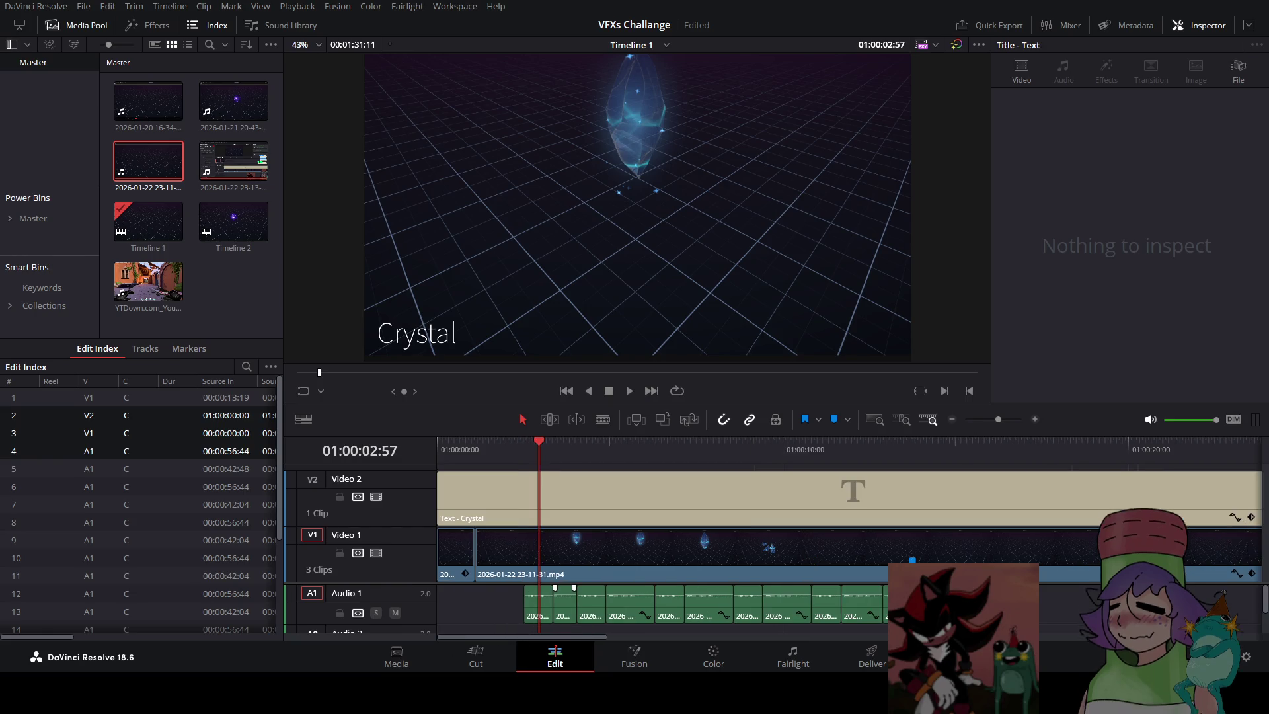
scroll(605, 613, up, 6)
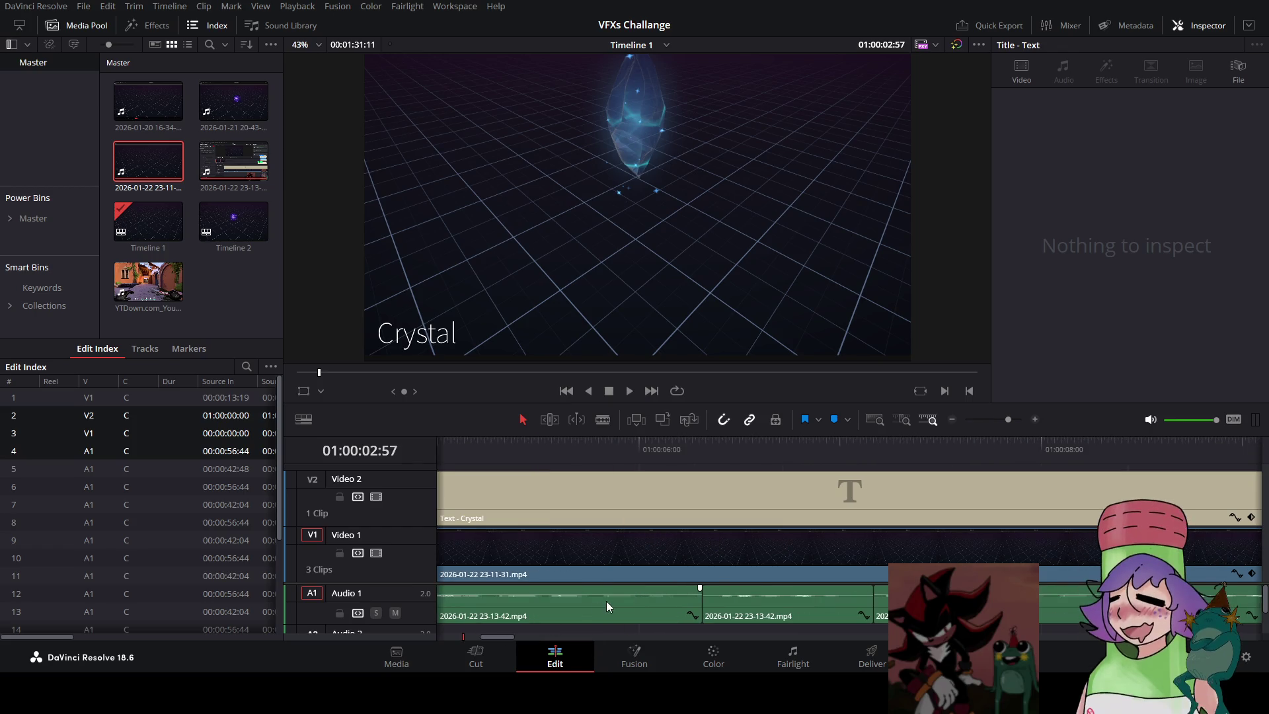
drag(474, 637, 467, 640)
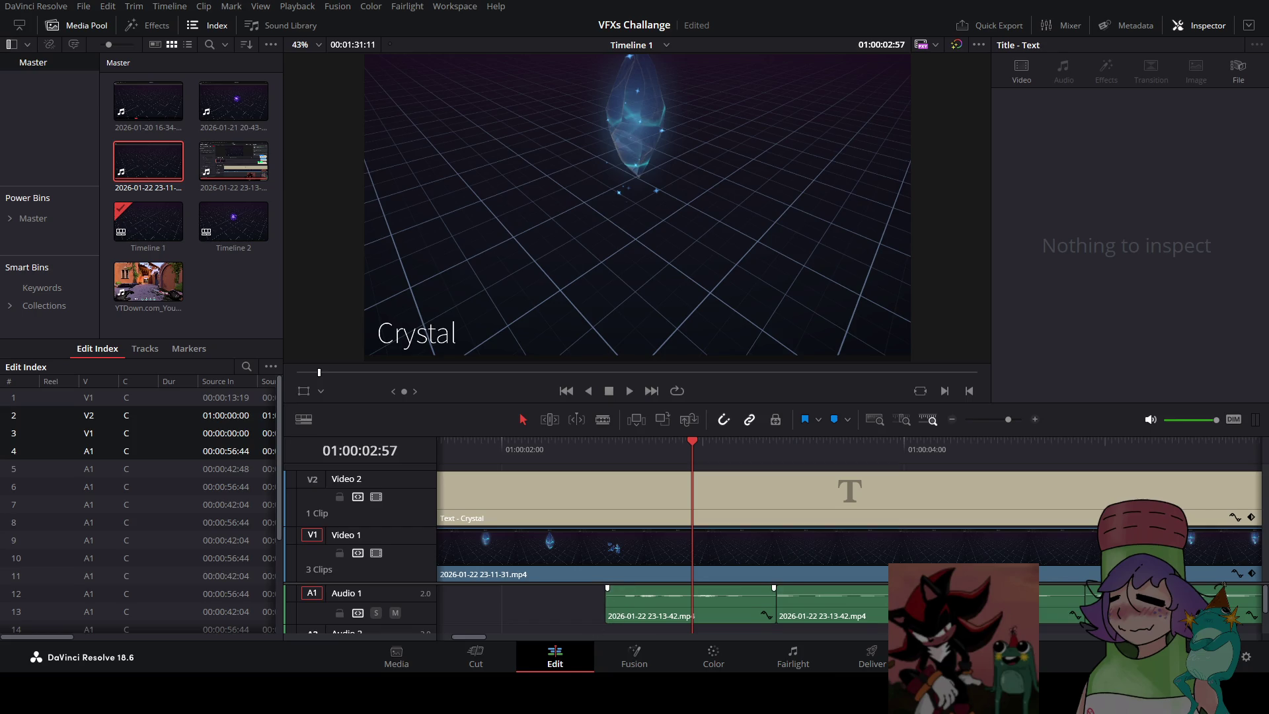
drag(607, 602, 630, 587)
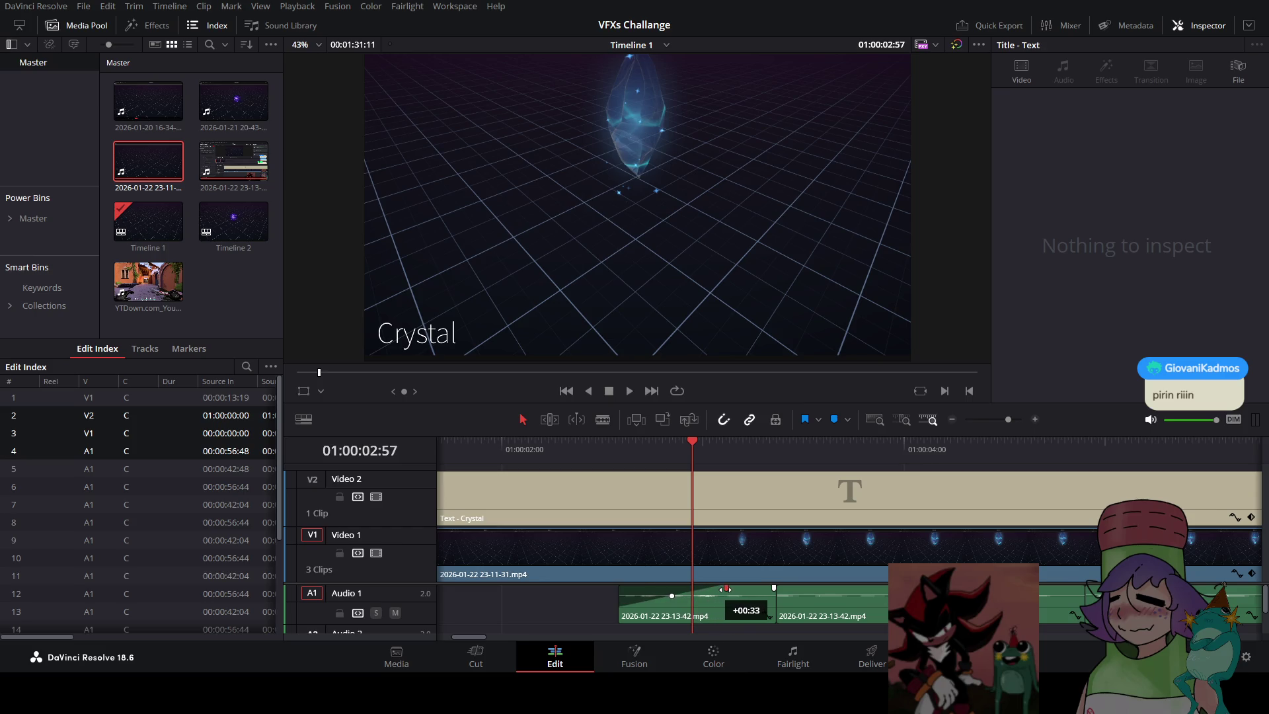
click(578, 443)
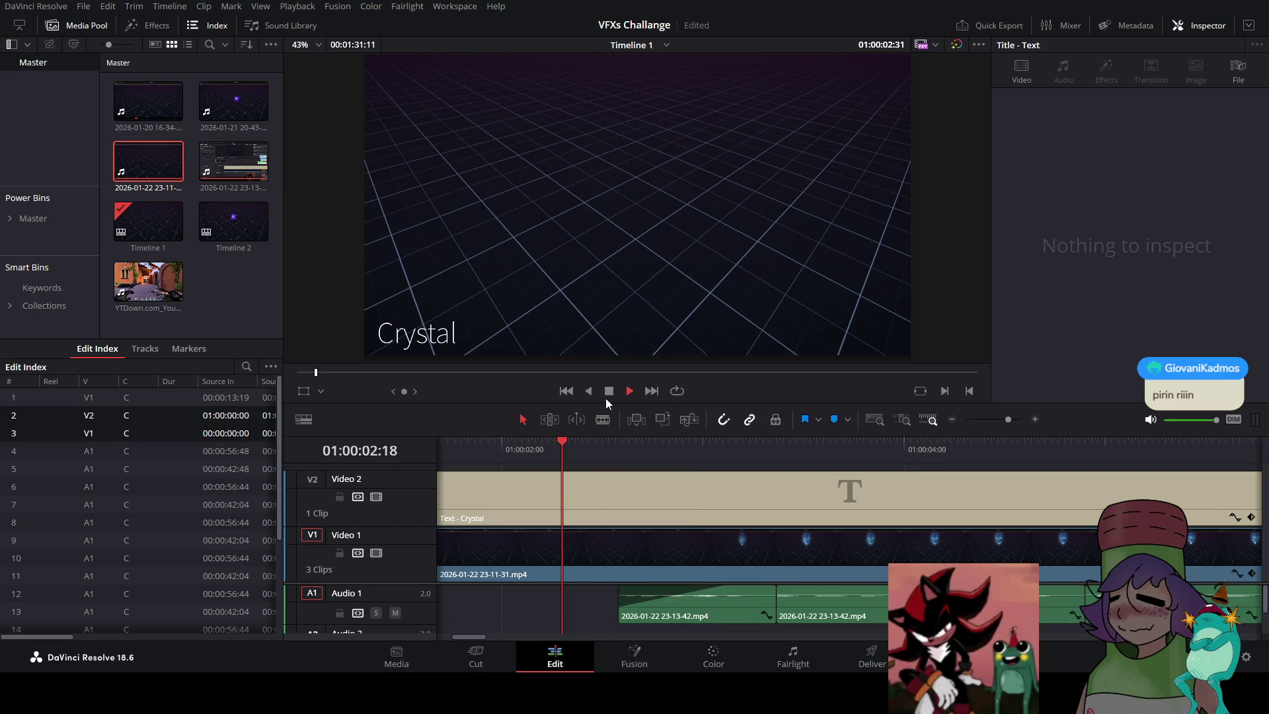
key(space)
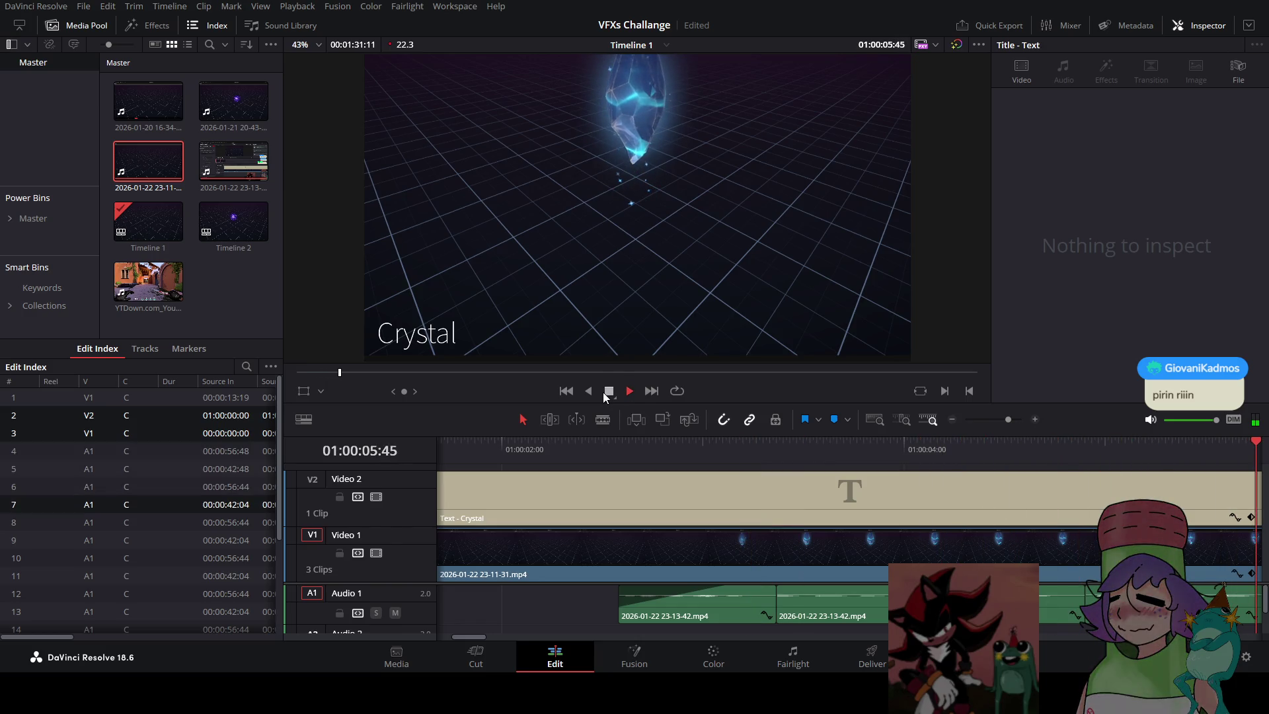
click(607, 394)
scroll(637, 499, down, 3)
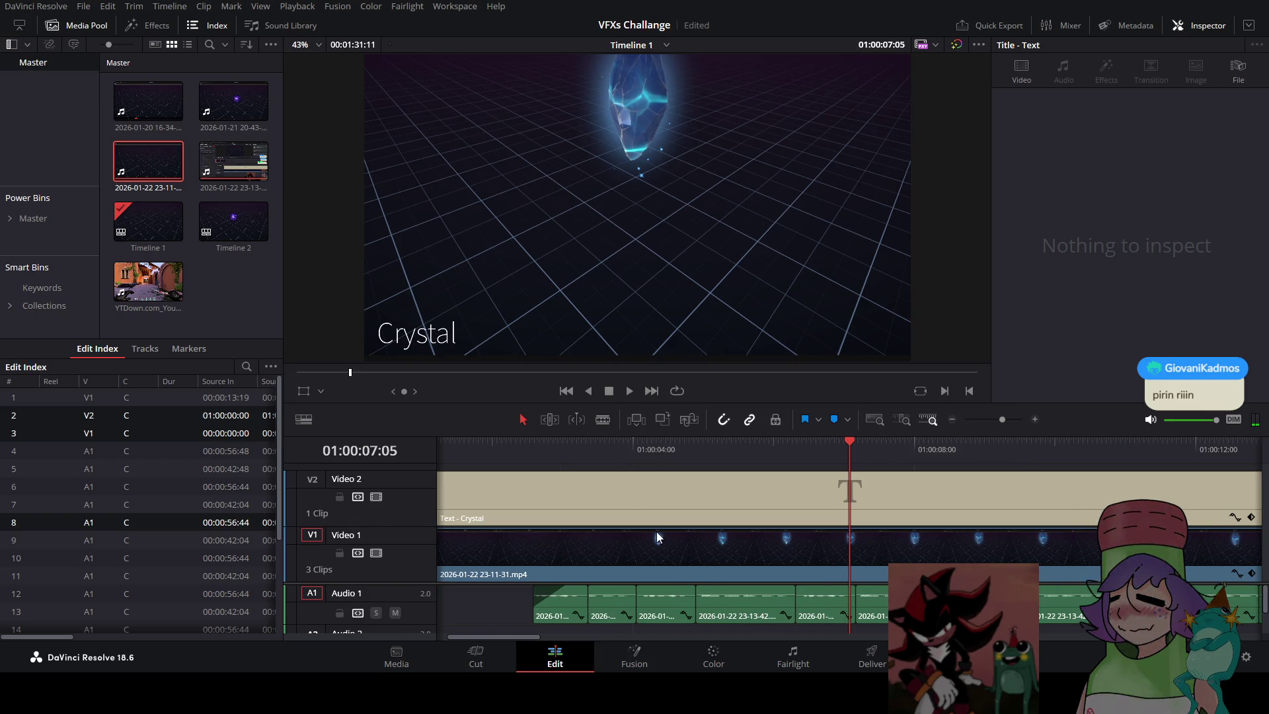
scroll(554, 636, down, 5)
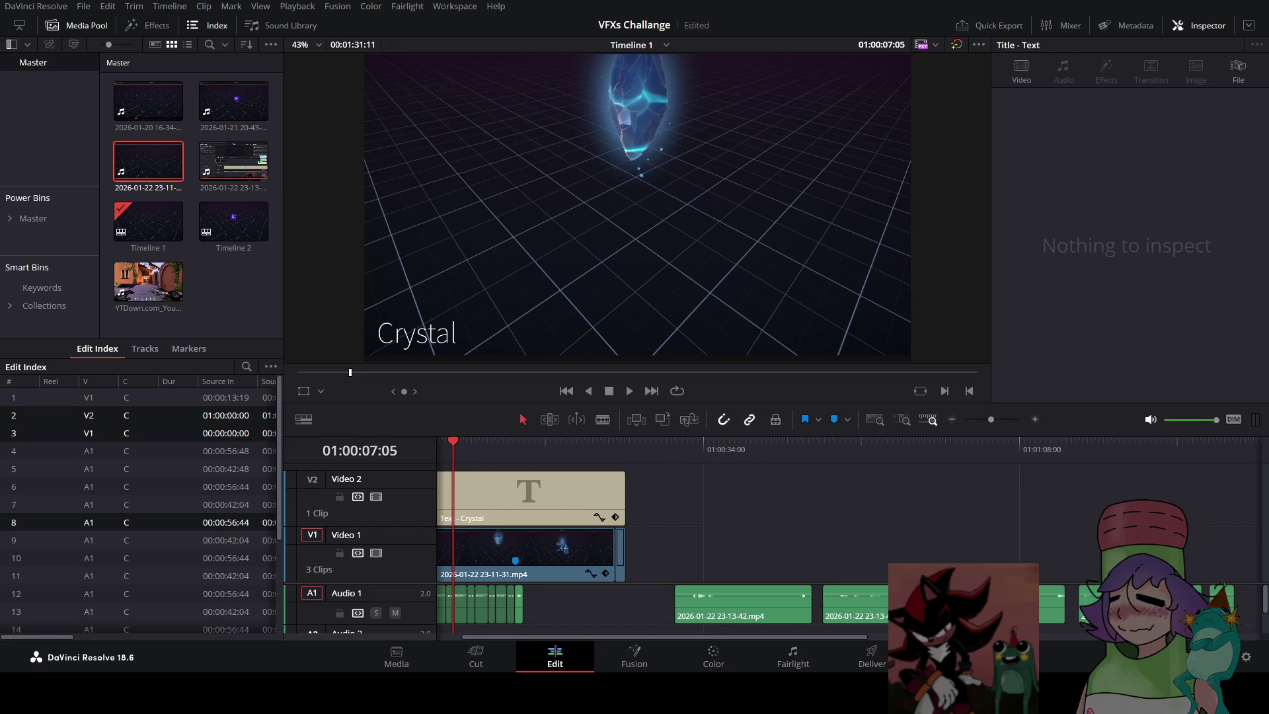
Play through the edit in the viewer and stop
click(629, 390)
drag(592, 637, 541, 637)
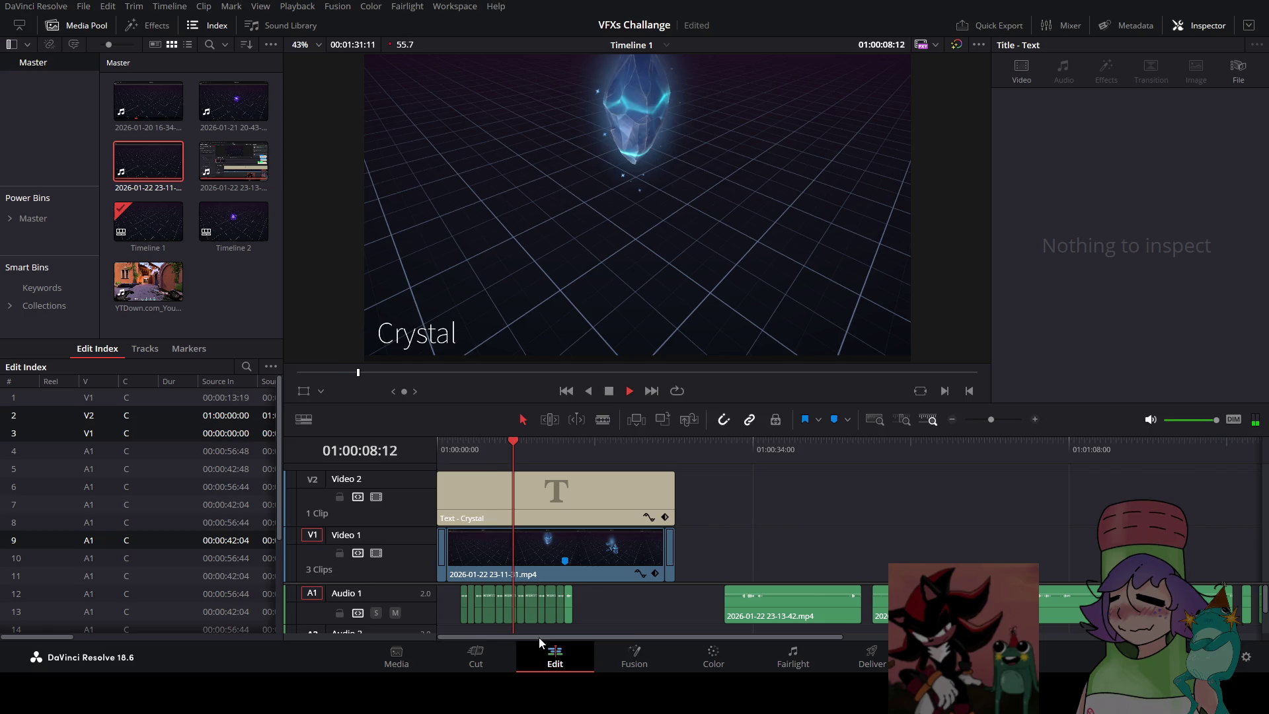
click(611, 395)
click(631, 391)
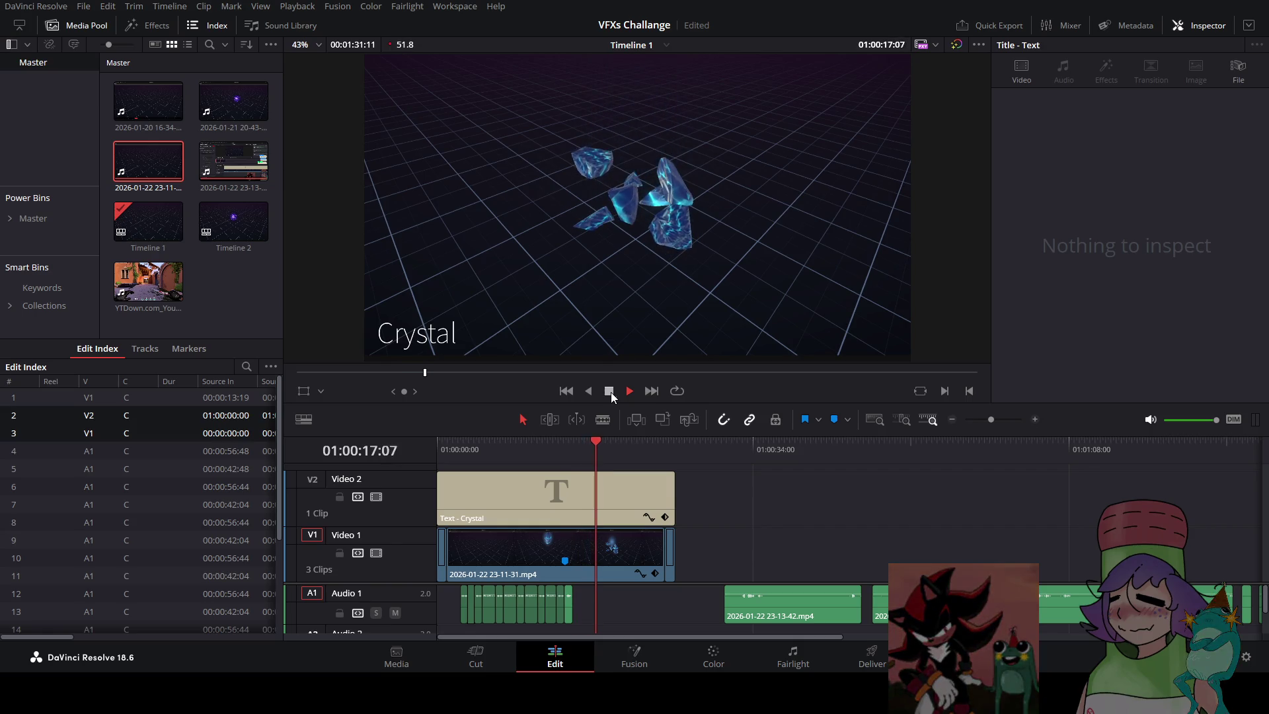
click(610, 391)
Play the long audio recording from around 01:00:49
click(894, 442)
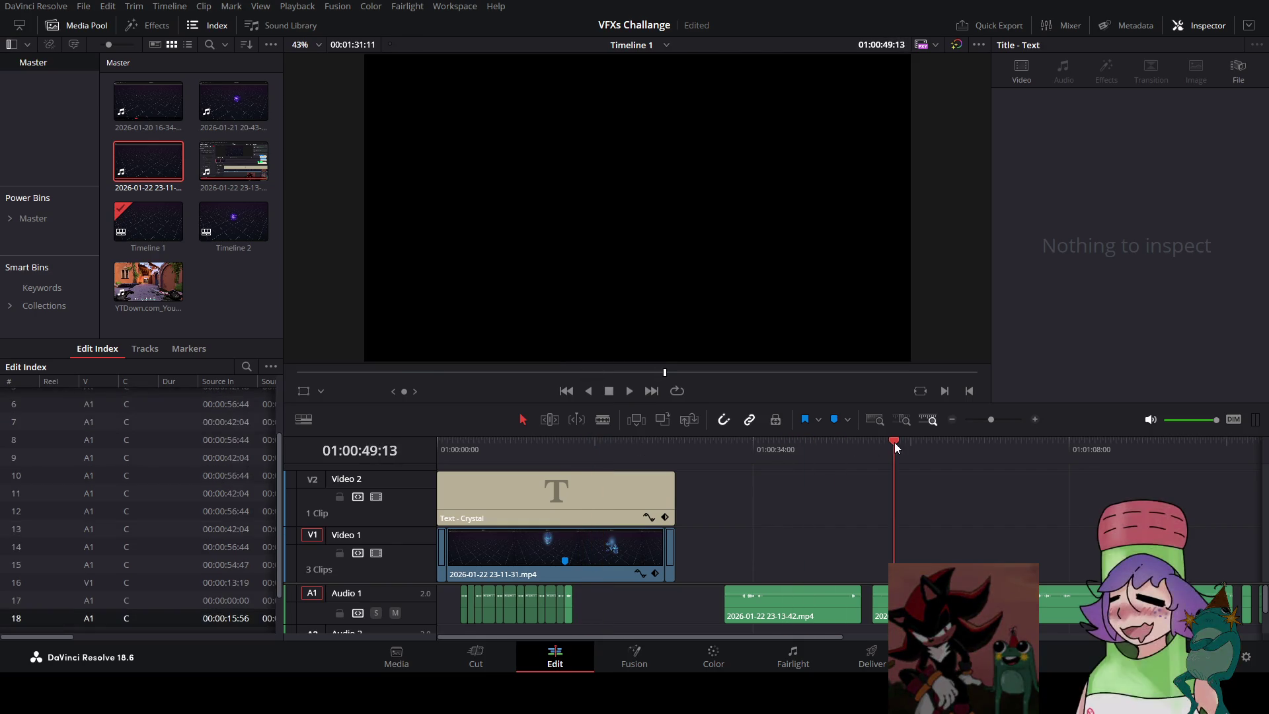
click(625, 390)
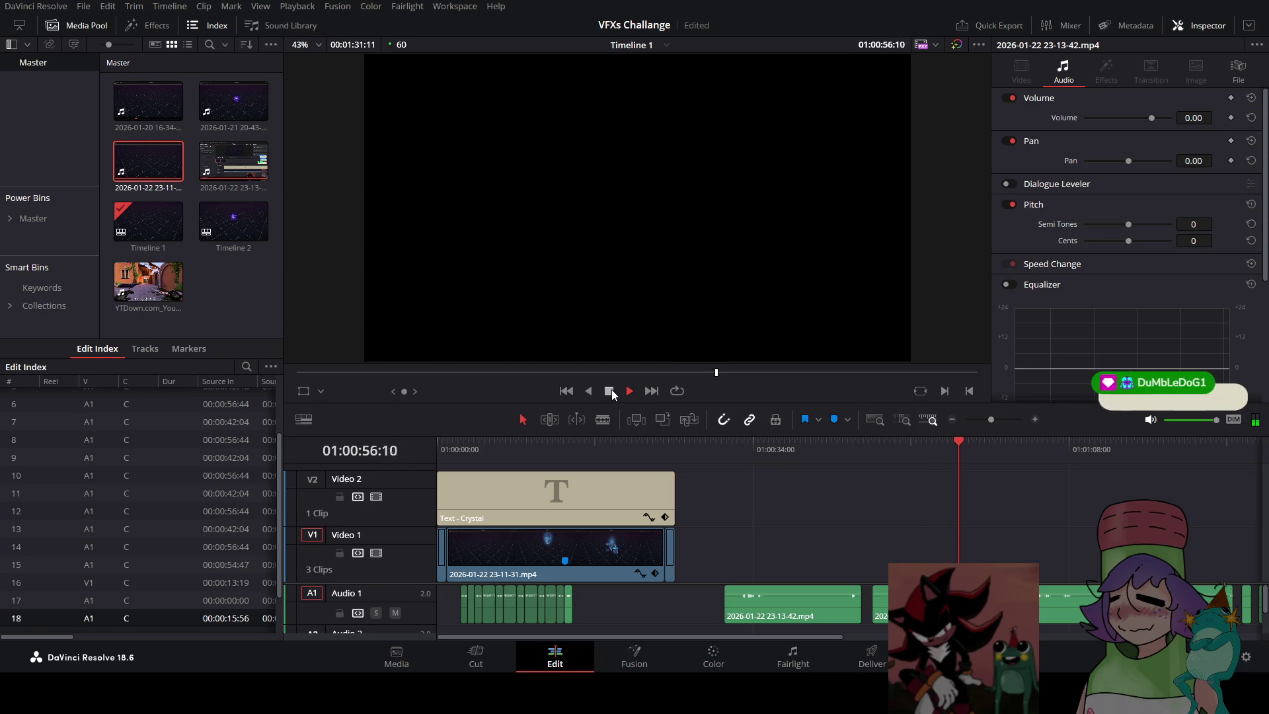
click(612, 390)
Zoom in, replay the sound, and blade the Audio 1 recording at 01:00:56:47
key(ctrl+equal)
key(ctrl+equal)
key(ctrl+equal)
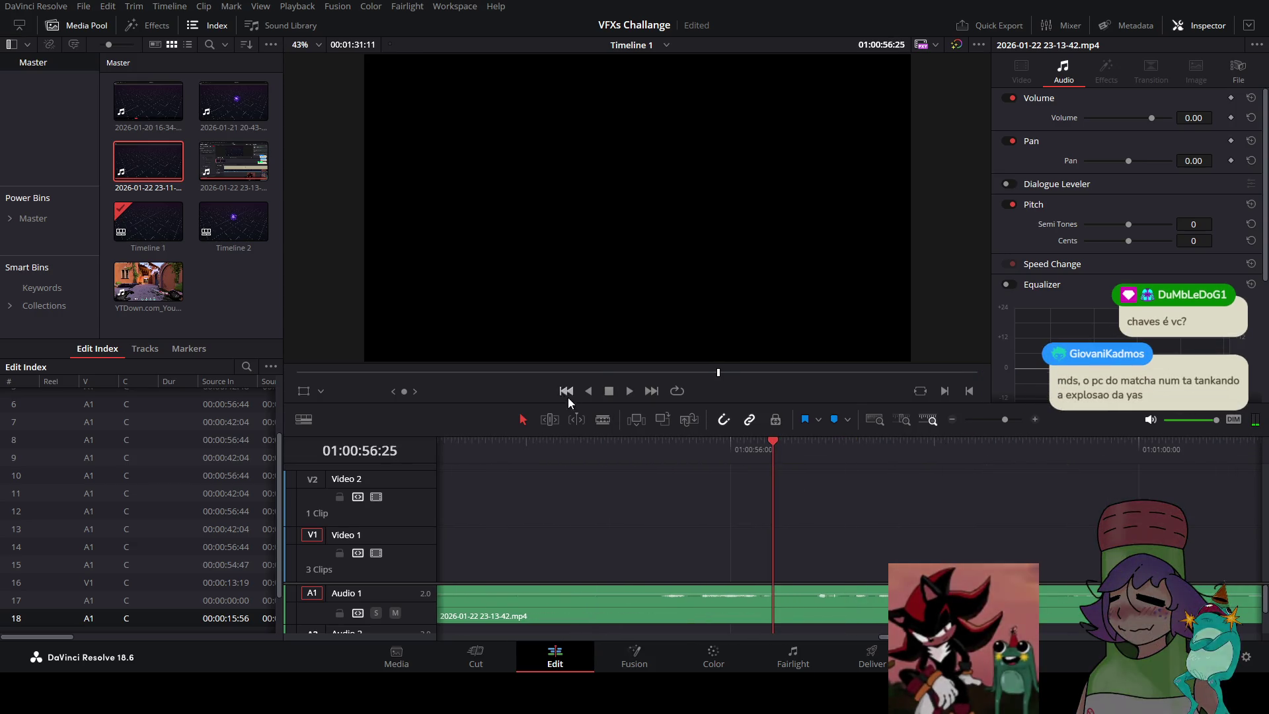
click(631, 390)
click(608, 391)
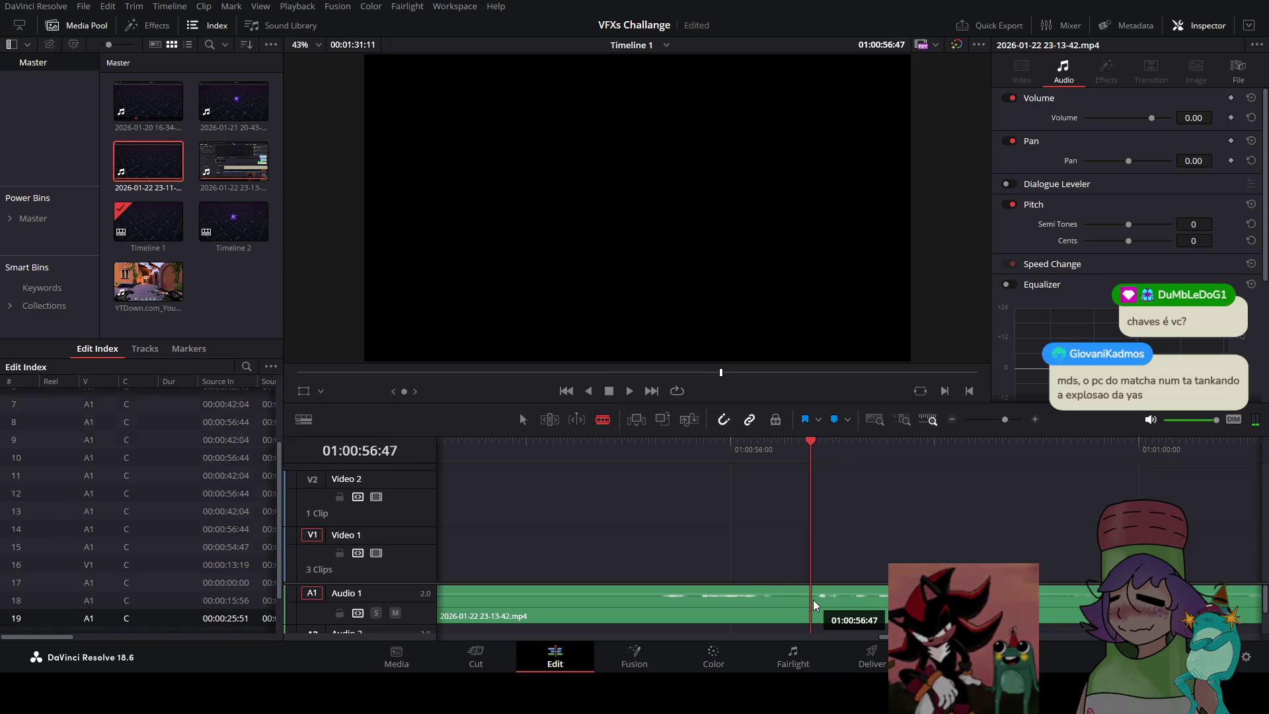
click(839, 602)
key(a)
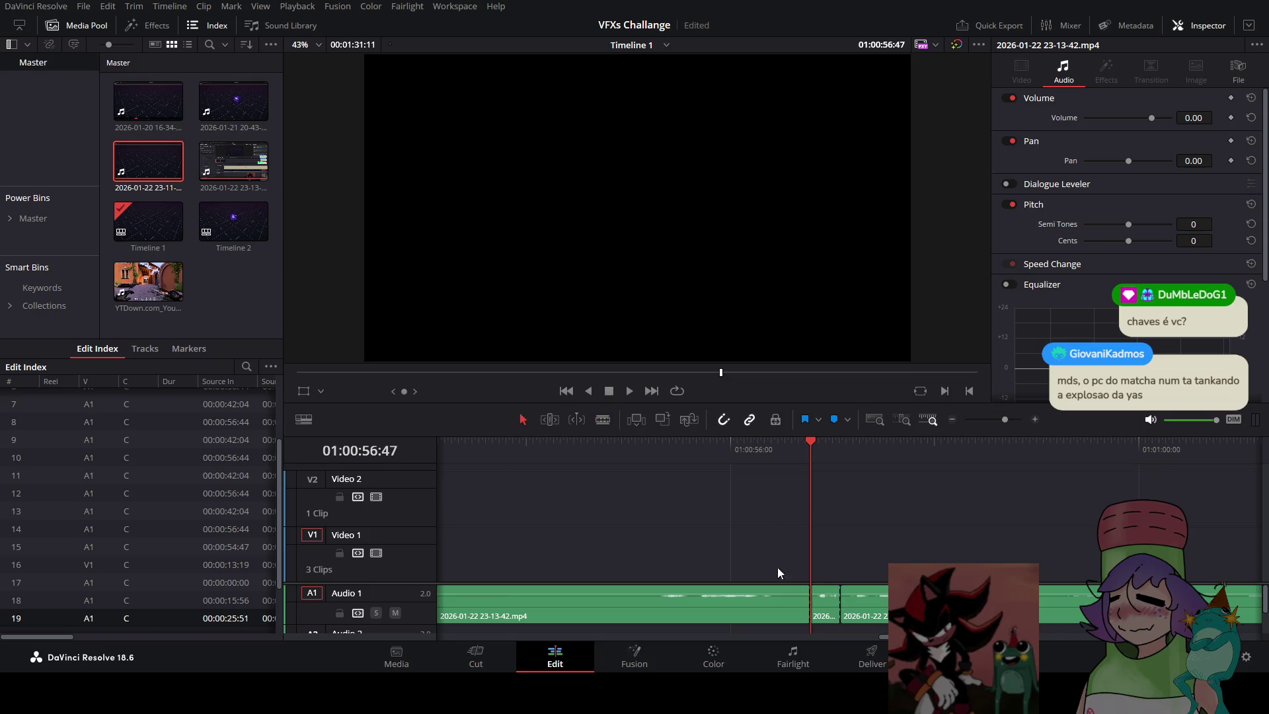
Move the cut sound about 35 seconds earlier and park the playhead at 01:00:20:44
mouse_move(443, 597)
mouse_down()
mouse_move(423, 596)
mouse_move(466, 597)
mouse_move(424, 612)
mouse_move(585, 606)
mouse_up()
mouse_move(741, 617)
mouse_down()
mouse_move(725, 617)
mouse_move(733, 612)
mouse_up()
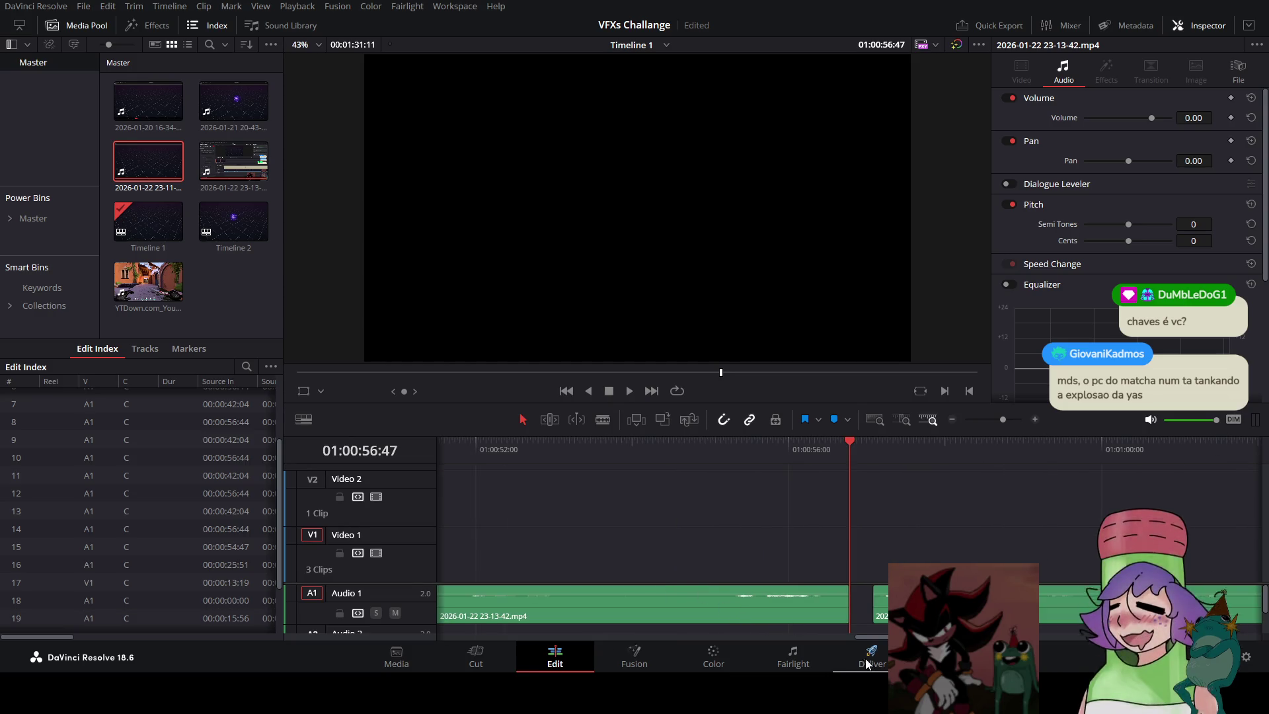
mouse_move(879, 638)
mouse_down()
mouse_move(462, 644)
mouse_move(532, 637)
mouse_up()
click(665, 638)
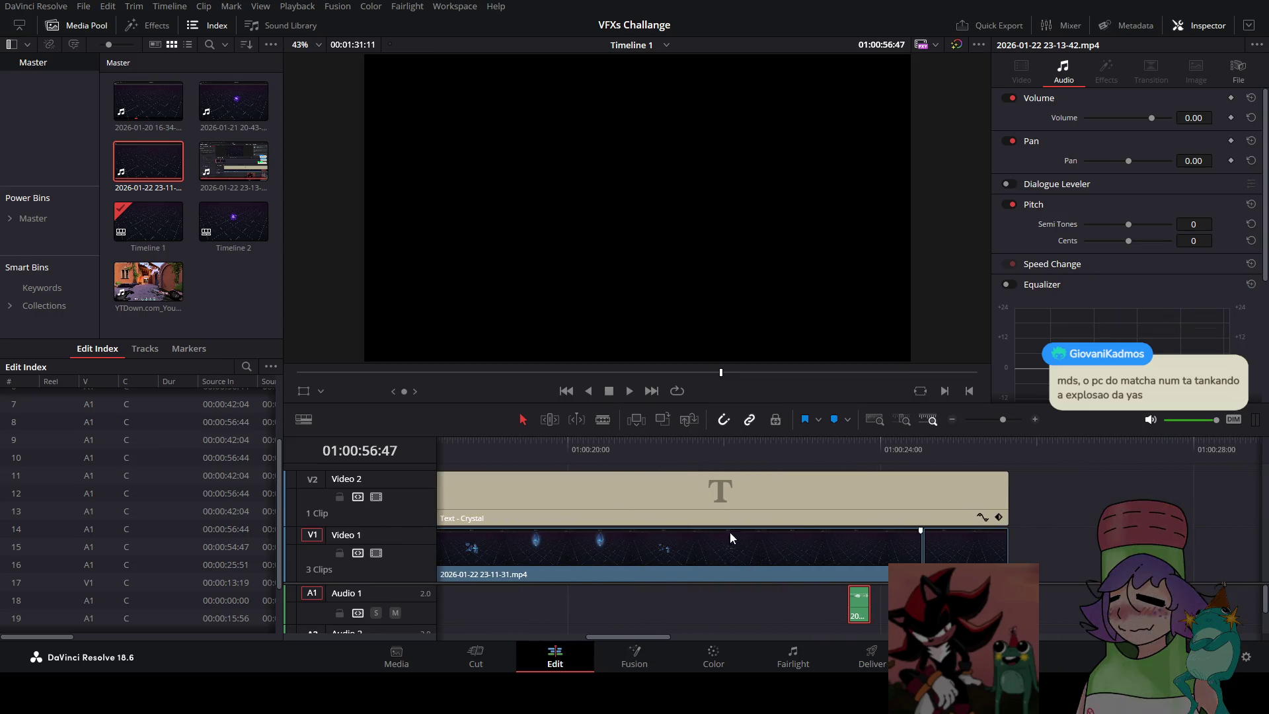
click(691, 458)
click(625, 454)
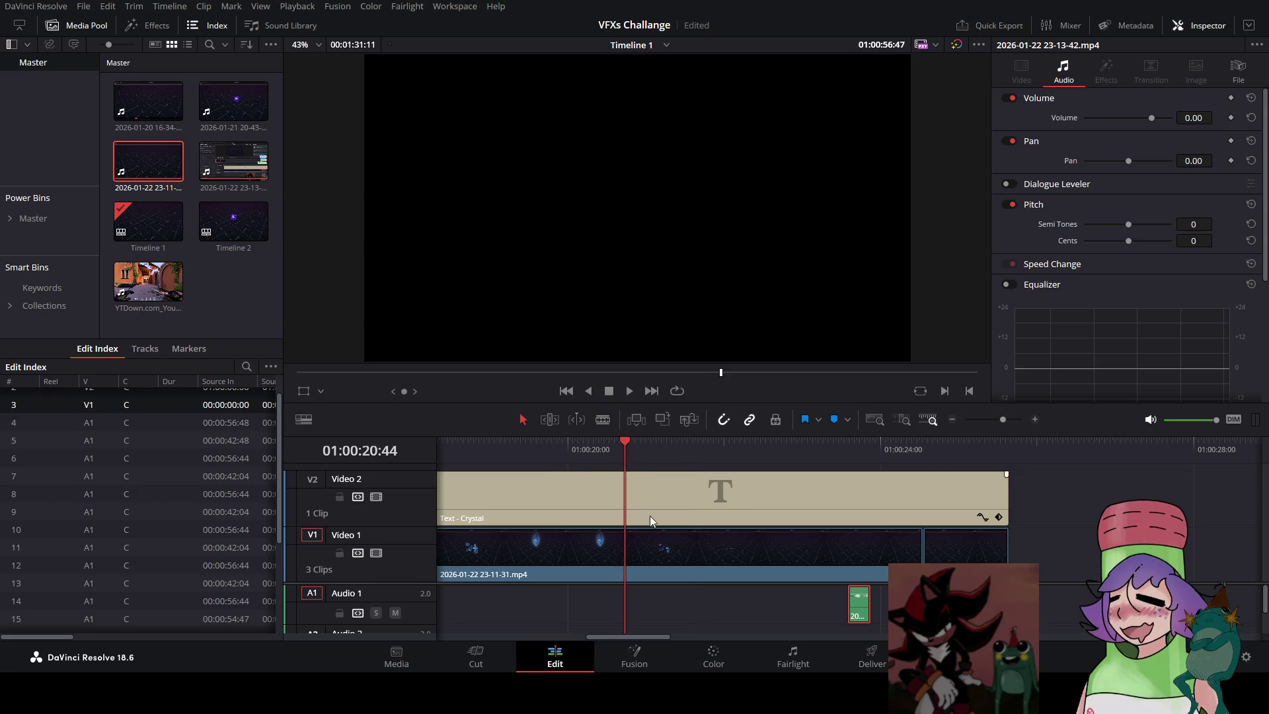
scroll(623, 633, down, 10)
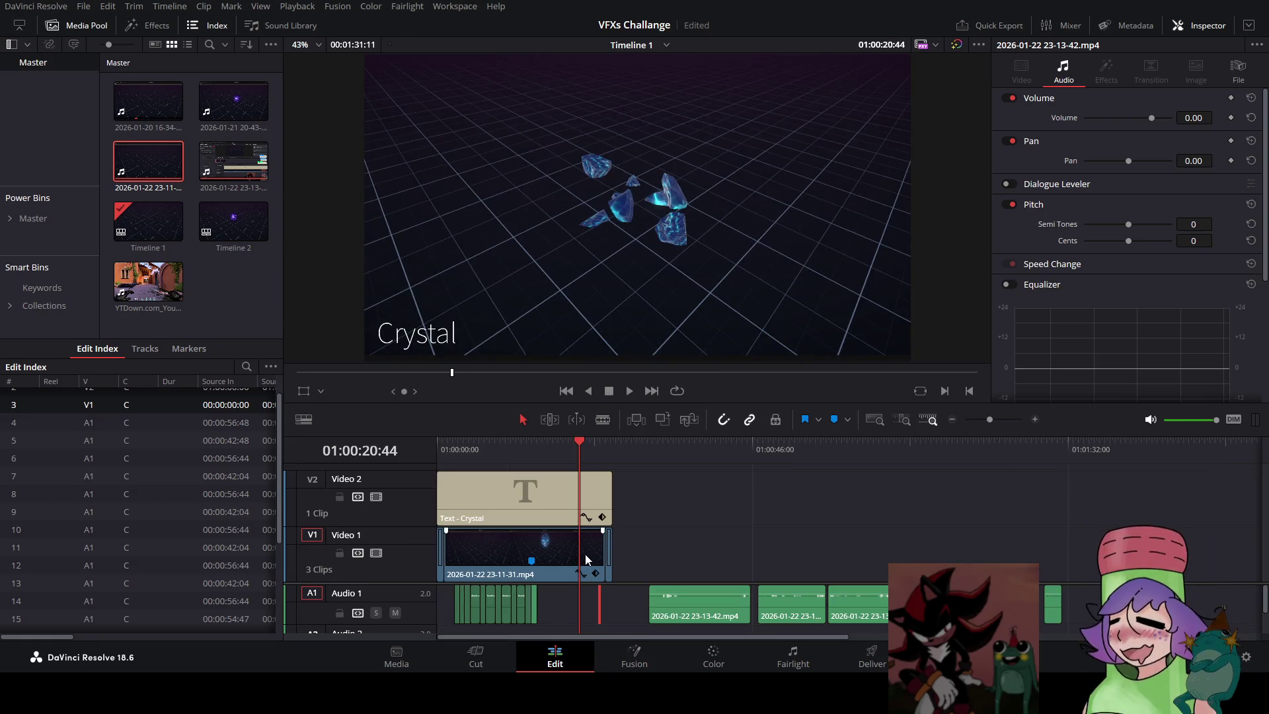
scroll(642, 552, up, 3)
scroll(643, 553, up, 2)
drag(728, 458, 681, 452)
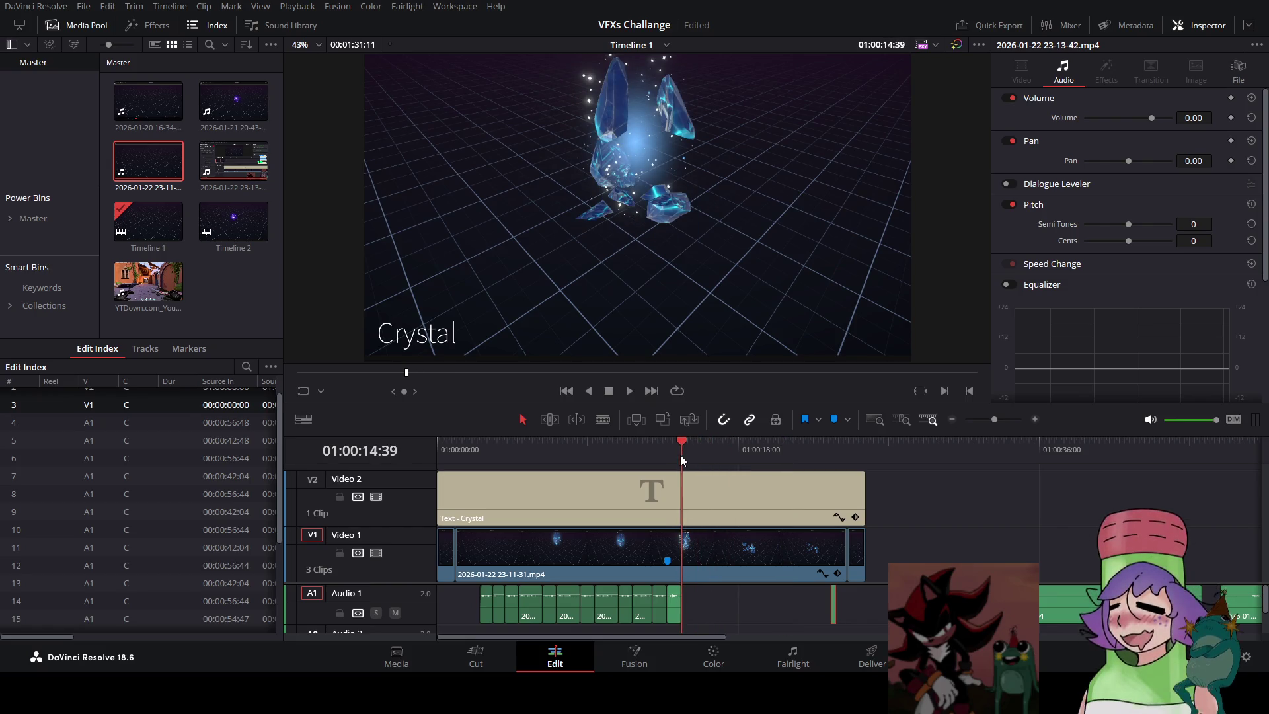
drag(685, 544, 683, 544)
key(j)
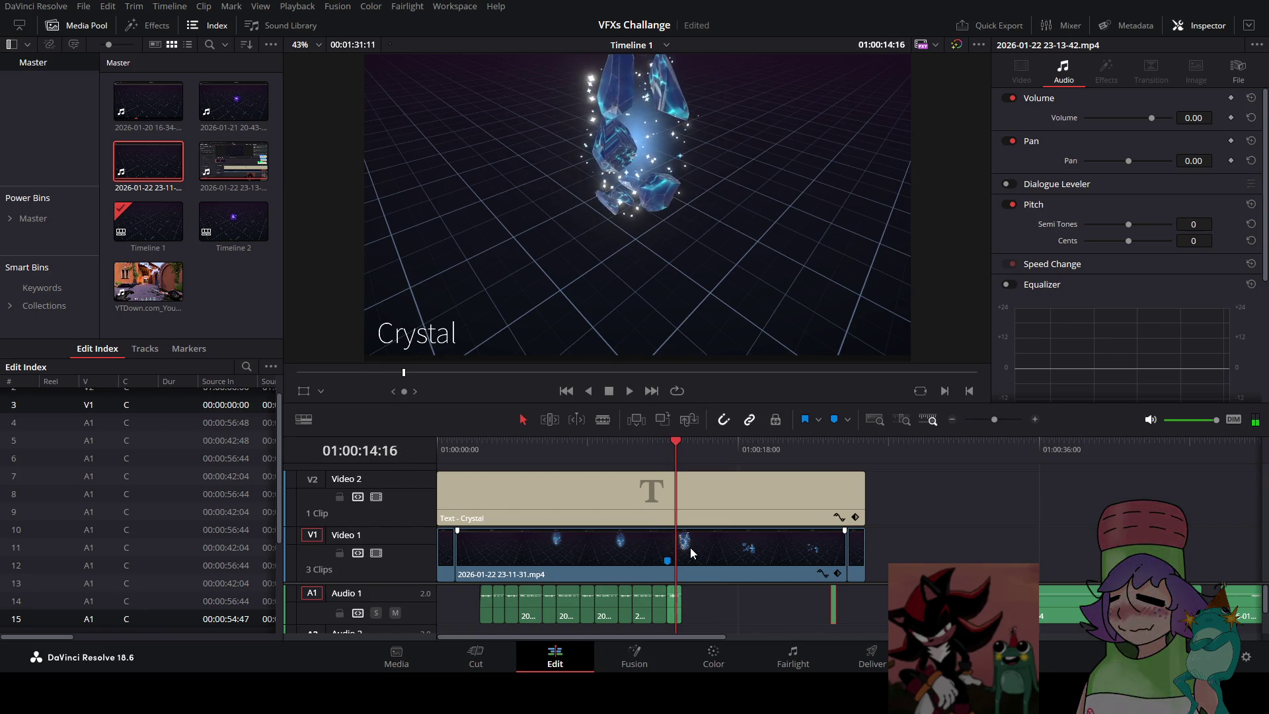
click(692, 552)
Add markers 2–6 on the crystal clip at each shatter beat, then drag the short sound onto Audio 2
key(m)
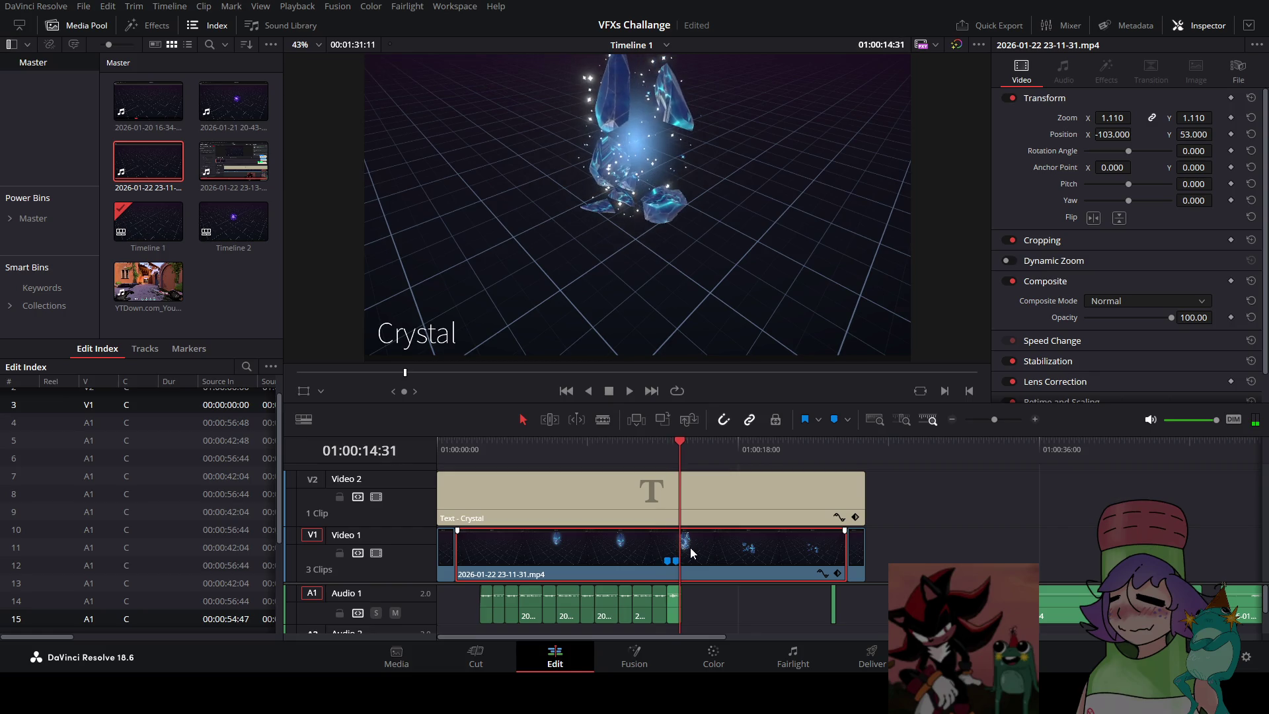
key(m)
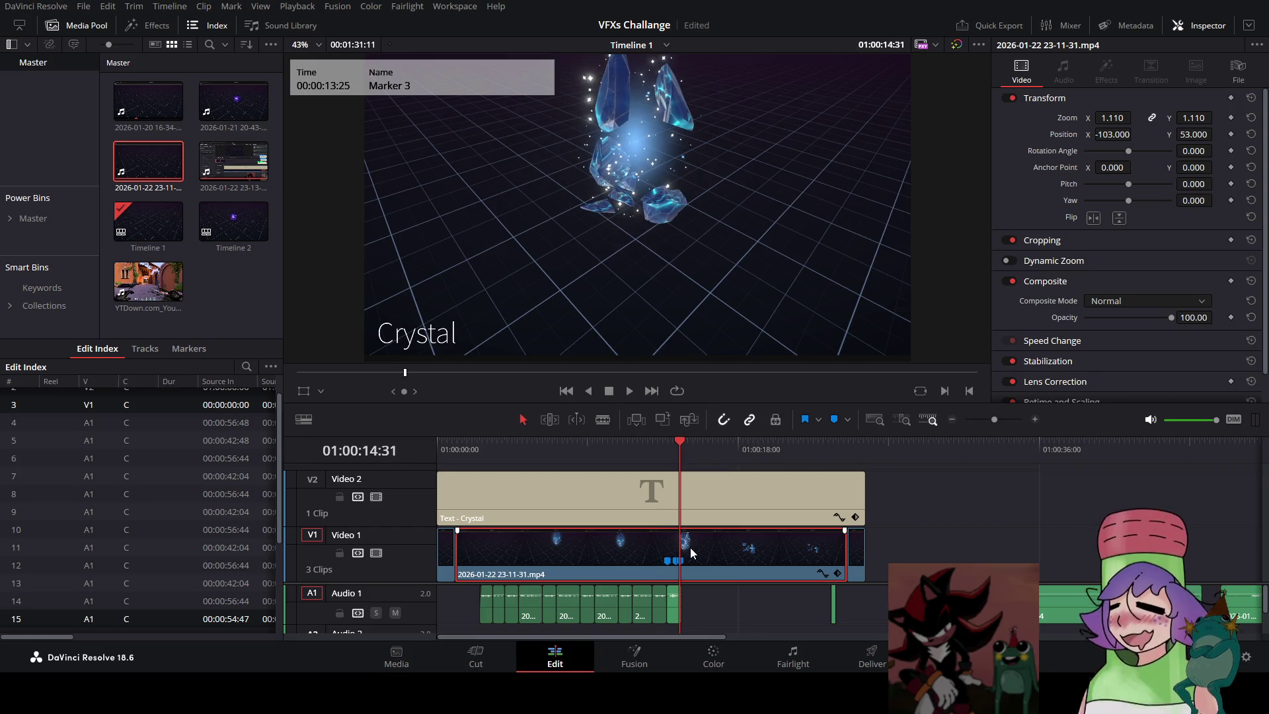
key(m)
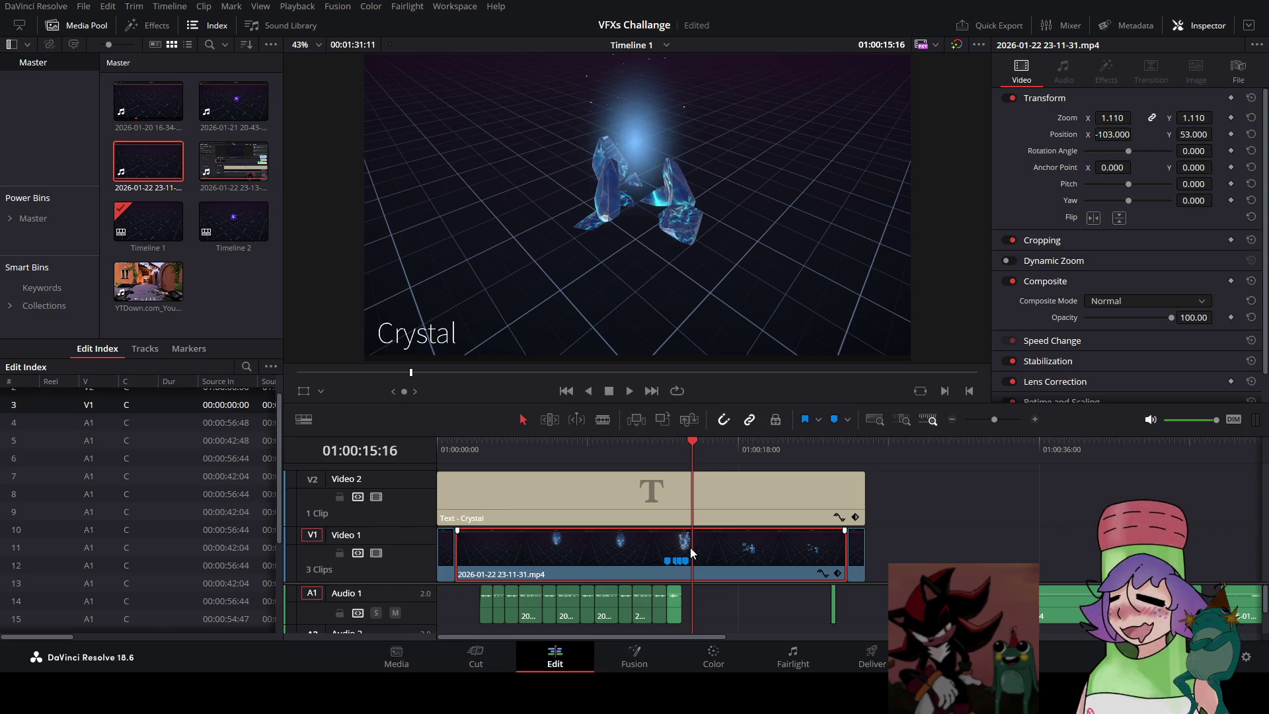
key(m)
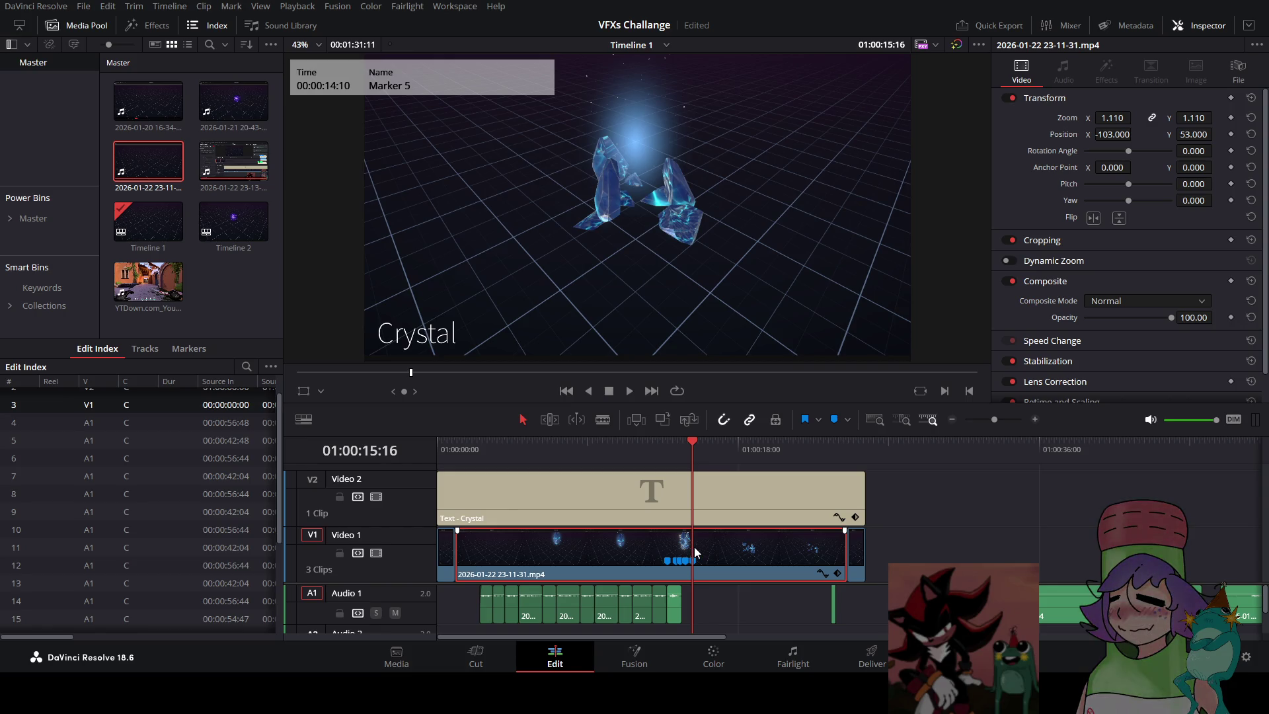
key(Left)
key(Left)
key(Right)
key(m)
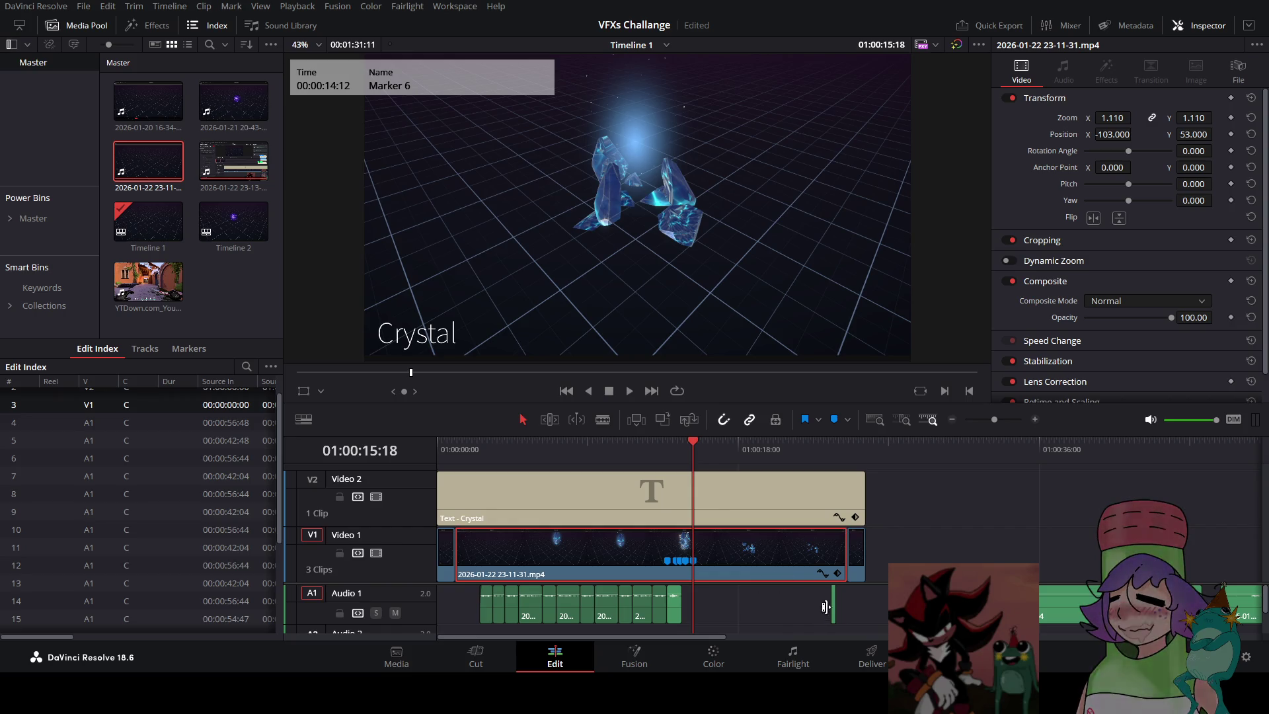
mouse_move(835, 612)
mouse_down()
mouse_move(747, 632)
mouse_move(671, 630)
mouse_up()
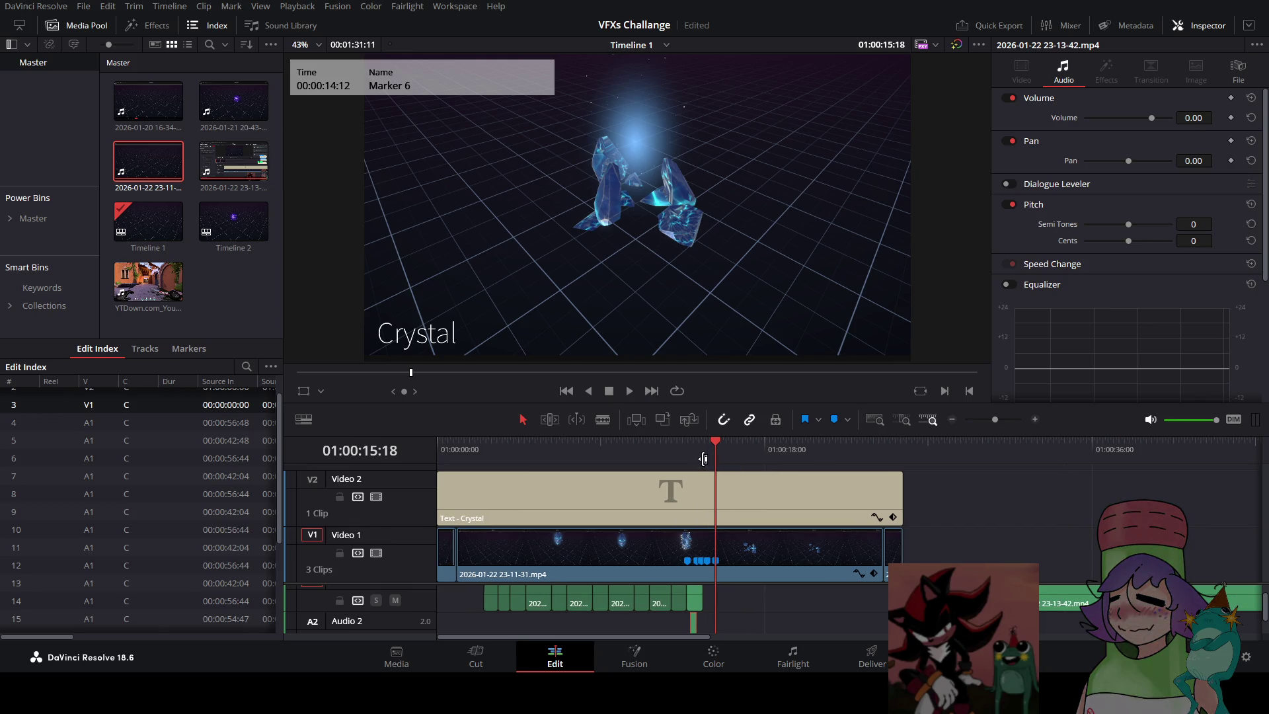
key(ctrl+equal)
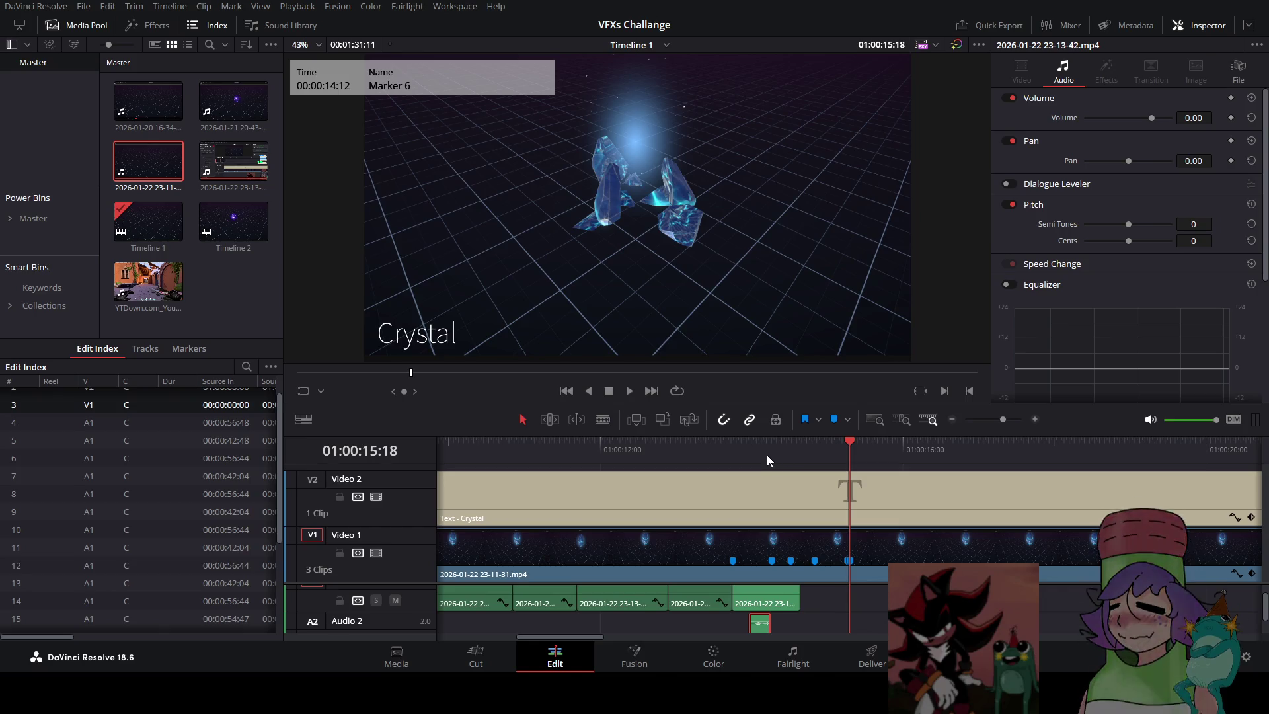
Lower the short Audio 2 sound to -4.55 dB and paste a copy at Marker 3
click(766, 454)
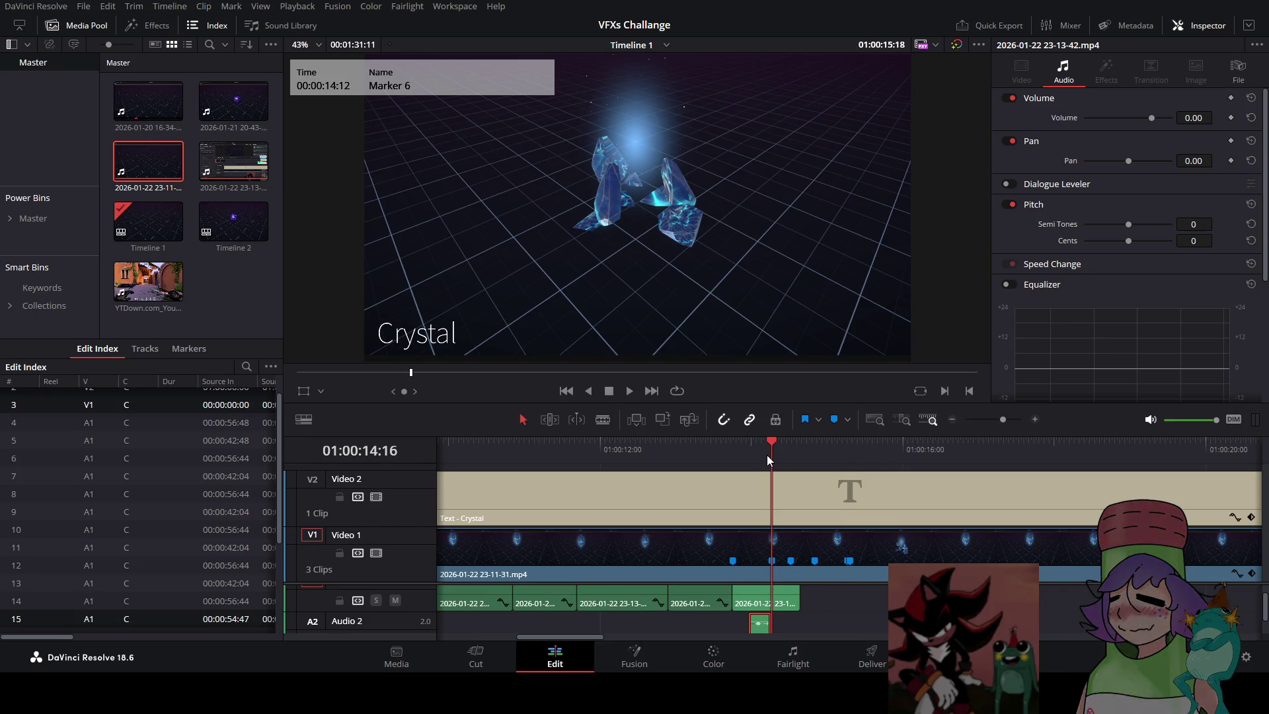
drag(584, 633, 663, 628)
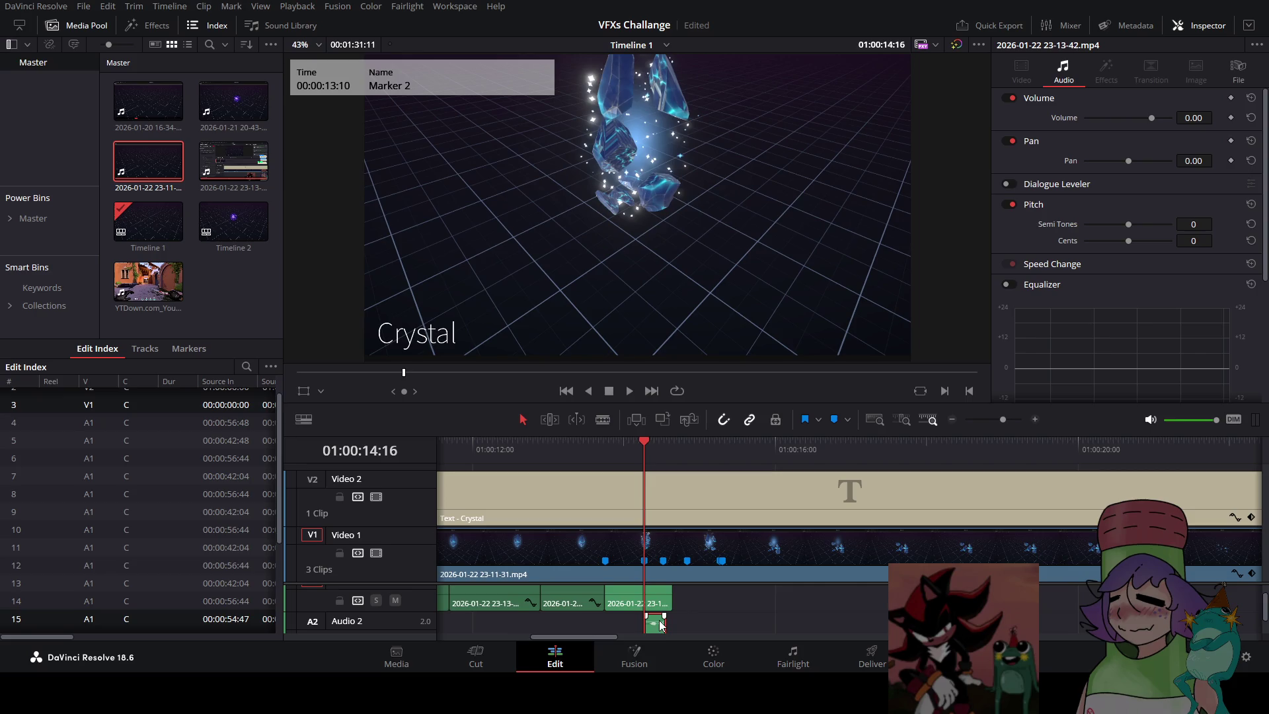
mouse_move(656, 623)
click(662, 444)
scroll(690, 577, down, 1)
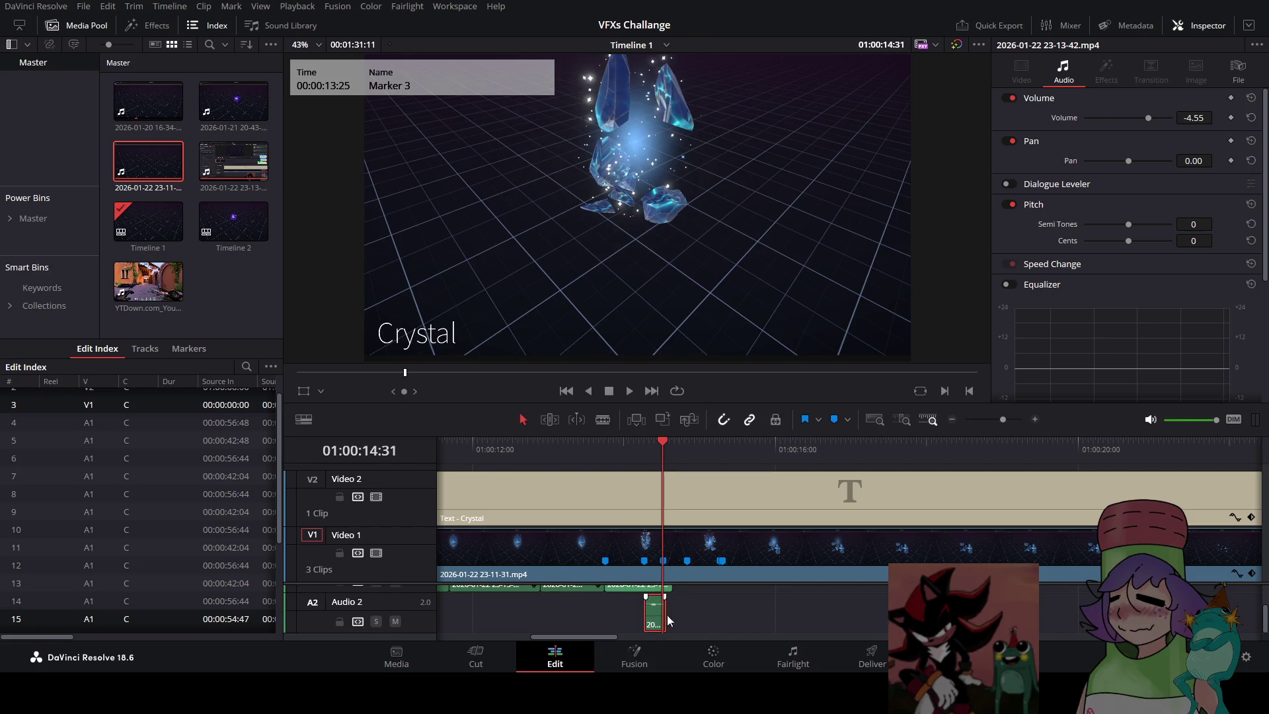
click(702, 610)
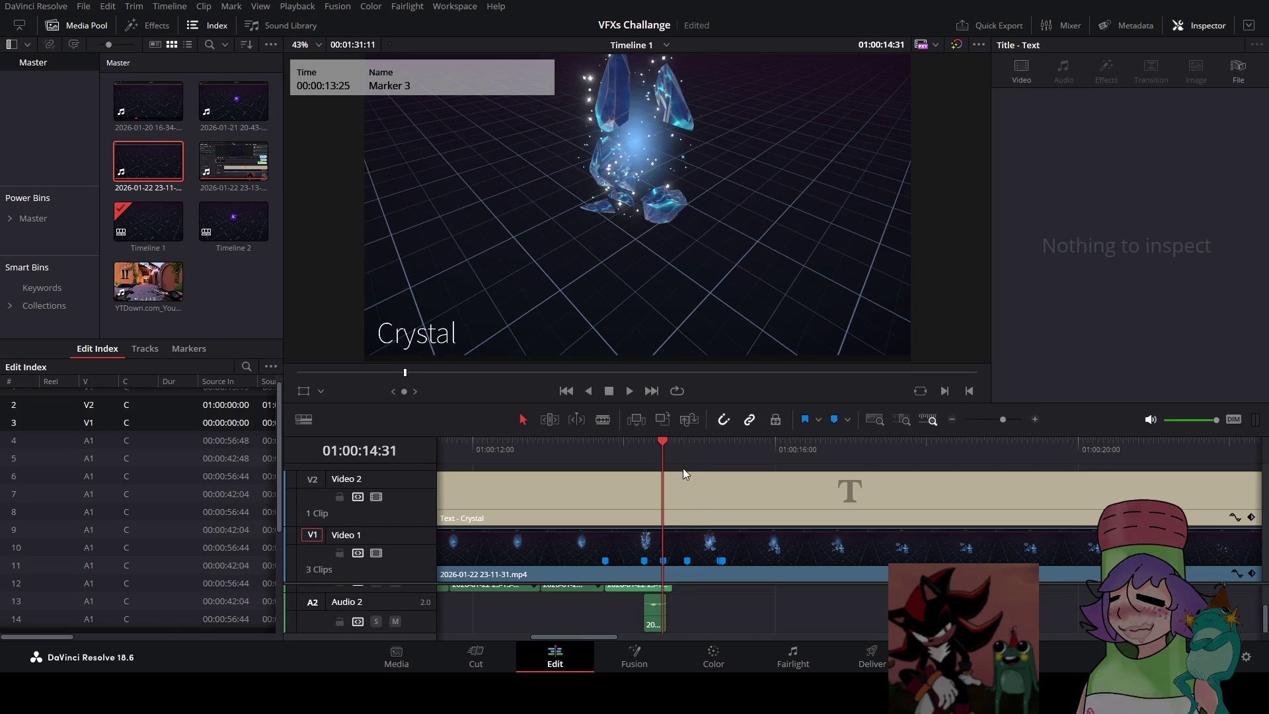
key(ctrl+v)
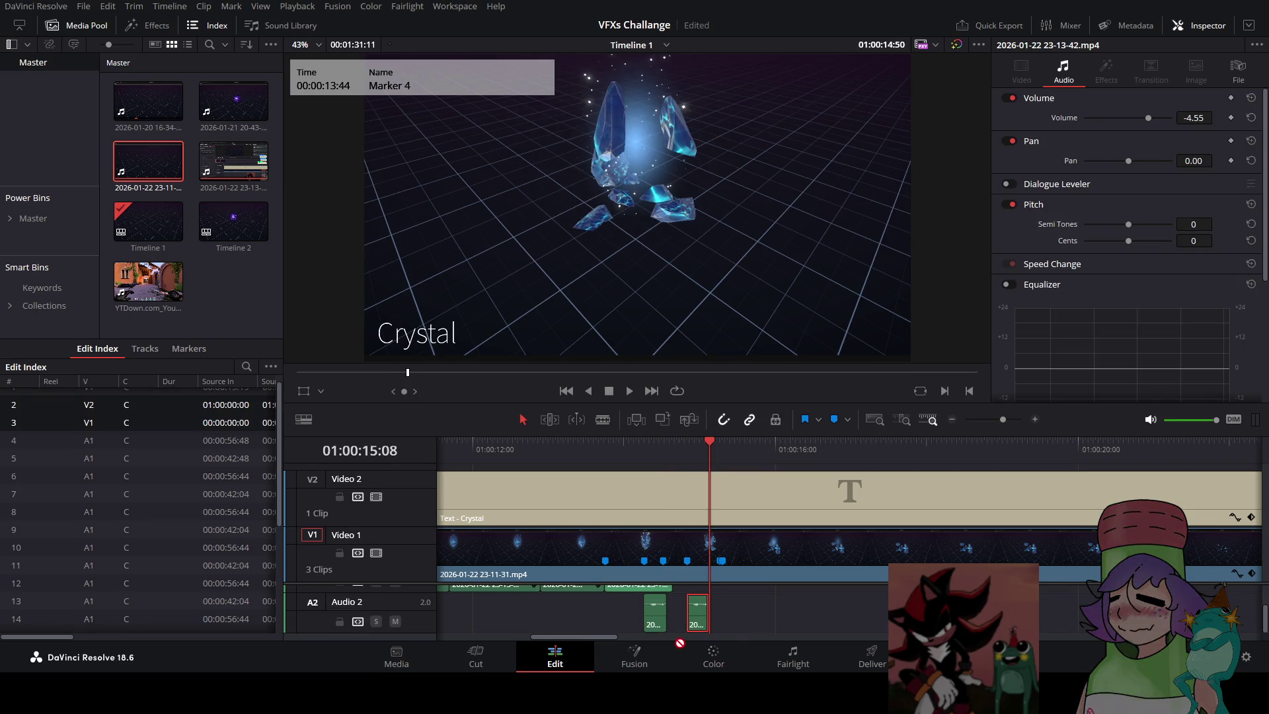